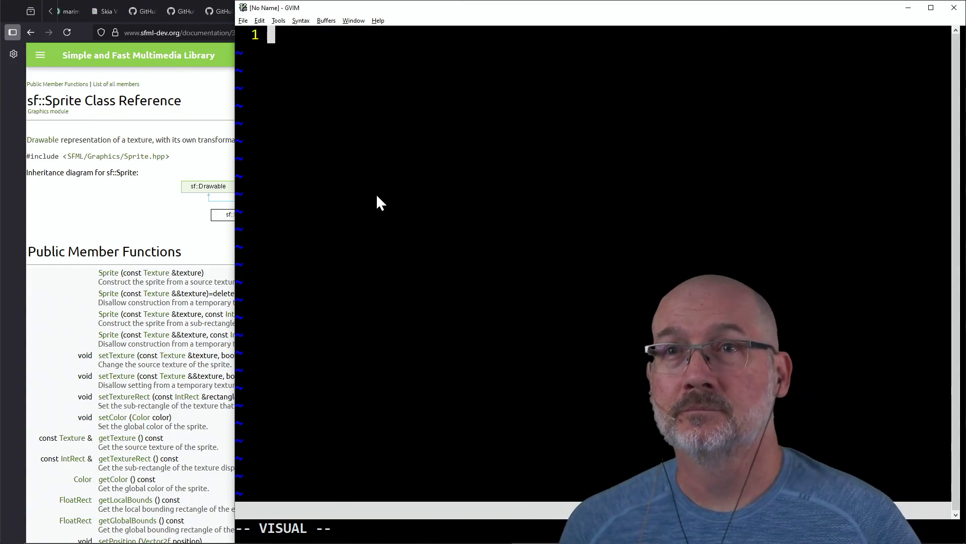
# In PowerShell, change into the Projects\go-coreutils folder.
pyautogui.hotkey('alt', 'Tab')
pyautogui.press('Tab')
pyautogui.press('Tab')
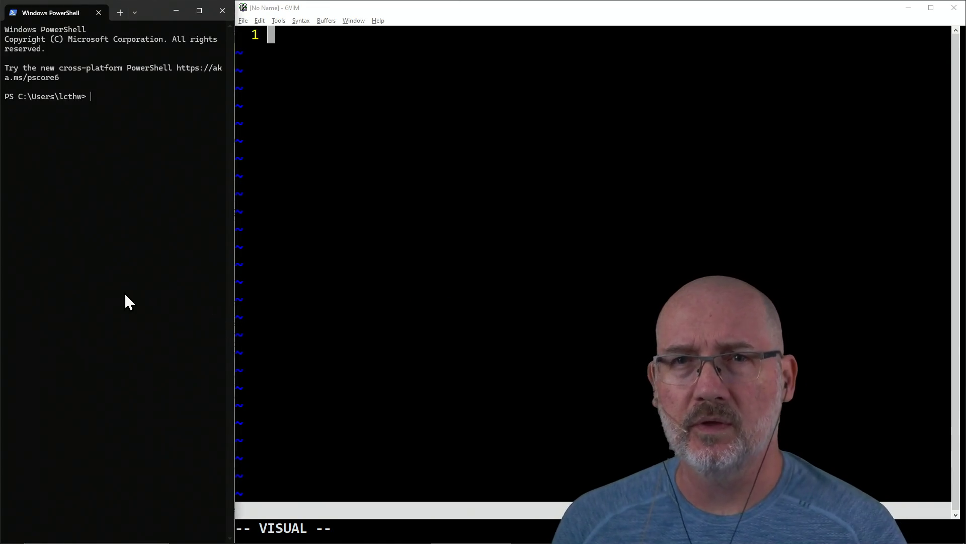
pyautogui.write('cd Pro')
pyautogui.press('Tab')
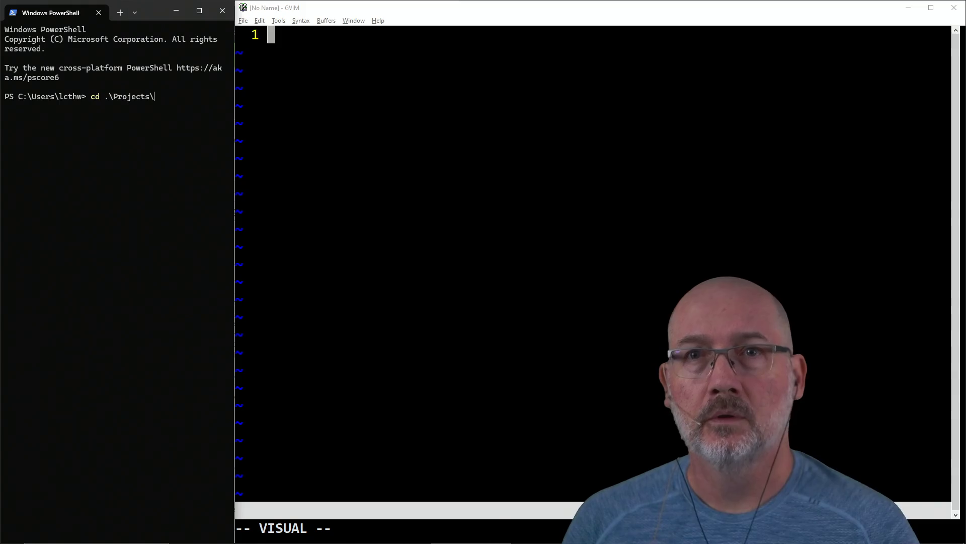
pyautogui.write('go-c')
pyautogui.press('Tab')
pyautogui.press('Return')
# Set GVIM's working directory to ~\Projects\go-coreutils with :cd.
pyautogui.click(367, 201)
pyautogui.write(':cd ~\\Projects\\g')
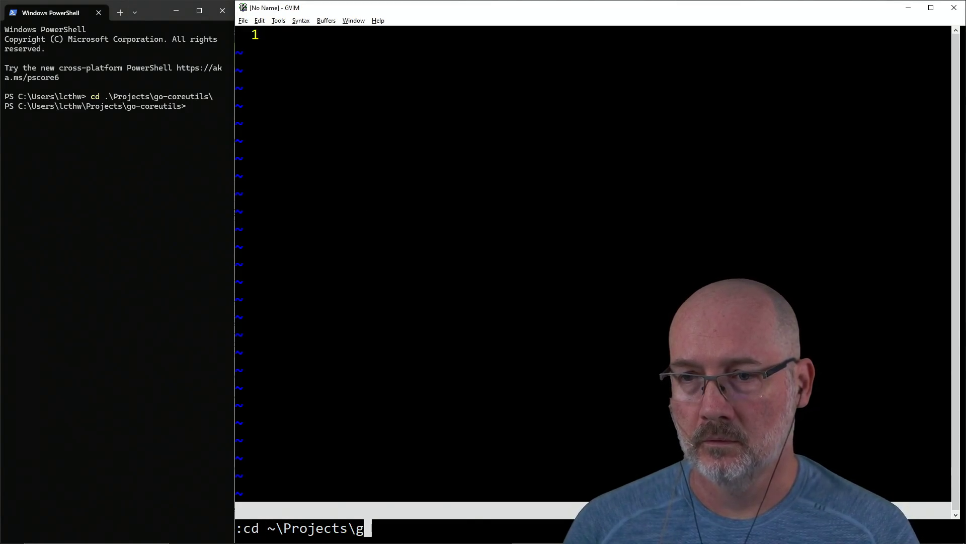
pyautogui.press('Tab')
pyautogui.press('Return')
pyautogui.write(':')
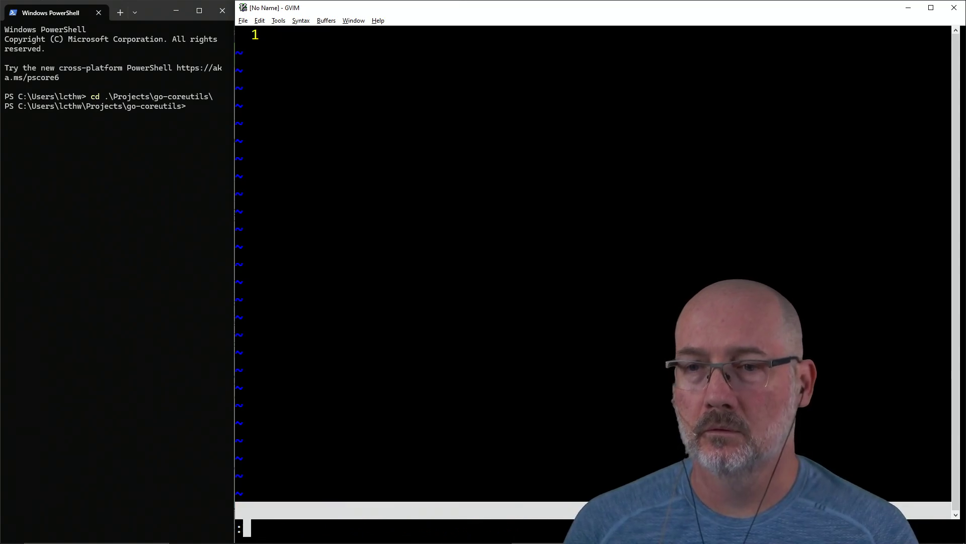
pyautogui.press('BackSpace')
pyautogui.press('BackSpace')
# List the go-coreutils folder contents in PowerShell with ls.
pyautogui.click(89, 204)
pyautogui.write('ls')
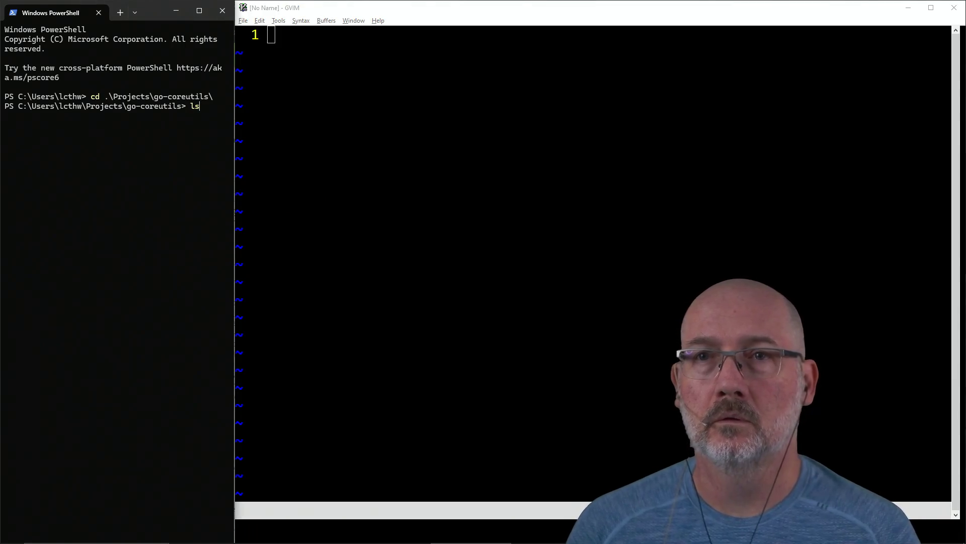
pyautogui.press('Return')
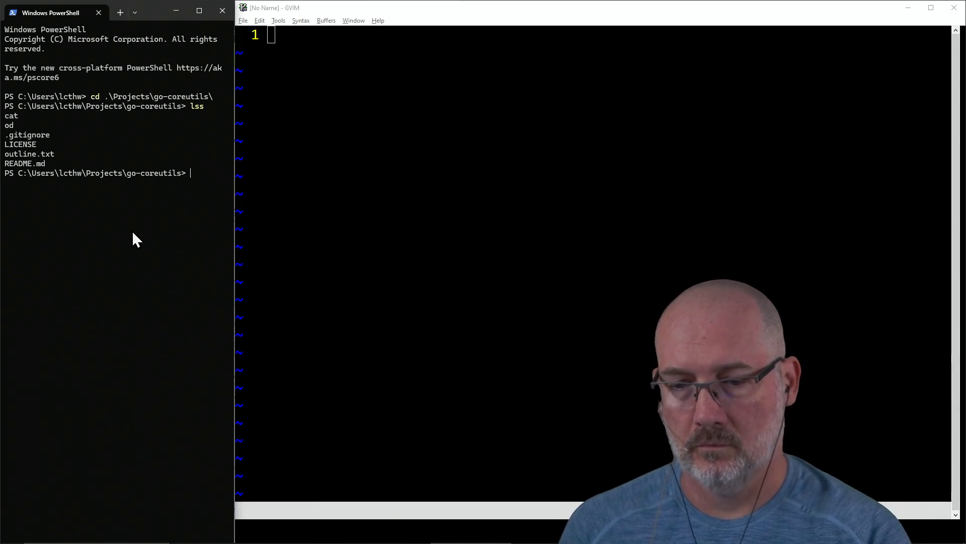
pyautogui.click(347, 191)
pyautogui.click(205, 240)
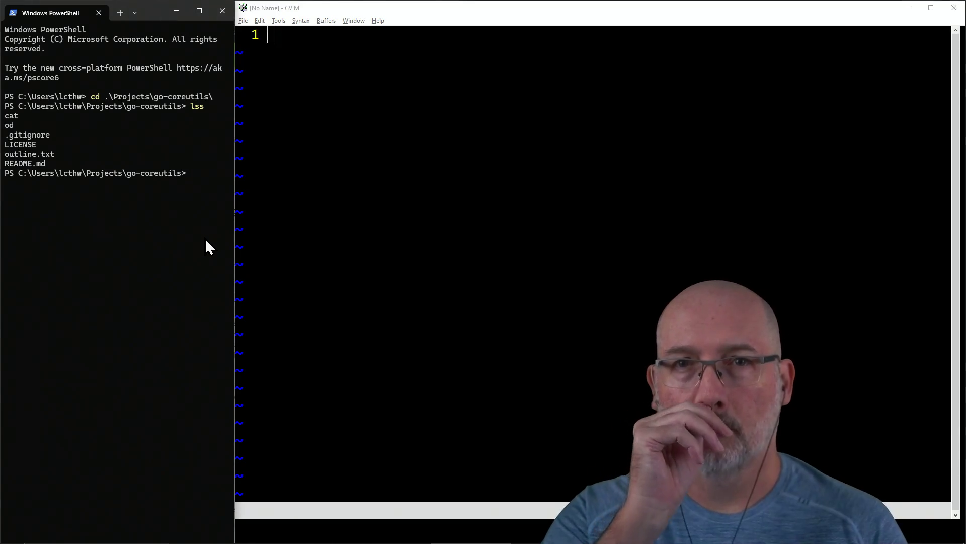
pyautogui.click(364, 123)
# Open outline.txt in GVIM and move into the _wc_ notes.
pyautogui.write(':e outline.txt')
pyautogui.press('Return')
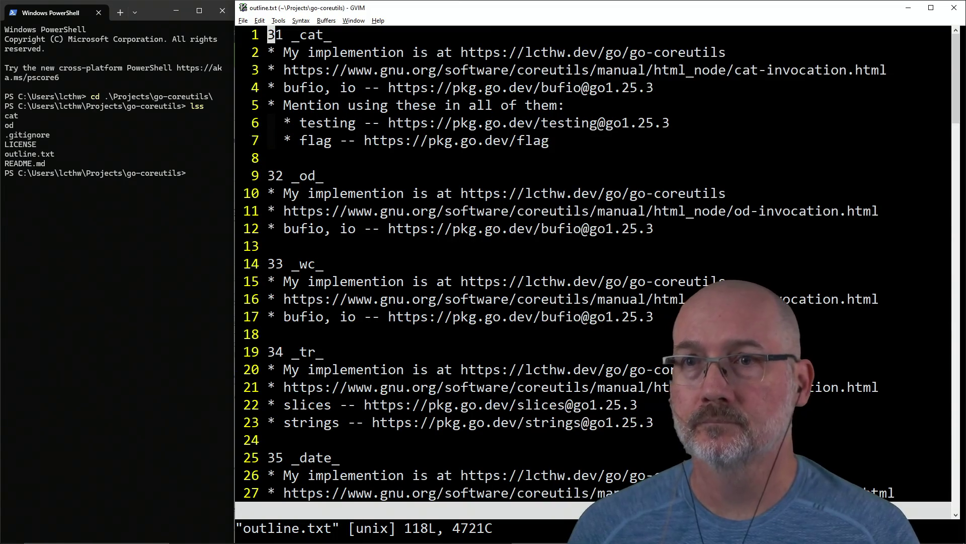
pyautogui.click(370, 271)
pyautogui.press('k')
pyautogui.press('j')
pyautogui.click(368, 281)
# Scroll through the outline's sha2sum, numfmt and date sections.
pyautogui.scroll(-8, 384, 259)
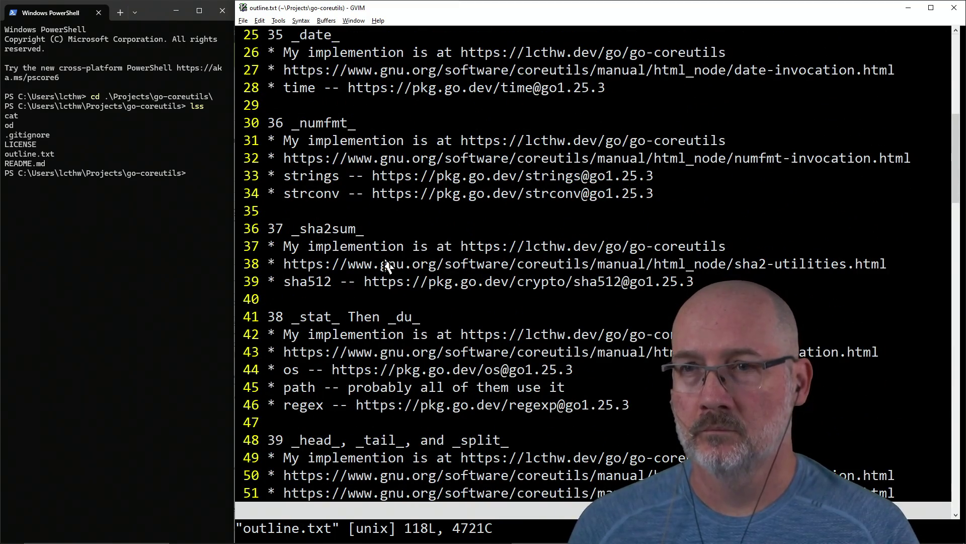
pyautogui.scroll(1, 387, 265)
pyautogui.click(295, 282)
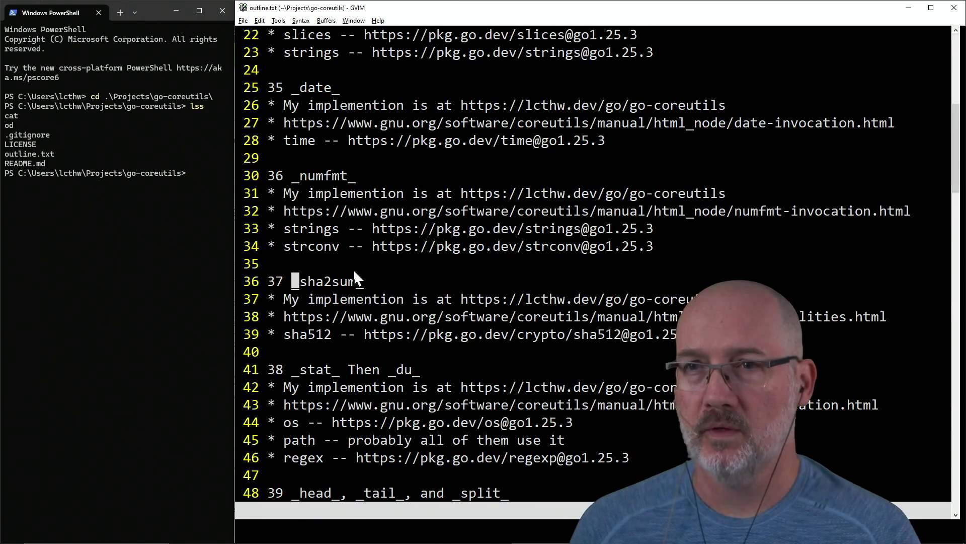
pyautogui.scroll(2, 342, 264)
pyautogui.click(297, 282)
pyautogui.click(295, 195)
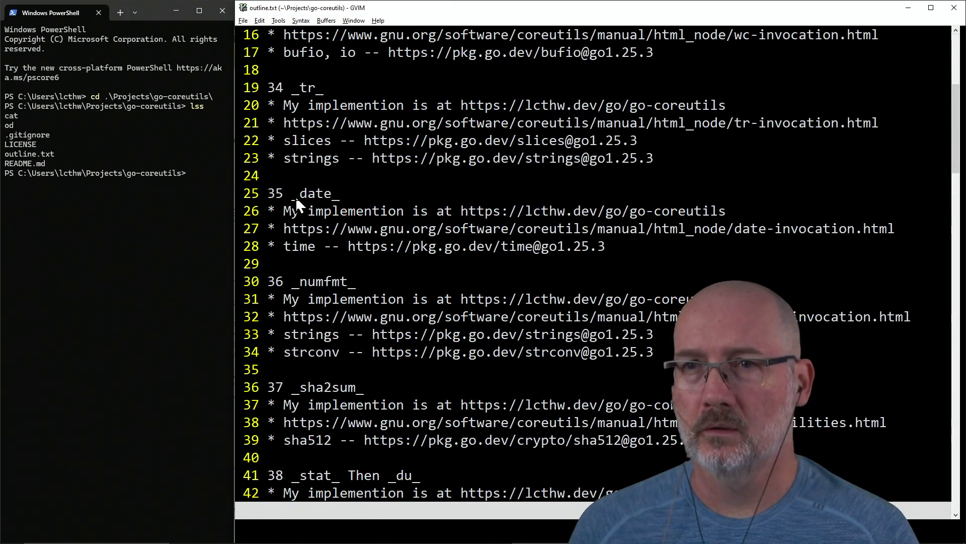
pyautogui.scroll(5, 297, 194)
pyautogui.click(71, 297)
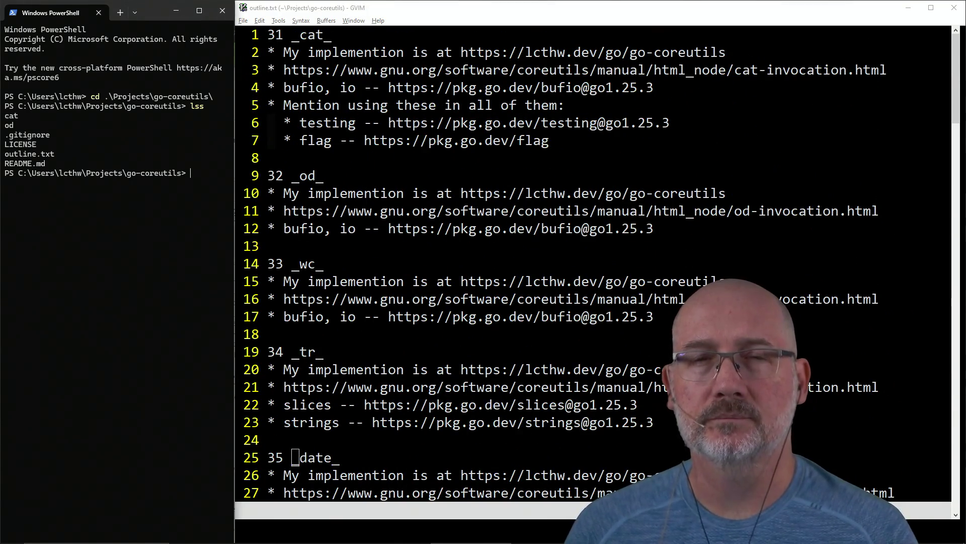
# Recursively copy the cat folder to a new starter folder with cp -r cat starter.
pyautogui.write('cp cat')
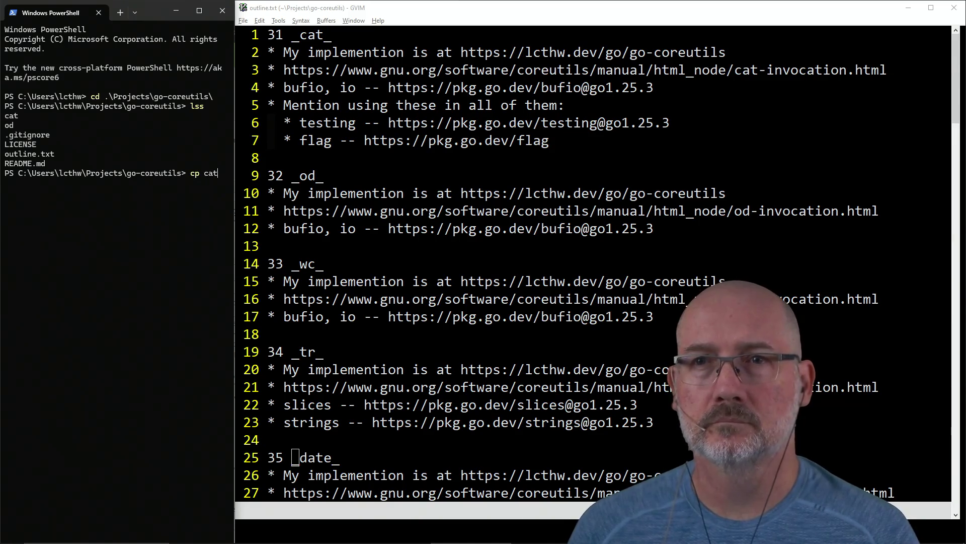
pyautogui.write(' starter')
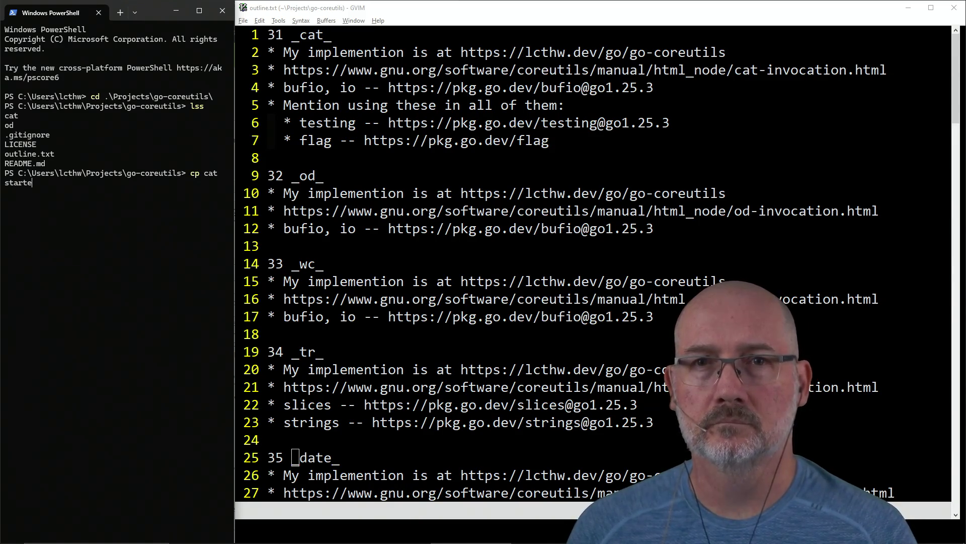
pyautogui.hotkey('ctrl', 'Left')
pyautogui.hotkey('ctrl', 'Left')
pyautogui.write('-r')
pyautogui.press('Return')
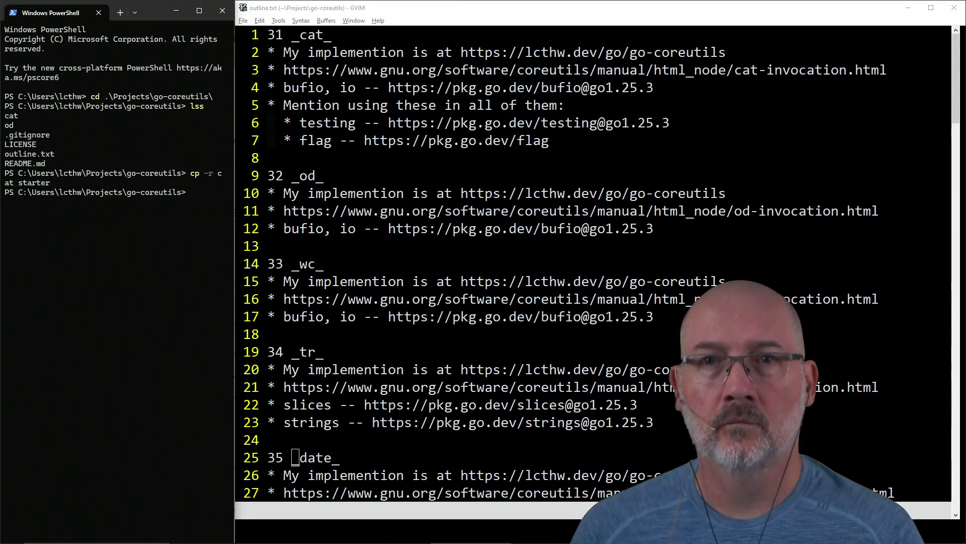
# Switch GVIM's working directory to starter\ and open main.go.
pyautogui.click(832, 317)
pyautogui.click(593, 299)
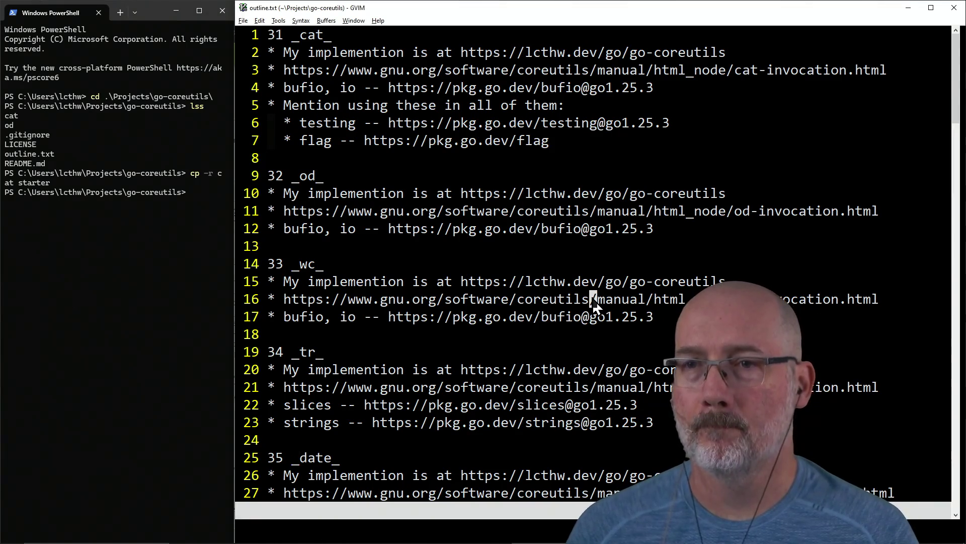
pyautogui.write(':cd ')
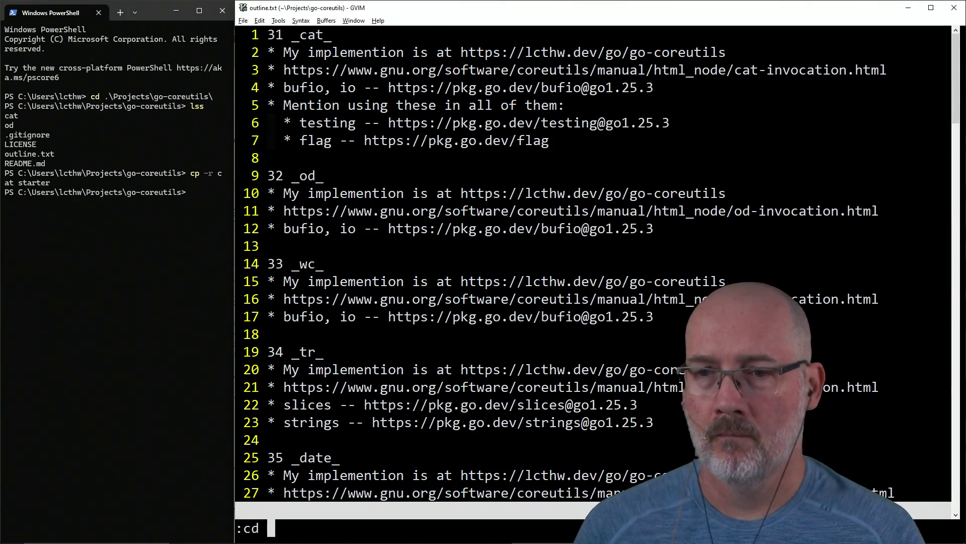
pyautogui.write('starter\\')
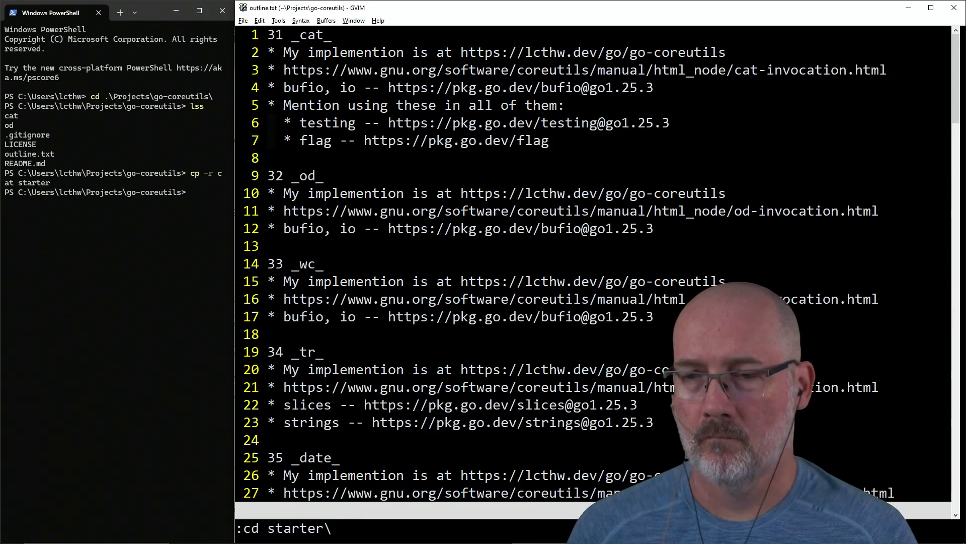
pyautogui.press('Return')
pyautogui.write(':e main.go')
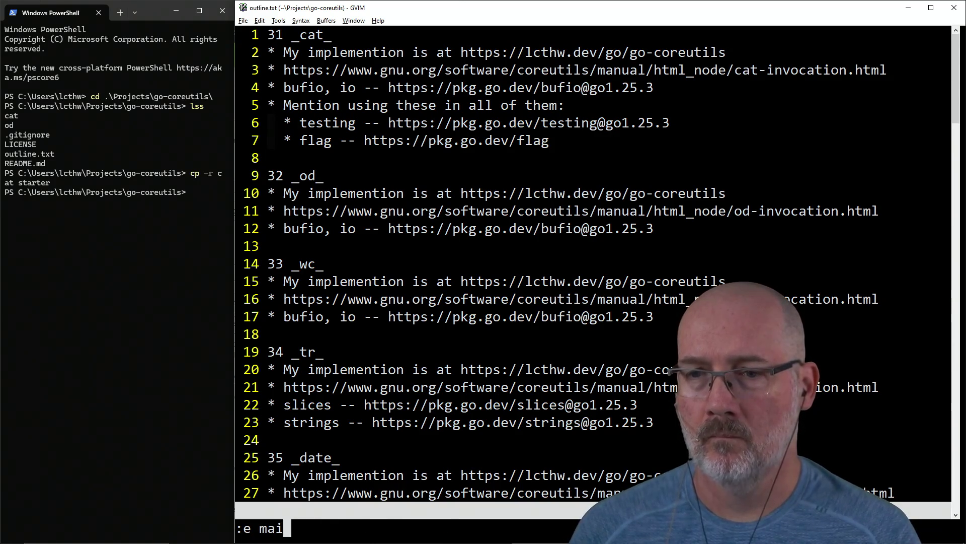
pyautogui.press('Return')
# Delete the Squeeze BoolVar flag line from parse_opts in main.go.
pyautogui.click(470, 112)
pyautogui.press('j')
pyautogui.press('j')
pyautogui.press('j')
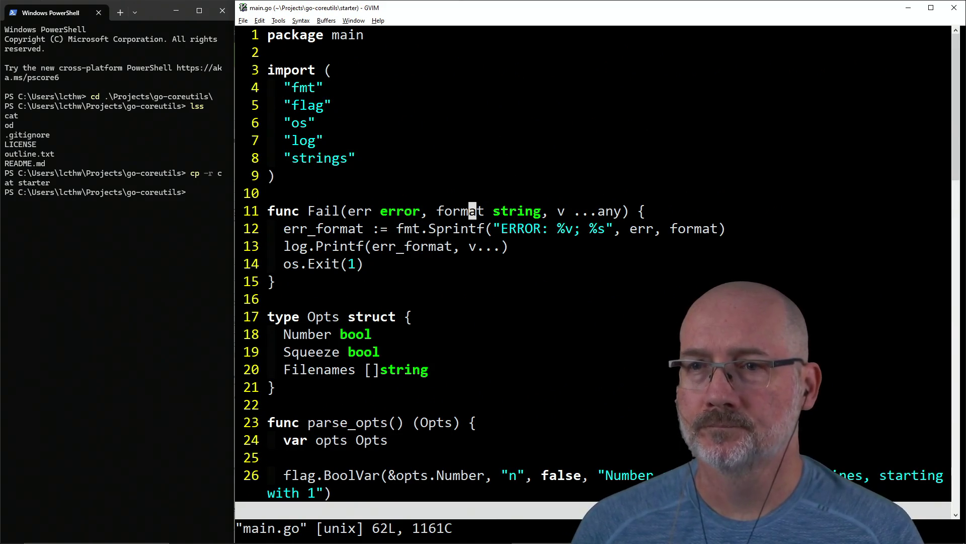
pyautogui.press('j')
pyautogui.press('j')
pyautogui.press('j')
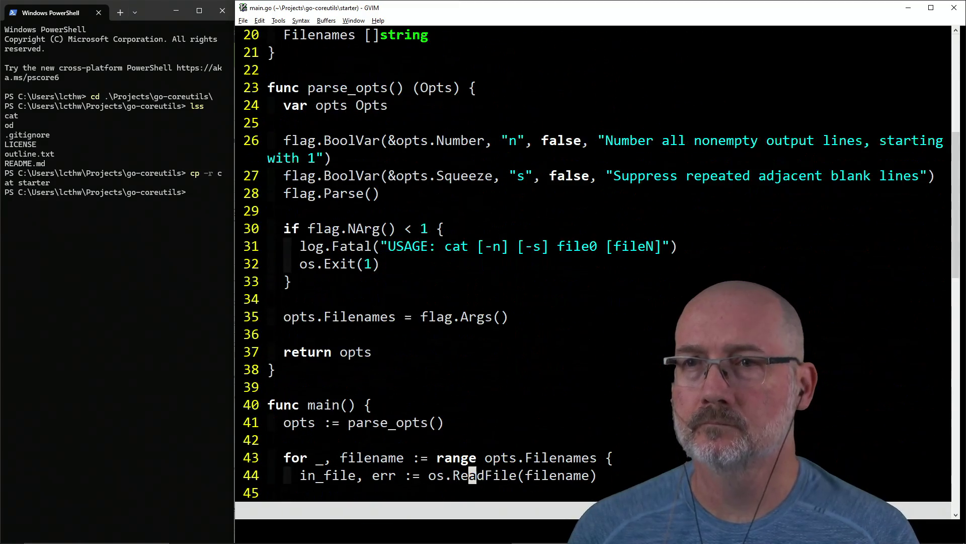
pyautogui.press('k')
pyautogui.press('k')
pyautogui.press('k')
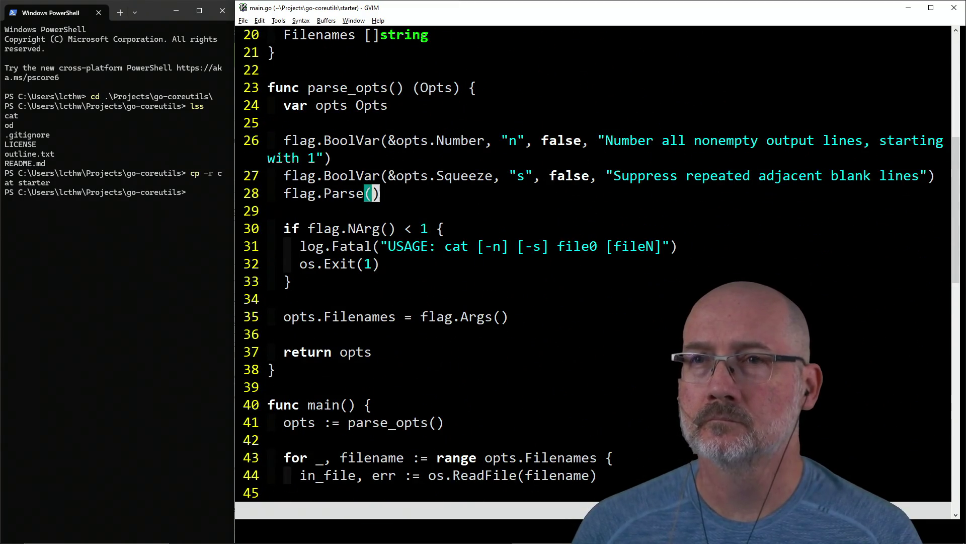
pyautogui.press('j')
pyautogui.press('j')
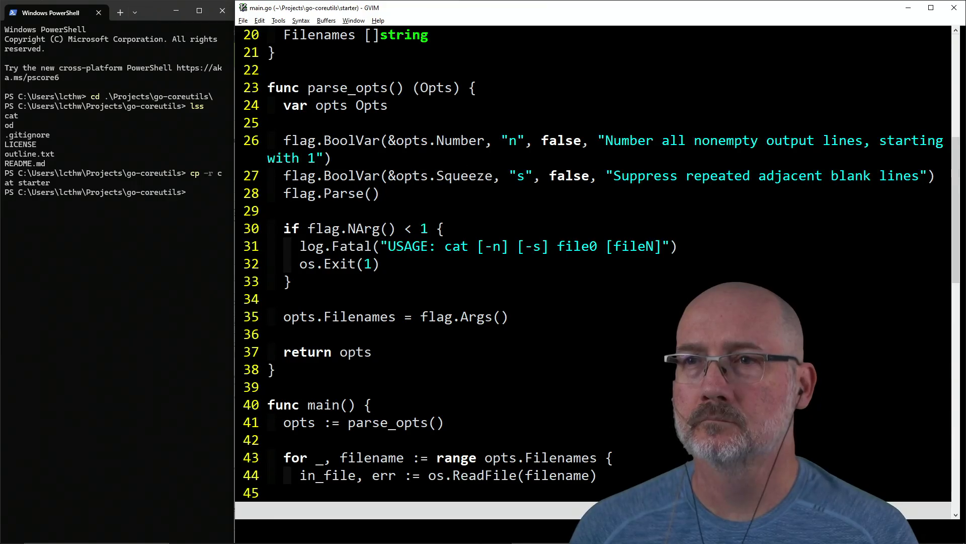
pyautogui.press('d')
pyautogui.press('d')
pyautogui.press('j')
pyautogui.press('j')
pyautogui.press('j')
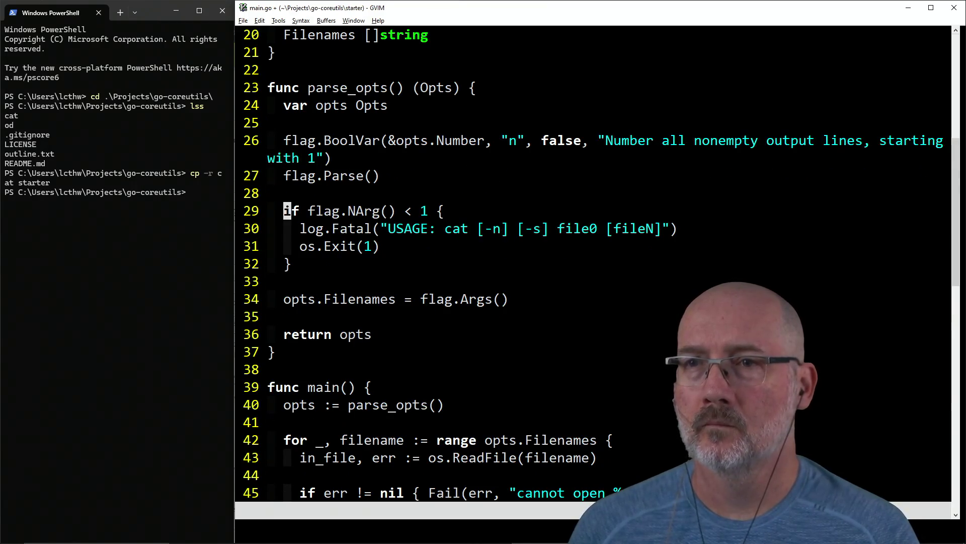
# Cut the usage message down to "USAGE: " and return to the top of the file.
pyautogui.press('w')
pyautogui.press('w')
pyautogui.press('w')
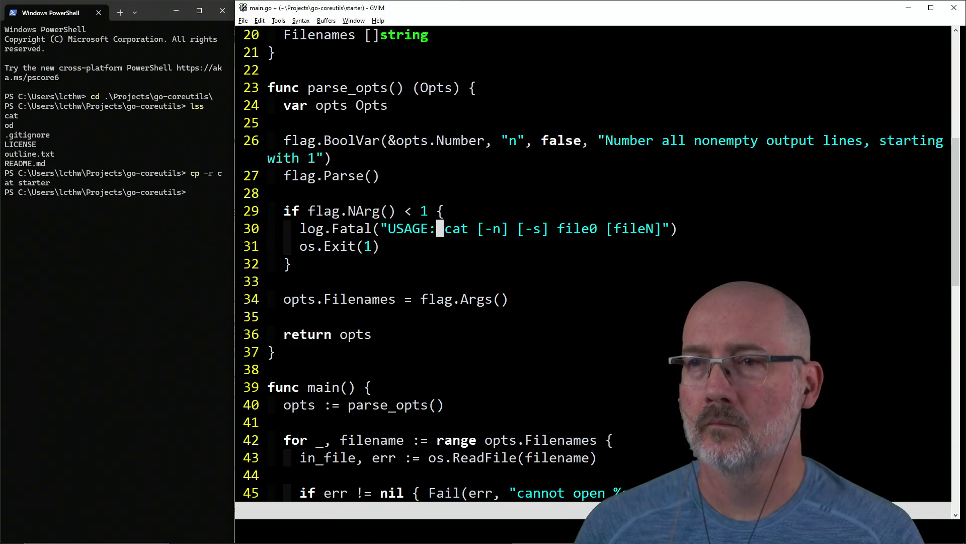
pyautogui.press('d')
pyautogui.press('t')
pyautogui.press('"')
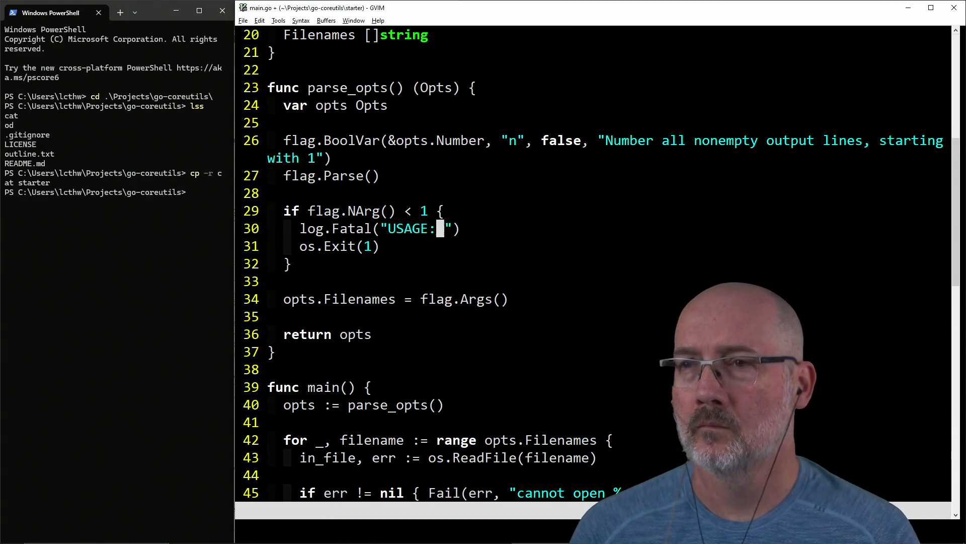
pyautogui.scroll(2, 594, 261)
pyautogui.press('k')
pyautogui.press('k')
pyautogui.press('k')
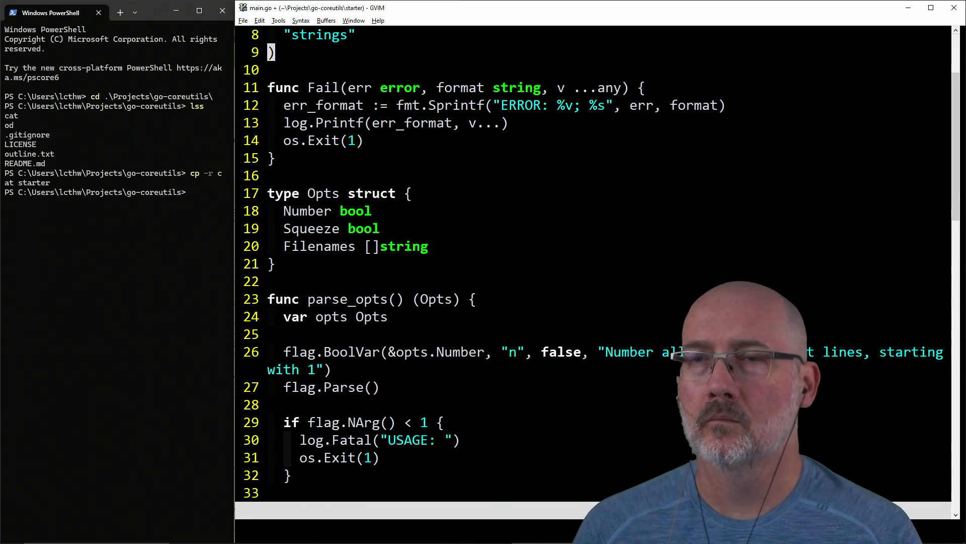
pyautogui.press('k')
pyautogui.press('k')
pyautogui.press('k')
pyautogui.press('$')
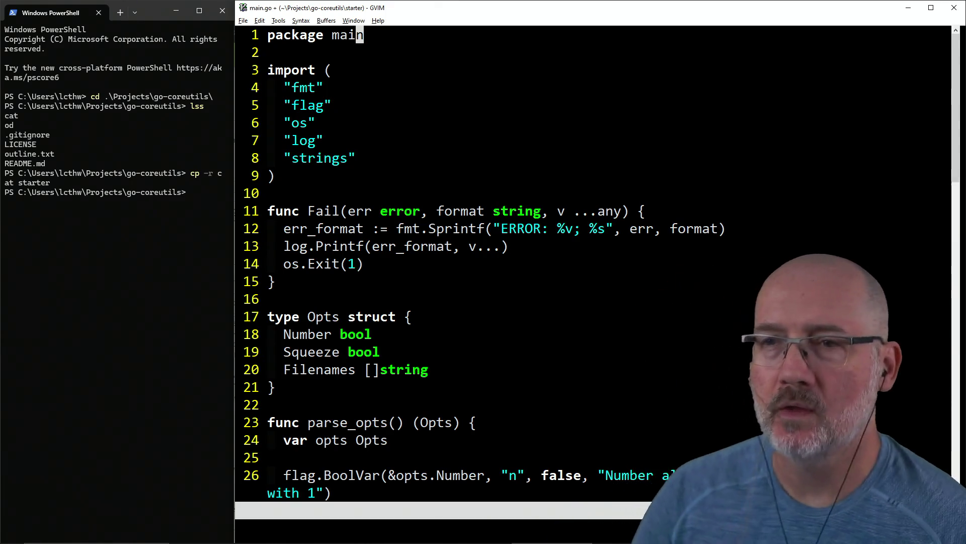
# Delete the Number, Squeeze and Filenames fields from the Opts struct.
pyautogui.click(328, 70)
pyautogui.click(272, 193)
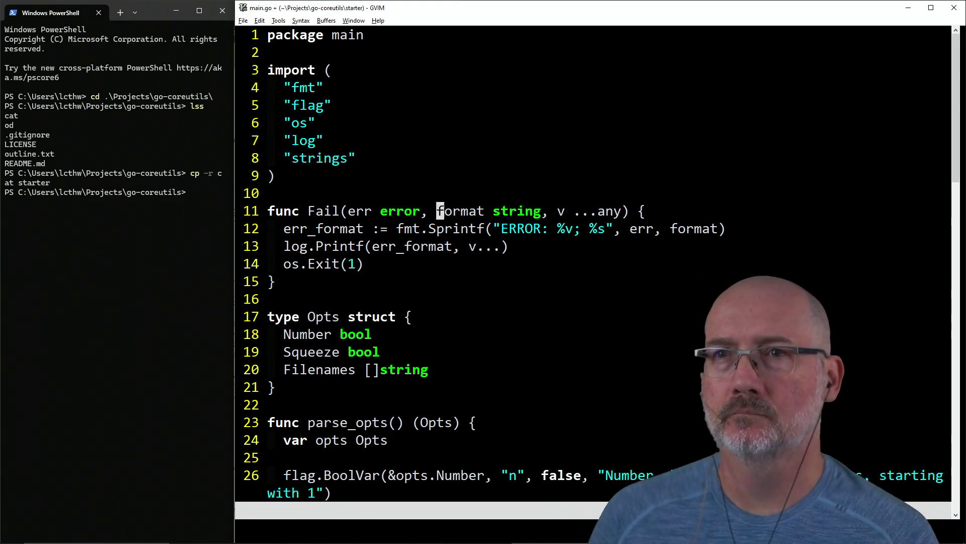
pyautogui.click(441, 228)
pyautogui.press('j')
pyautogui.press('j')
pyautogui.press('j')
pyautogui.press('k')
pyautogui.press('k')
pyautogui.press('k')
pyautogui.hotkey('shift', 'v')
pyautogui.press('j')
pyautogui.press('j')
pyautogui.press('d')
# Remove the Fail function and the flag, log, os and strings imports.
pyautogui.press('k')
pyautogui.press('k')
pyautogui.press('k')
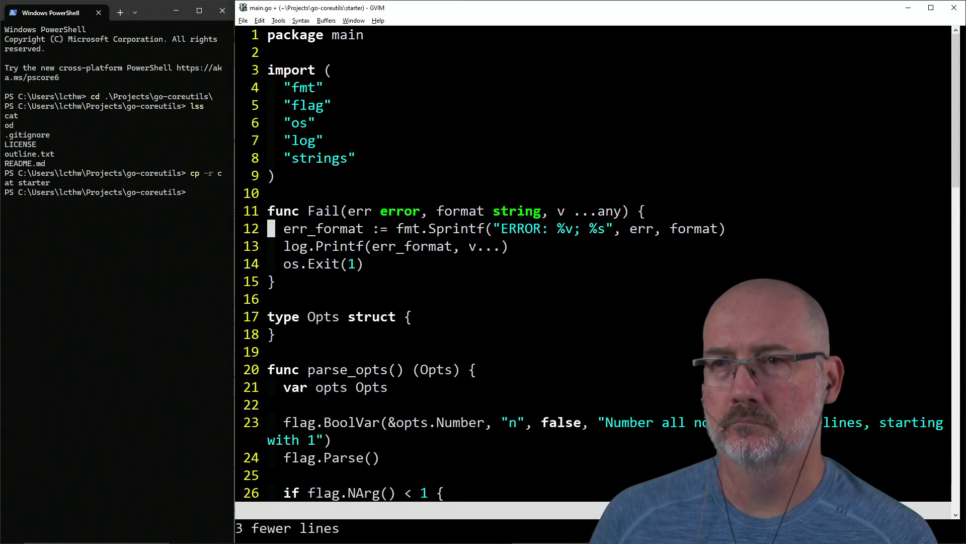
pyautogui.hotkey('shift', 'v')
pyautogui.press('j')
pyautogui.press('j')
pyautogui.press('j')
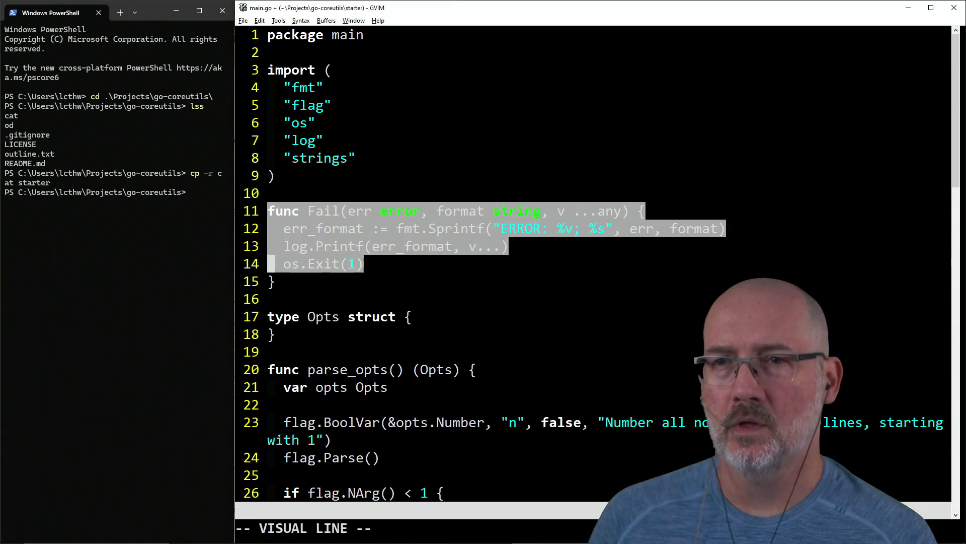
pyautogui.press('d')
pyautogui.press('k')
pyautogui.press('k')
pyautogui.press('k')
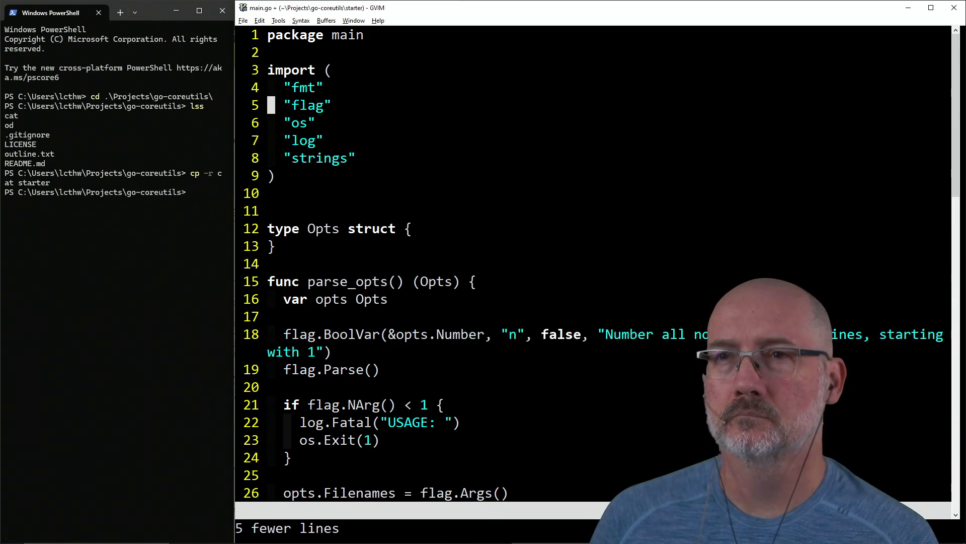
pyautogui.press('d')
pyautogui.press('d')
pyautogui.press('j')
pyautogui.press('d')
pyautogui.press('d')
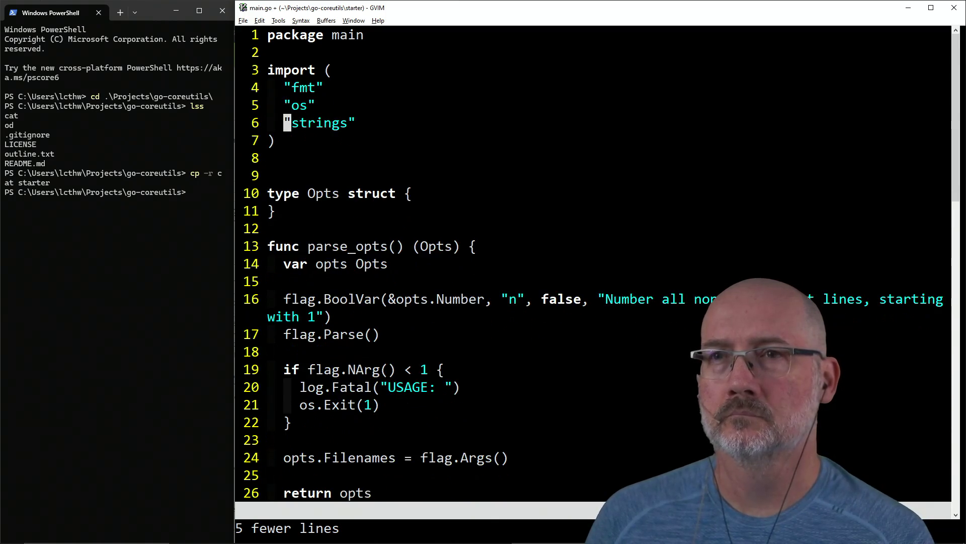
pyautogui.press('k')
pyautogui.press('d')
pyautogui.press('d')
pyautogui.press('d')
pyautogui.press('d')
pyautogui.press('j')
pyautogui.press('j')
pyautogui.press('j')
# Delete the parse_opts function and the opts := parse_opts() line in main.
pyautogui.hotkey('shift', 'v')
pyautogui.press('j')
pyautogui.press('j')
pyautogui.press('j')
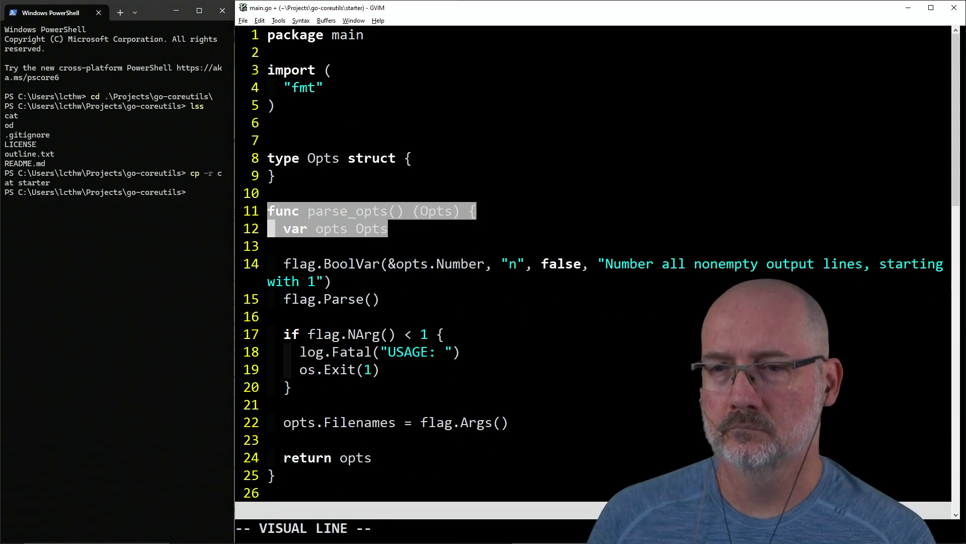
pyautogui.press('d')
pyautogui.press('d')
pyautogui.press('d')
pyautogui.press('j')
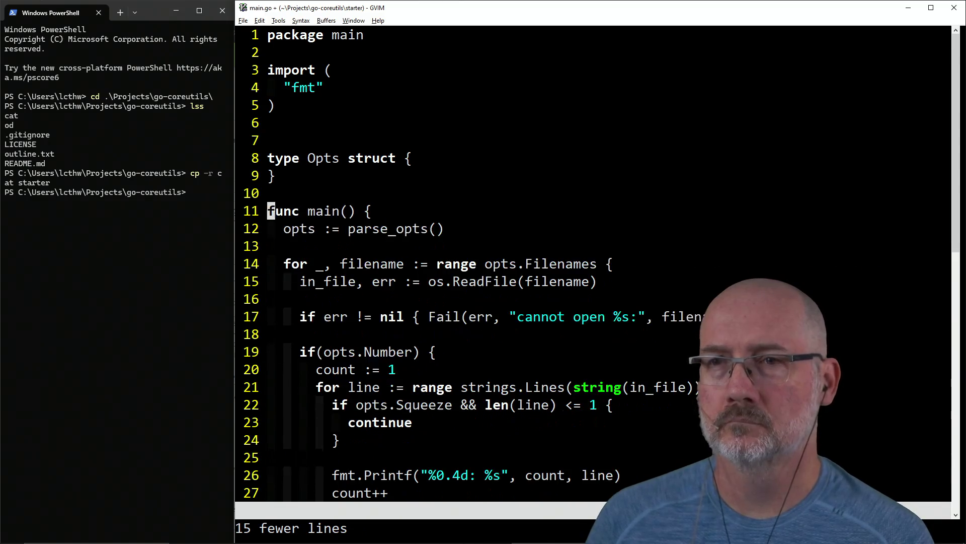
pyautogui.press('j')
pyautogui.press('k')
pyautogui.press('d')
pyautogui.press('d')
pyautogui.press('j')
pyautogui.press('k')
pyautogui.press('d')
pyautogui.press('d')
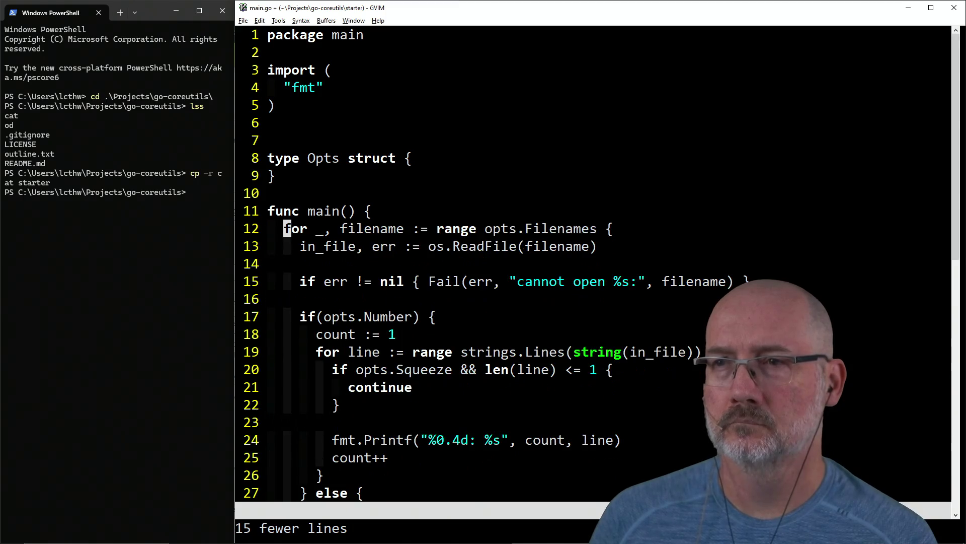
pyautogui.hotkey('shift', 'v')
# Delete main's old body and the now-empty Opts struct.
pyautogui.press('j')
pyautogui.press('j')
pyautogui.press('j')
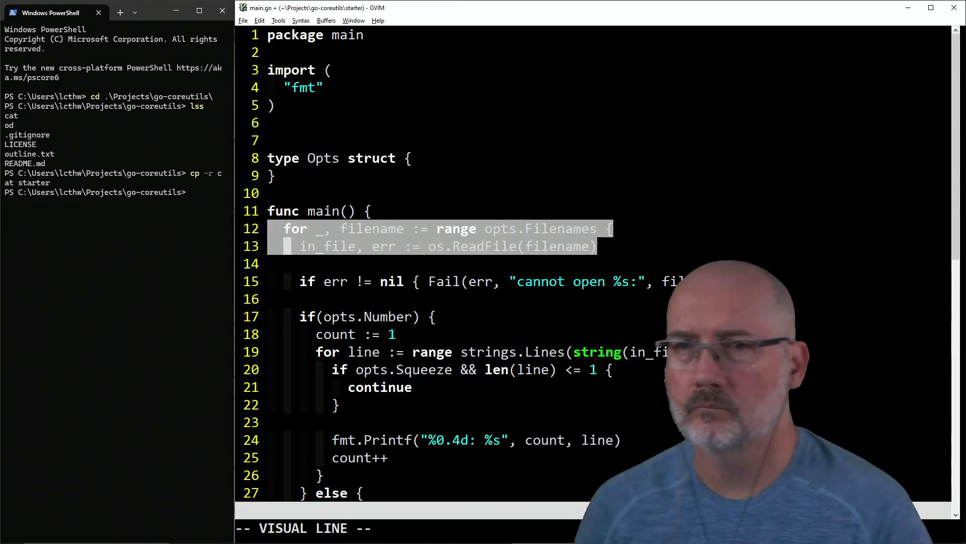
pyautogui.press('k')
pyautogui.press('d')
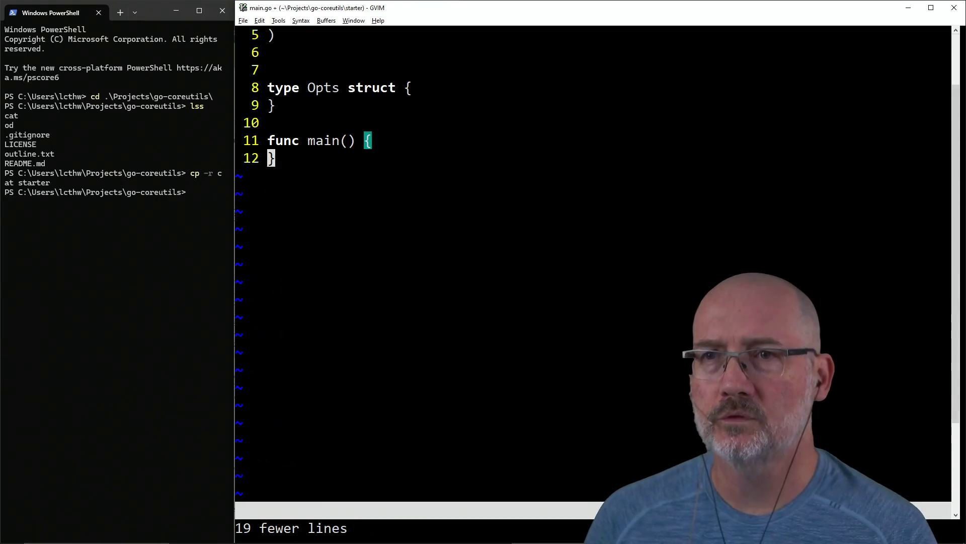
pyautogui.press('k')
pyautogui.press('k')
pyautogui.press('k')
pyautogui.press('3')
pyautogui.press('d')
pyautogui.press('d')
pyautogui.press('k')
pyautogui.press('k')
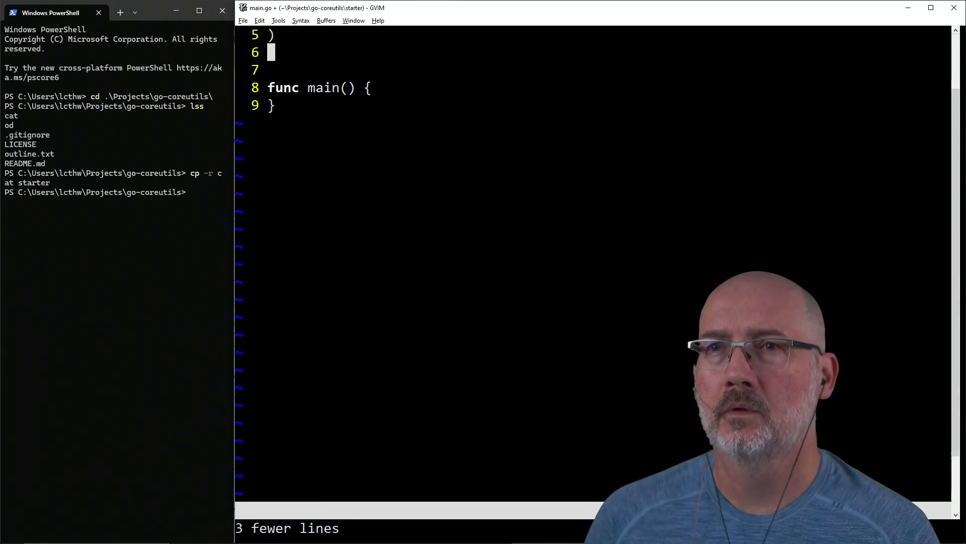
pyautogui.press('k')
pyautogui.press('k')
pyautogui.press('k')
pyautogui.press('k')
pyautogui.press('j')
pyautogui.press('j')
pyautogui.press('j')
pyautogui.press('j')
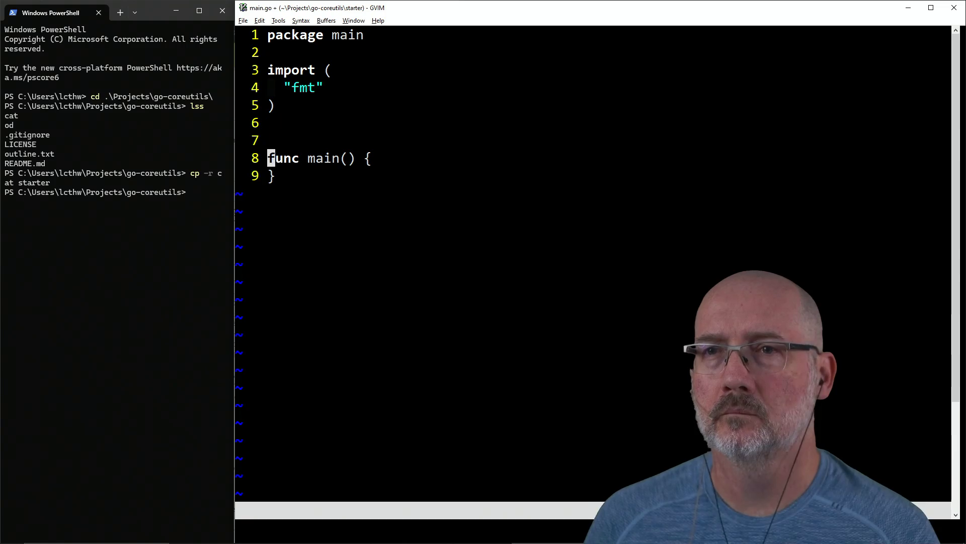
# Add fmt.Println("hello") inside main and save main.go.
pyautogui.press('A')
pyautogui.press('Return')
pyautogui.write('fmt.')
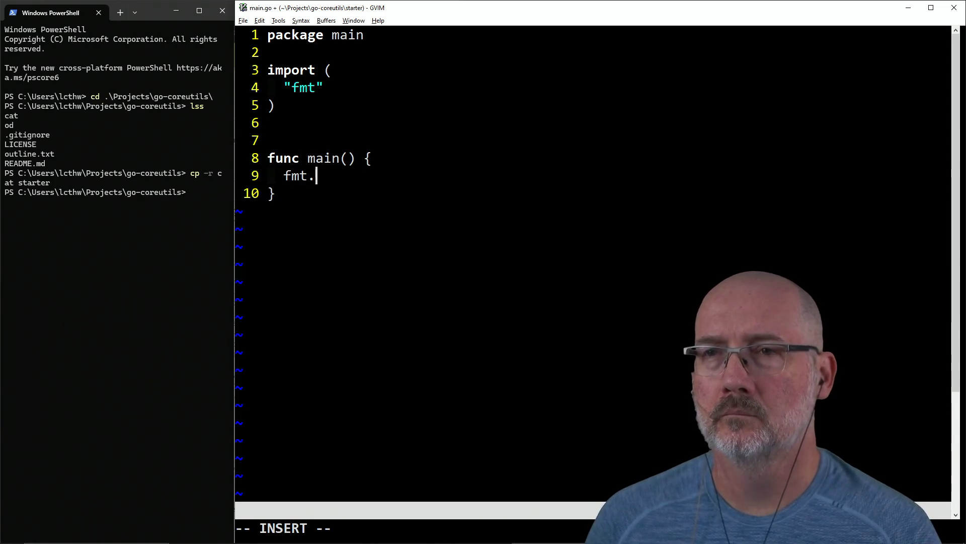
pyautogui.write('Println("he')
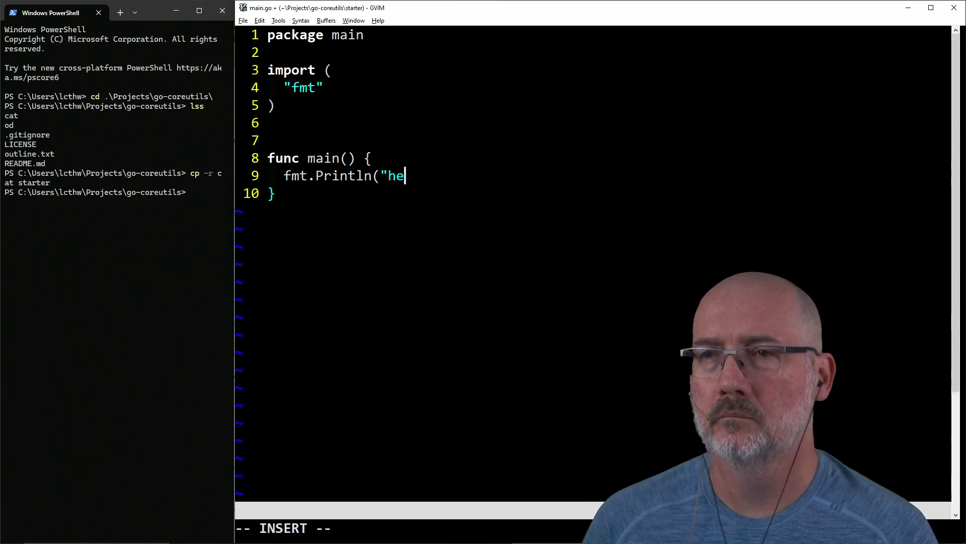
pyautogui.write('llo")')
pyautogui.press('Escape')
pyautogui.write(':w')
pyautogui.press('Return')
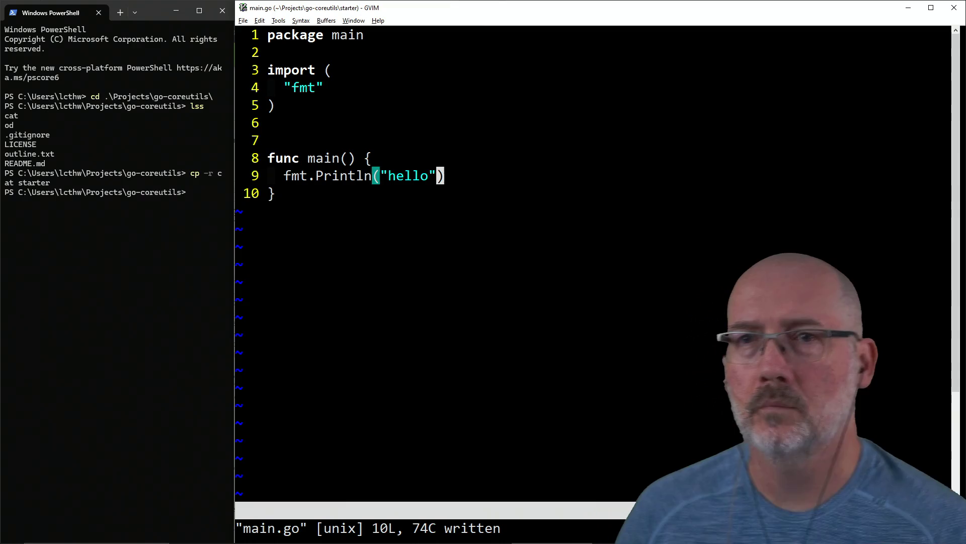
# List the project folder in PowerShell, then clear the terminal.
pyautogui.click(219, 182)
pyautogui.write('ls')
pyautogui.press('Return')
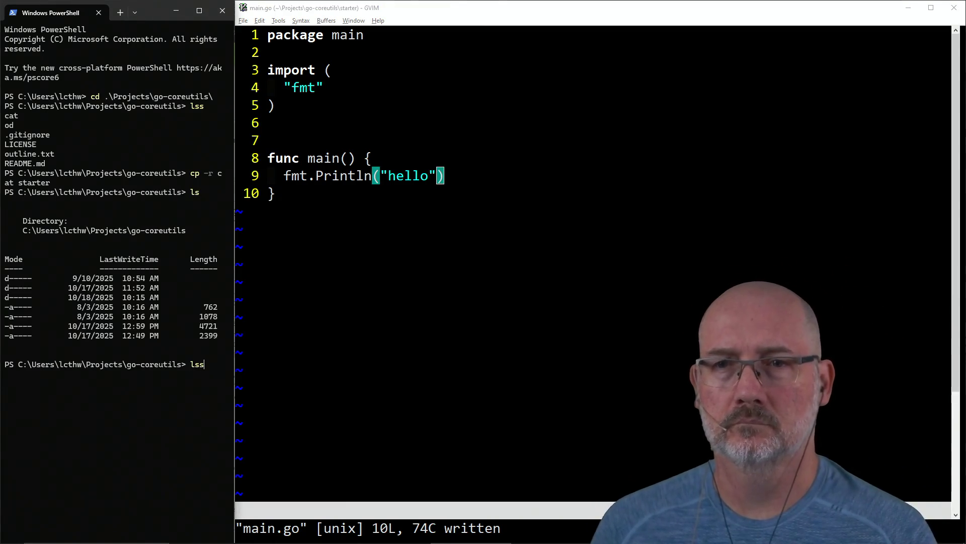
pyautogui.press('Return')
pyautogui.write('c')
pyautogui.press('Return')
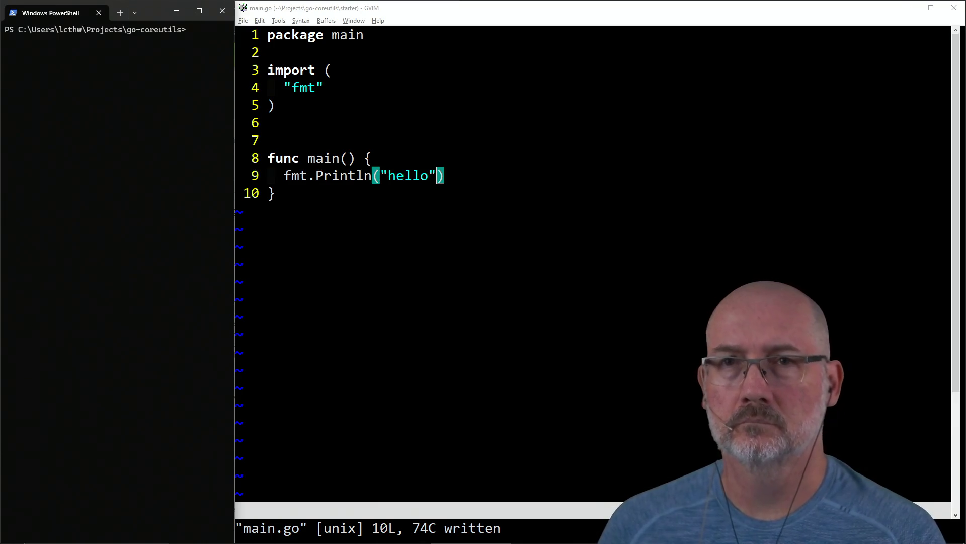
pyautogui.click(420, 273)
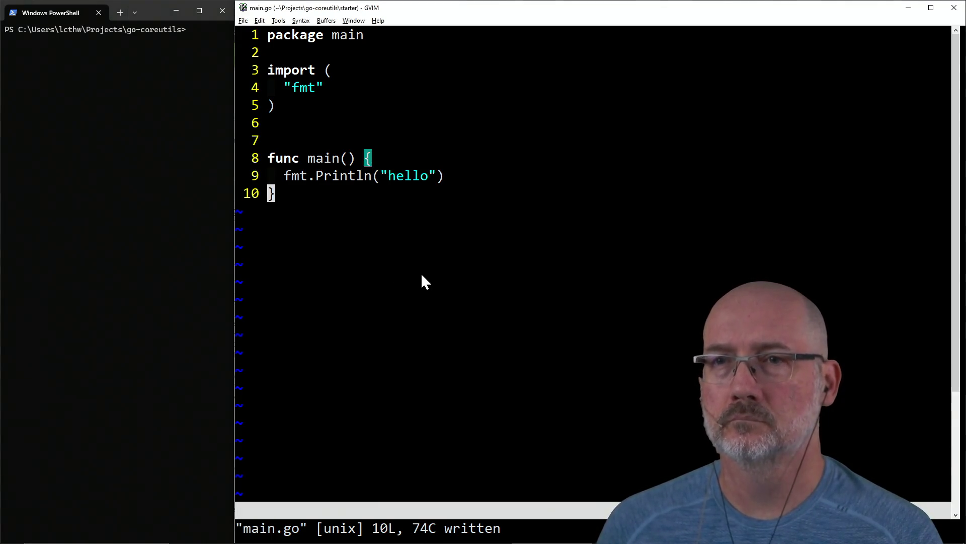
pyautogui.write(':e star')
pyautogui.press('BackSpace')
pyautogui.press('BackSpace')
pyautogui.press('BackSpace')
# Change go.mod's module path to MY/thing, save it, and reopen main.go.
pyautogui.write('go.mod')
pyautogui.press('Return')
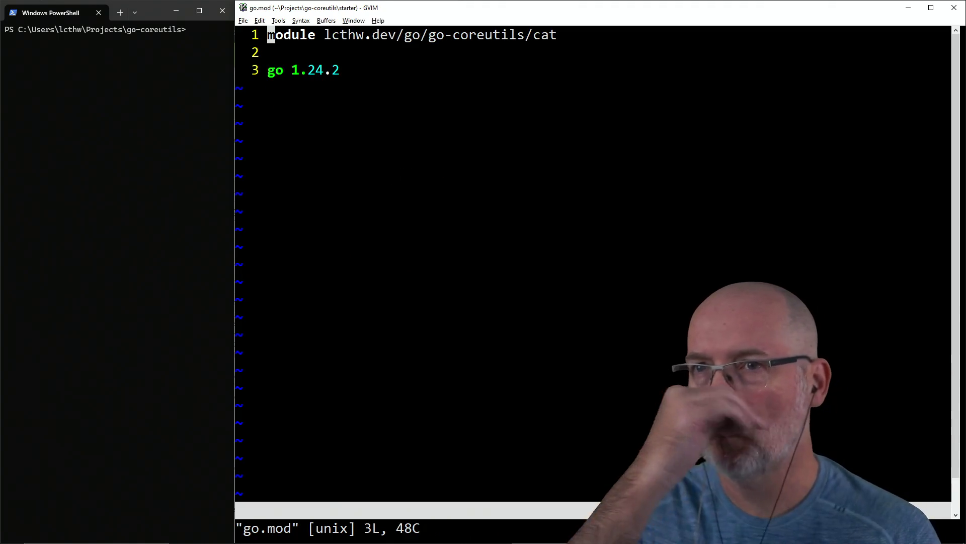
pyautogui.click(279, 35)
pyautogui.press('l')
pyautogui.press('l')
pyautogui.press('l')
pyautogui.hotkey('shift', 'c')
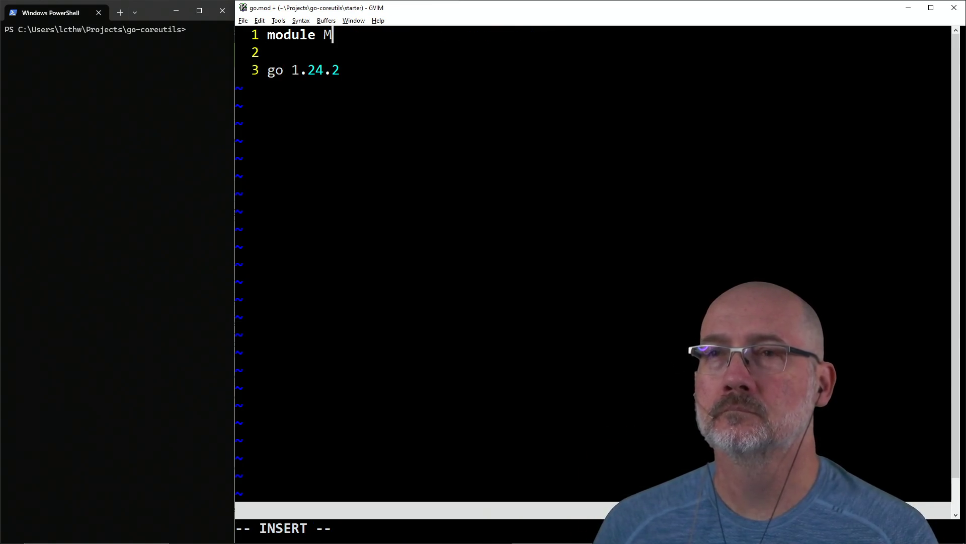
pyautogui.write('Y/')
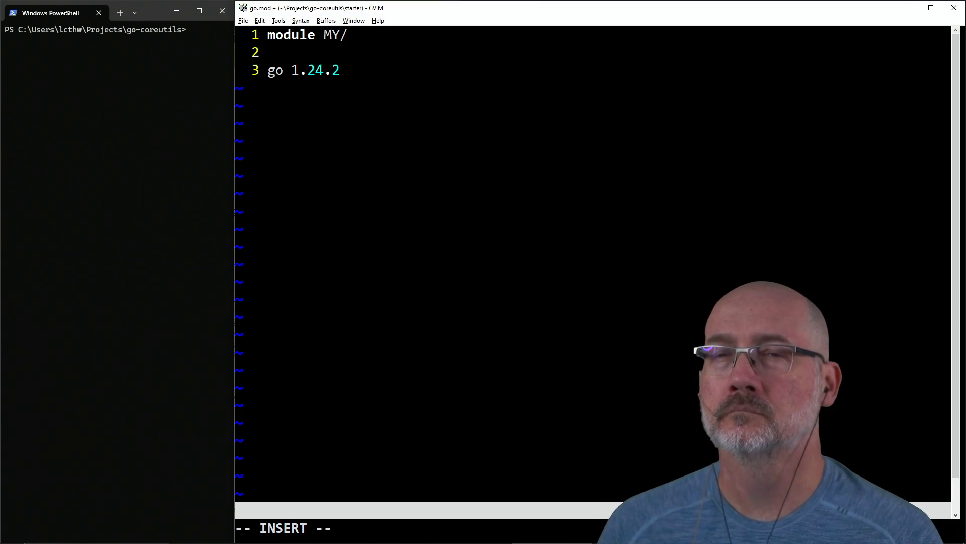
pyautogui.write('thing')
pyautogui.press('Escape')
pyautogui.write(':w')
pyautogui.press('Return')
pyautogui.write(':e main.go')
pyautogui.press('Return')
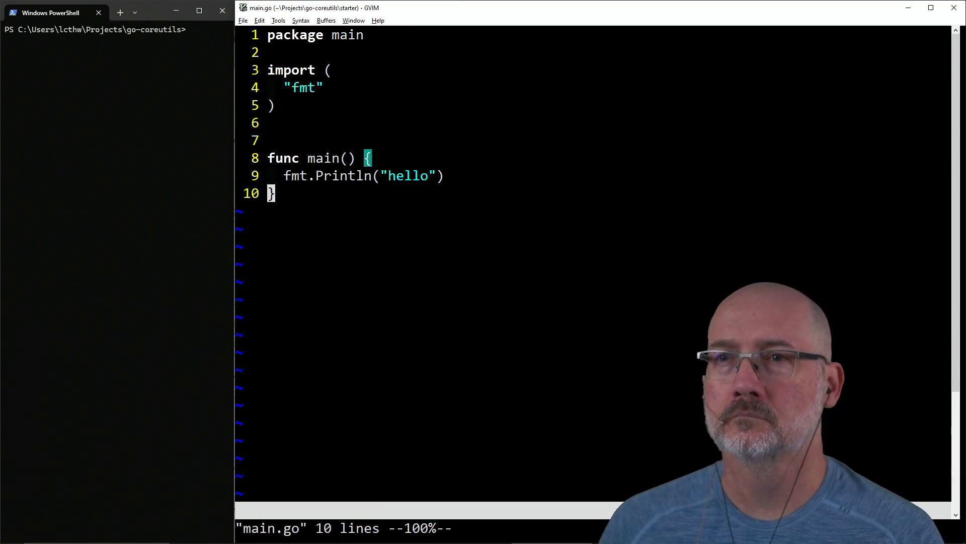
# Move PowerShell into the starter folder and run go build there.
pyautogui.click(121, 277)
pyautogui.write('cd star')
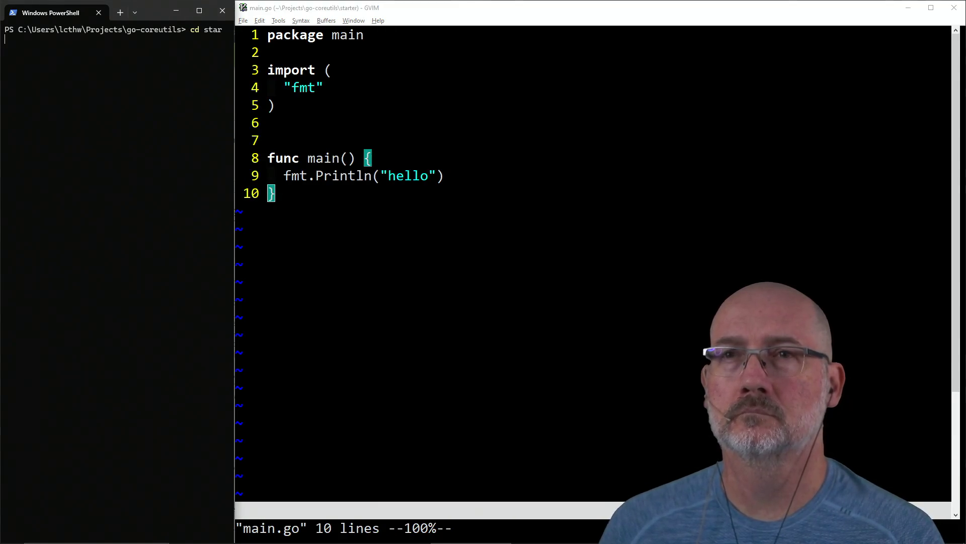
pyautogui.press('Tab')
pyautogui.press('Return')
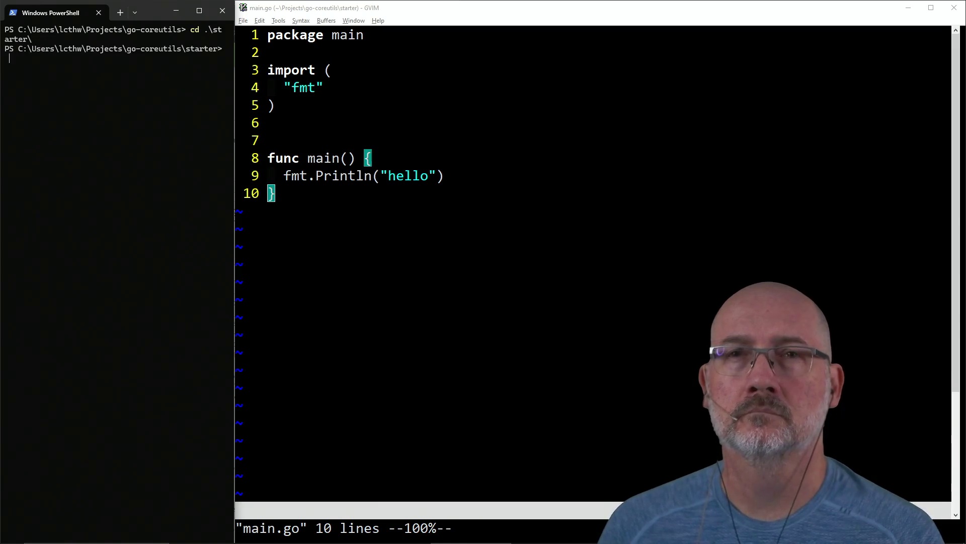
pyautogui.write('uild .')
pyautogui.press('Return')
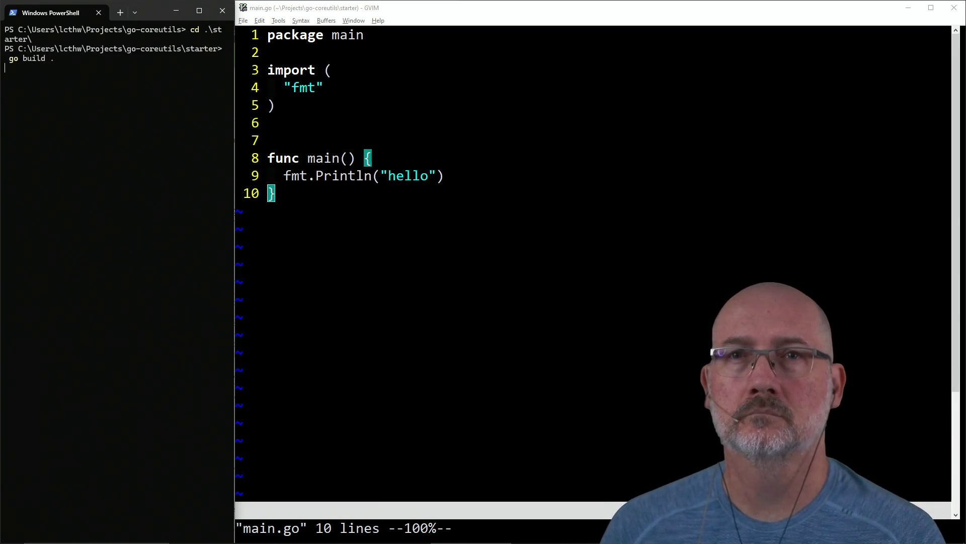
pyautogui.click(423, 252)
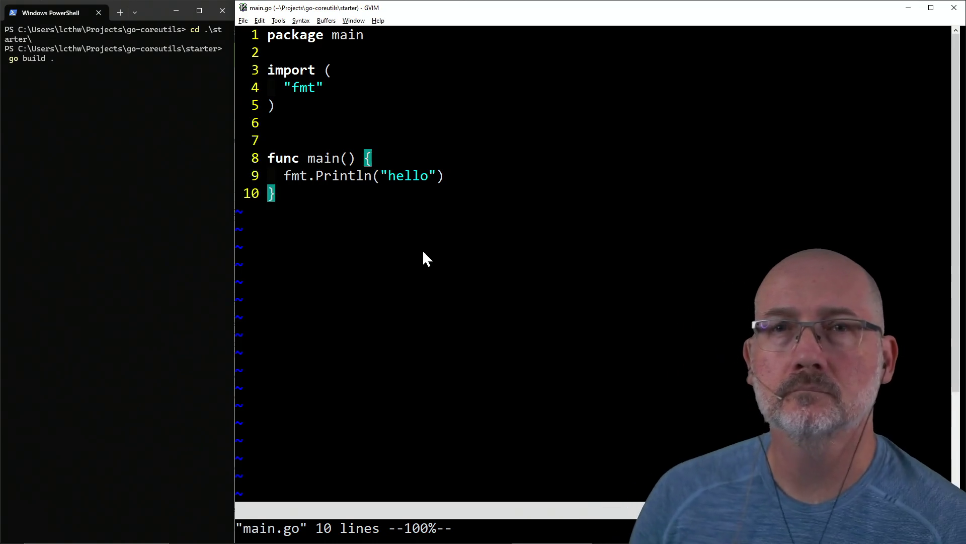
pyautogui.write(':e Makefile')
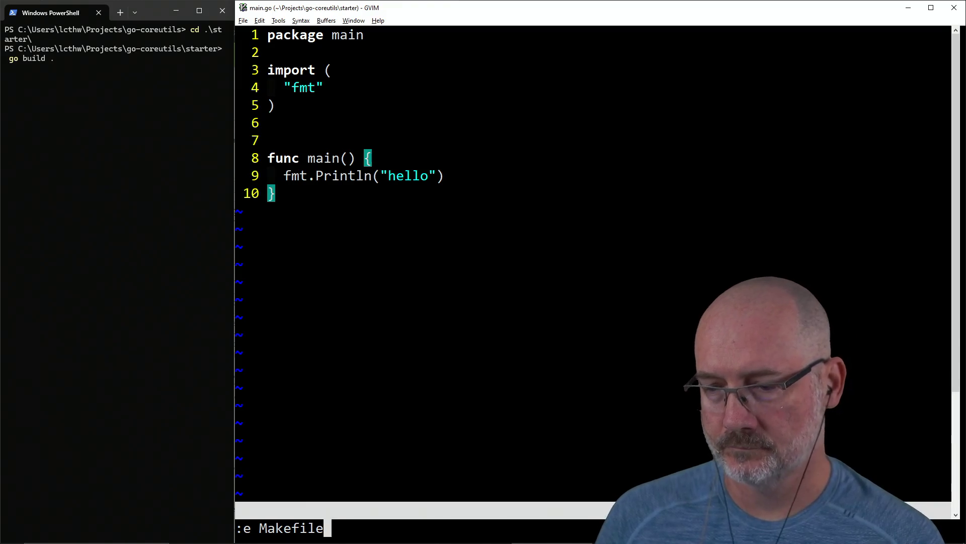
# Create a new empty Makefile in GVIM and return focus to it.
pyautogui.press('Return')
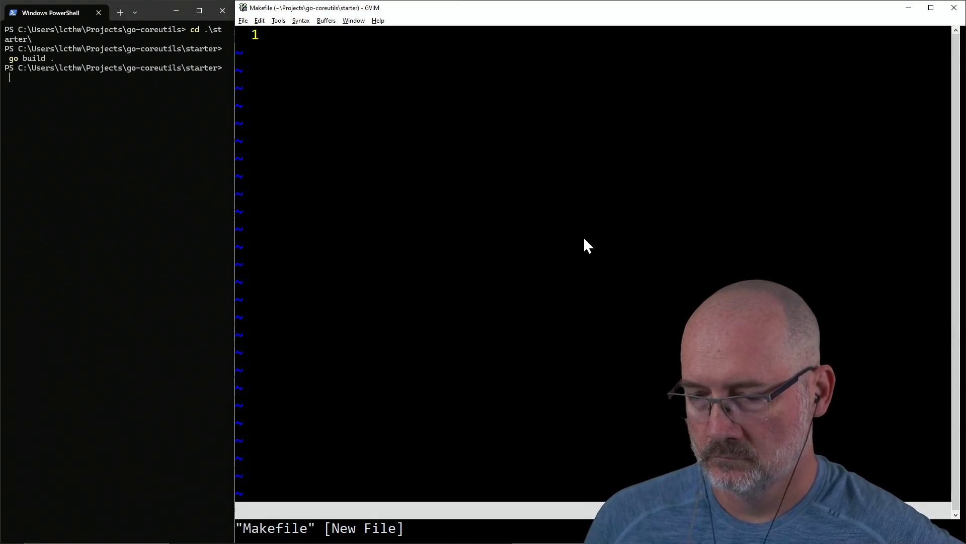
pyautogui.hotkey('alt', 'Tab')
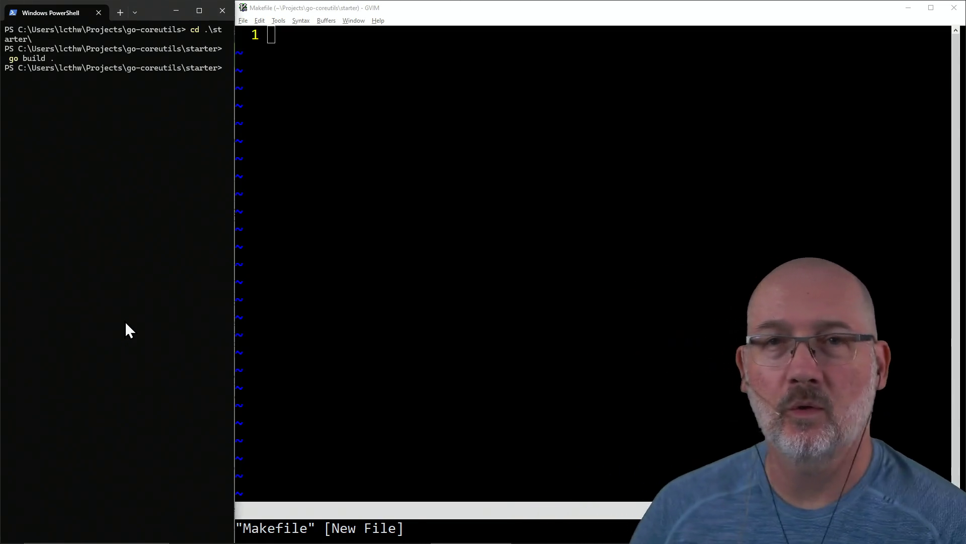
pyautogui.click(575, 220)
pyautogui.press('v')
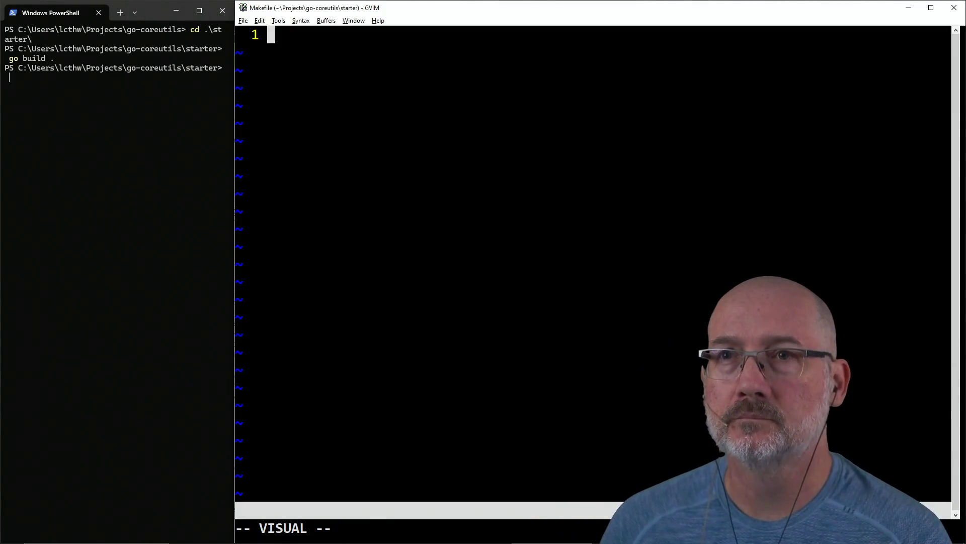
pyautogui.press('Escape')
# Write a build: target in the Makefile whose indented recipe runs go build.
pyautogui.press('i')
pyautogui.press('Return')
pyautogui.press('Return')
pyautogui.write('build:')
pyautogui.press('Return')
pyautogui.press('Tab')
pyautogui.write('go')
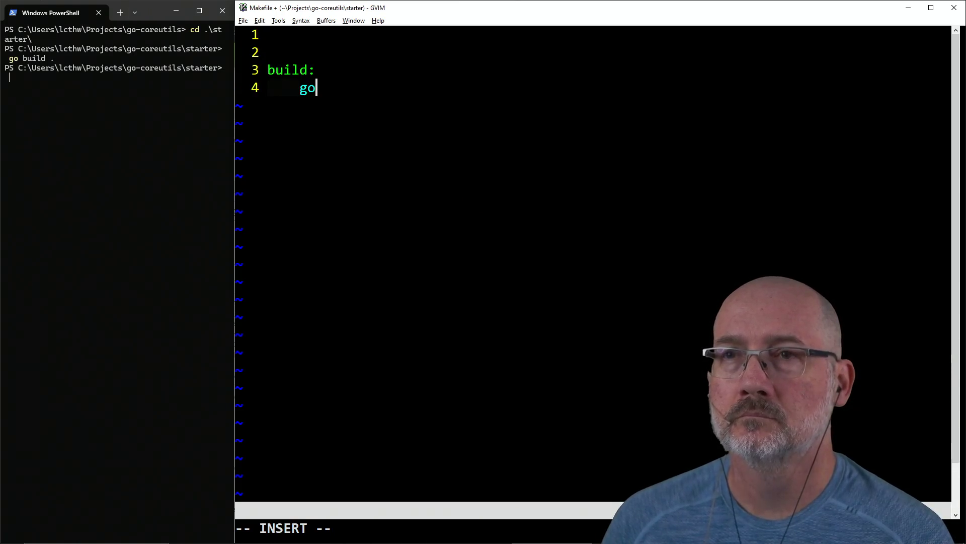
pyautogui.write(' build .')
pyautogui.press('Return')
pyautogui.press('Return')
pyautogui.write('run')
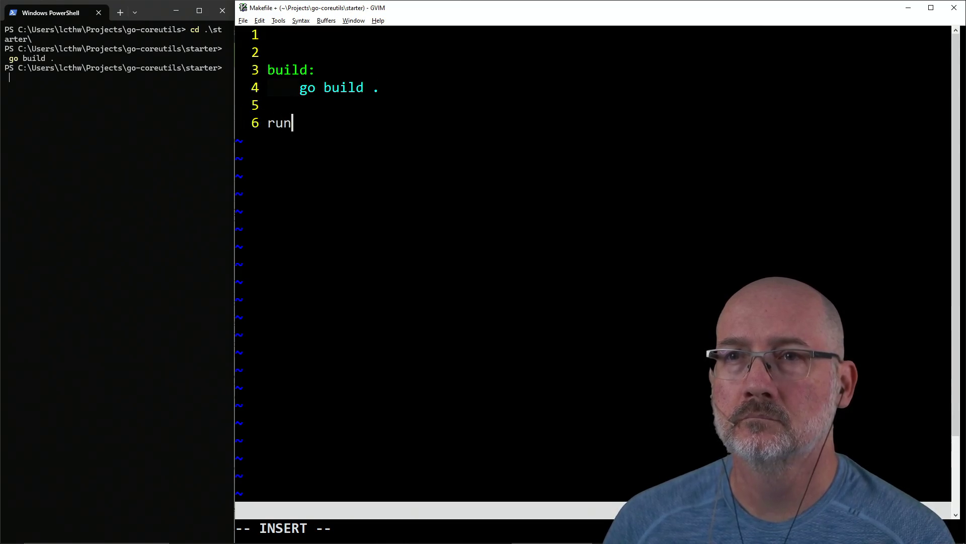
# Start a run: build rule, then delete its unfinished lines.
pyautogui.write(': build')
pyautogui.press('Return')
pyautogui.press('Tab')
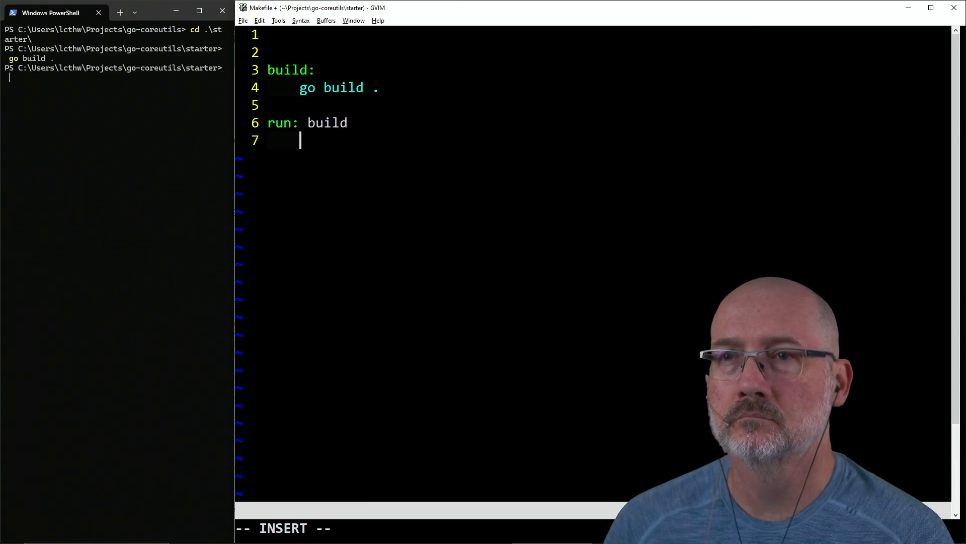
pyautogui.press('Escape')
pyautogui.press('d')
pyautogui.press('d')
pyautogui.hotkey('shift', 'd')
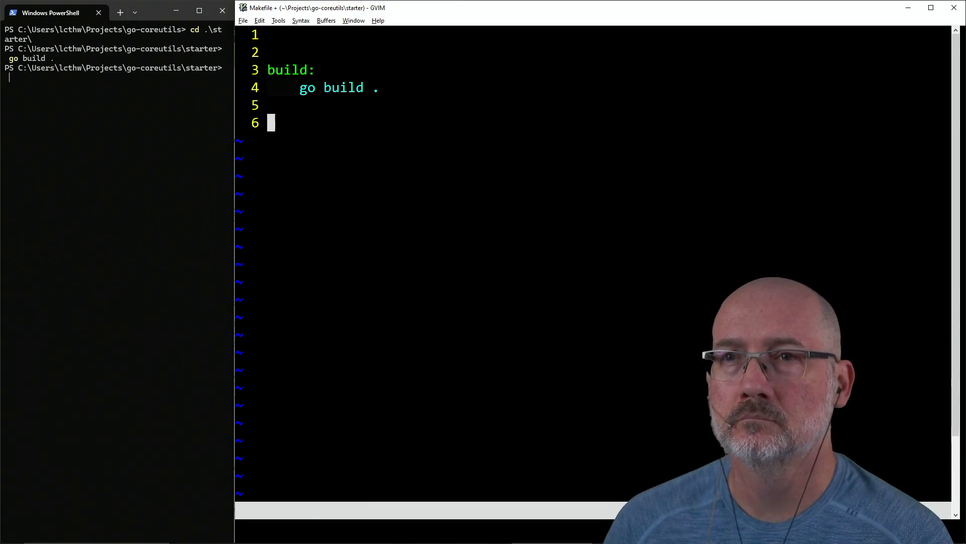
# Save the Makefile with :w and close its buffer with :bd to return to main.go.
pyautogui.write(':w')
pyautogui.press('Return')
pyautogui.write(':bd')
pyautogui.press('Return')
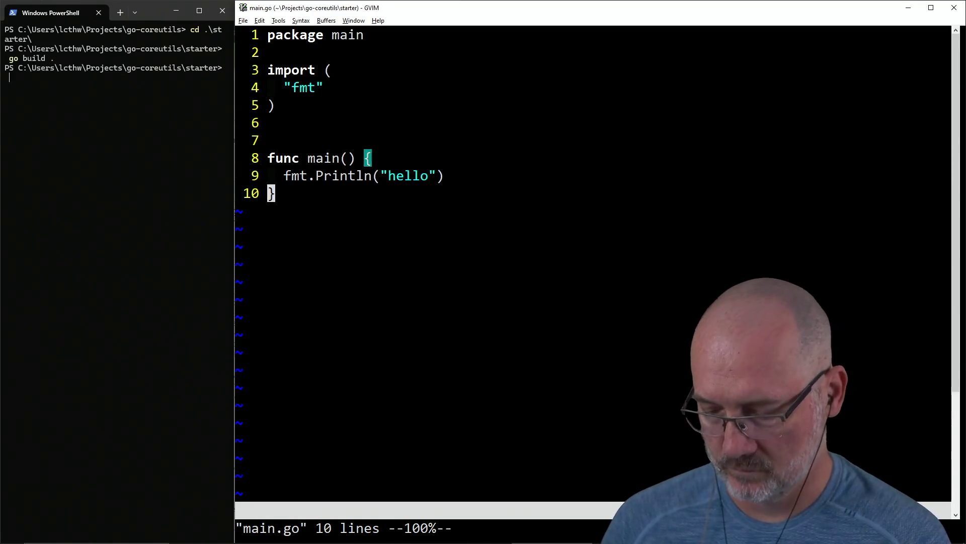
# Run :Make on the starter project, then type ./t in PowerShell.
pyautogui.write(':Make')
pyautogui.press('Return')
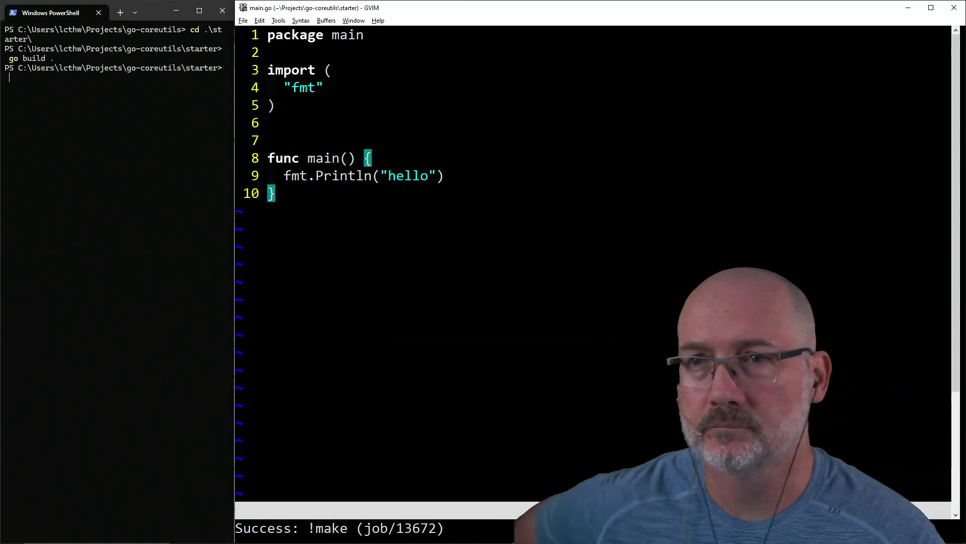
pyautogui.click(80, 161)
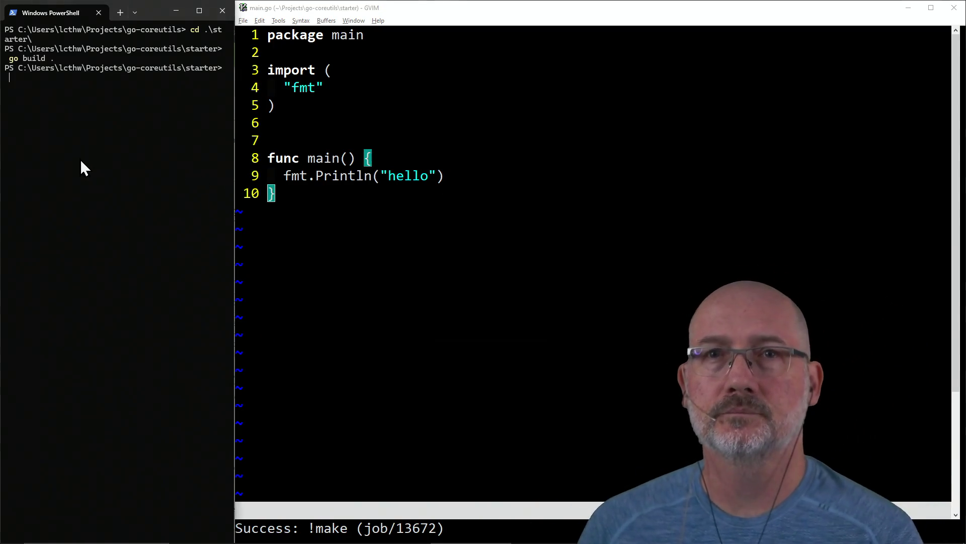
pyautogui.write('./t')
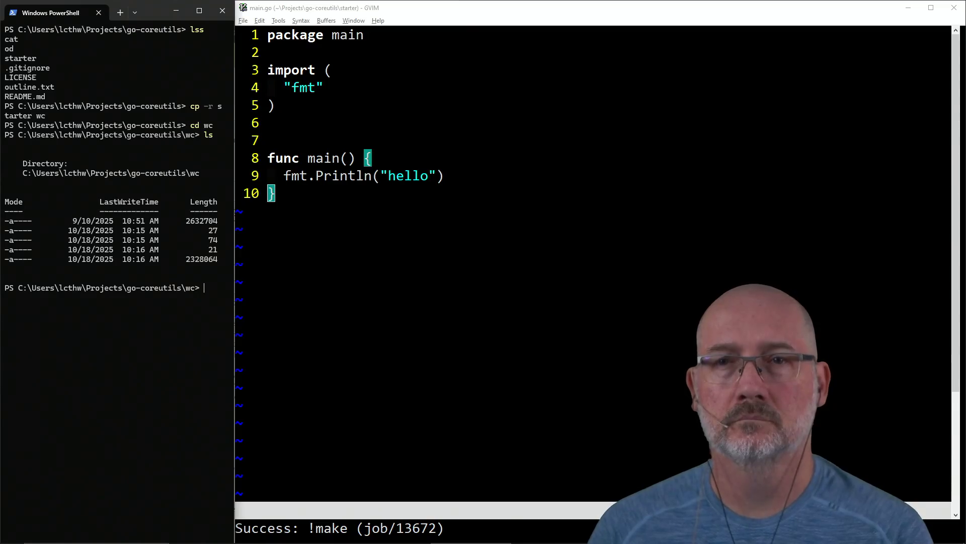
# Try deleting line 8 with :8d, then switch back to outline.txt with :e#.
pyautogui.moveTo(328, 214); pyautogui.dragTo(367, 200)
pyautogui.write(':8d')
pyautogui.press('Return')
pyautogui.write(':')
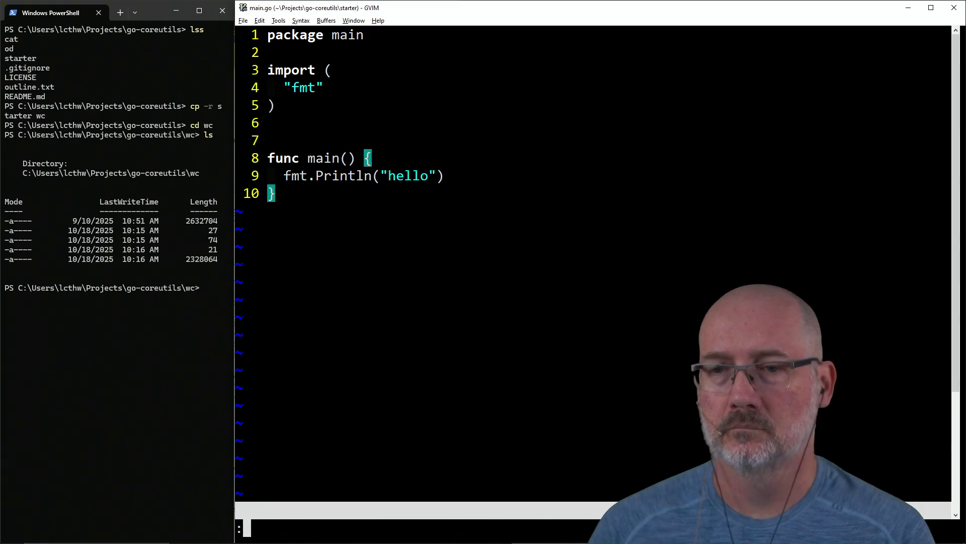
pyautogui.write('e#')
pyautogui.press('Return')
# Move PowerShell into the starter folder, try rm thing, then run make to execute go build.
pyautogui.click(106, 335)
pyautogui.press('Tab')
pyautogui.write('cd ../s')
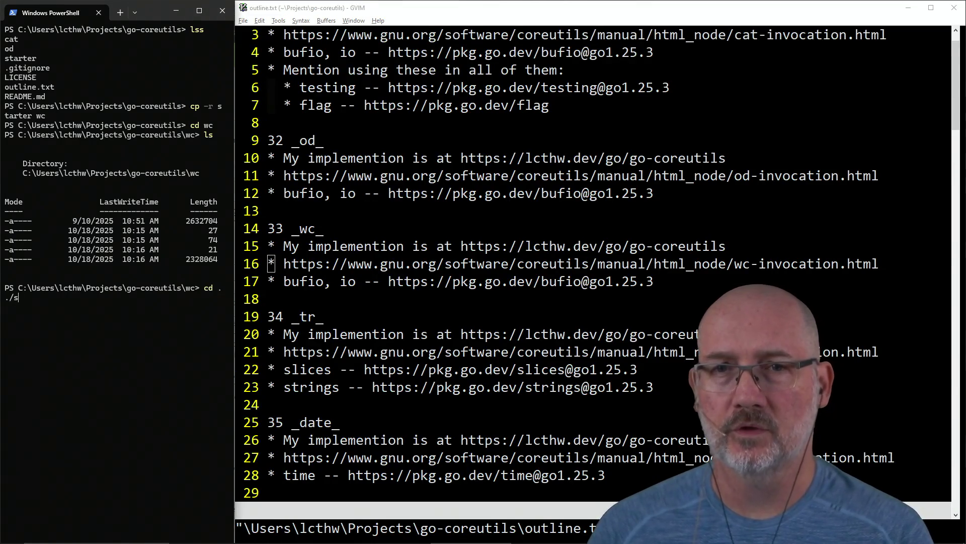
pyautogui.press('Tab')
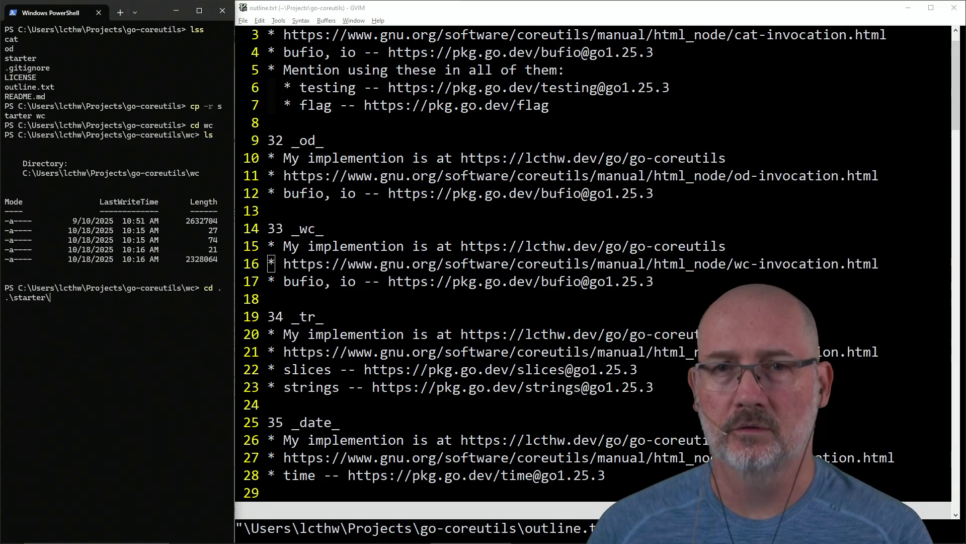
pyautogui.press('Return')
pyautogui.write('rm thing')
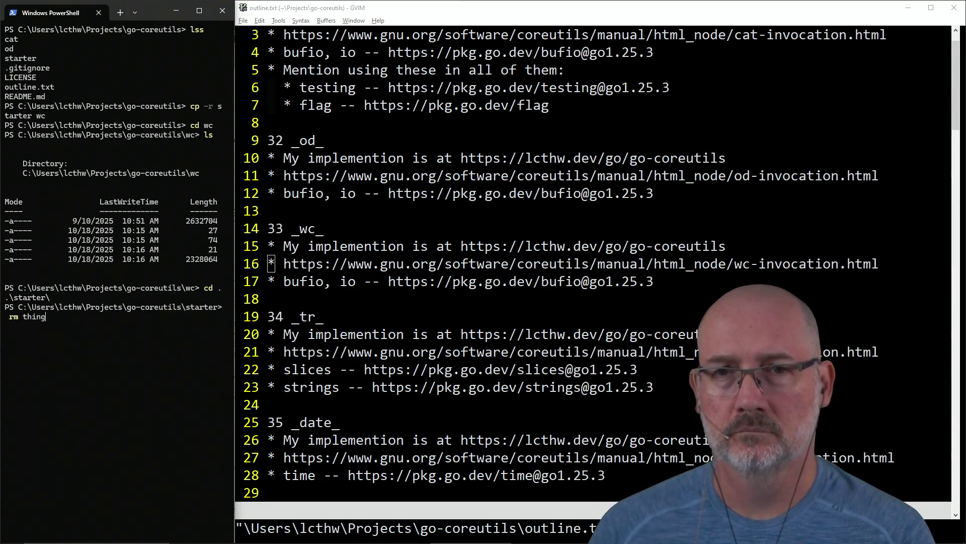
pyautogui.press('Return')
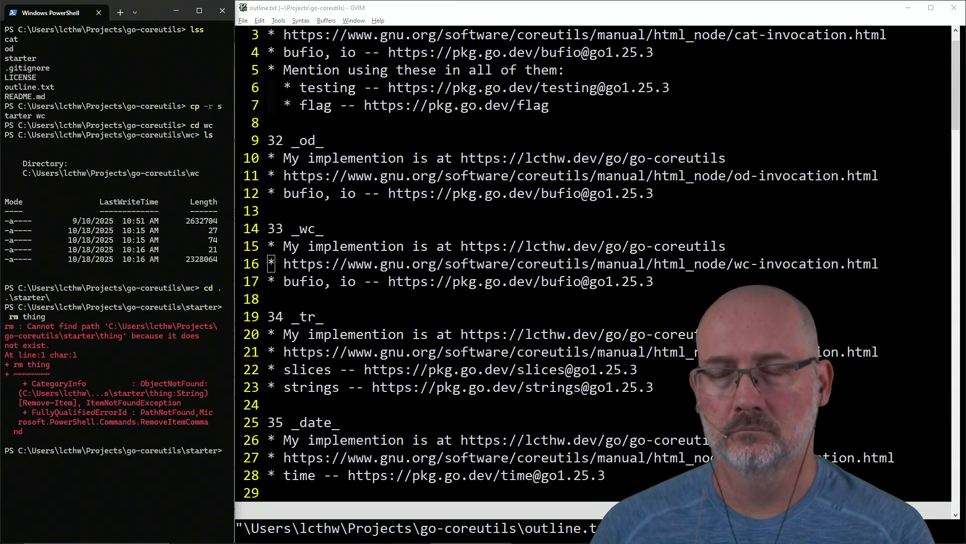
pyautogui.write('make')
pyautogui.press('Return')
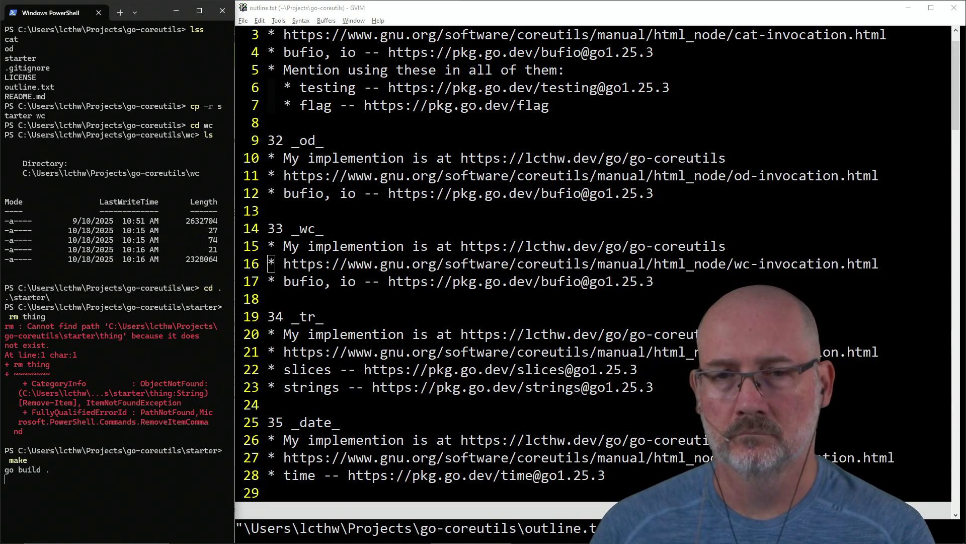
# Run ./thing to print hello, then clear the console.
pyautogui.write('./')
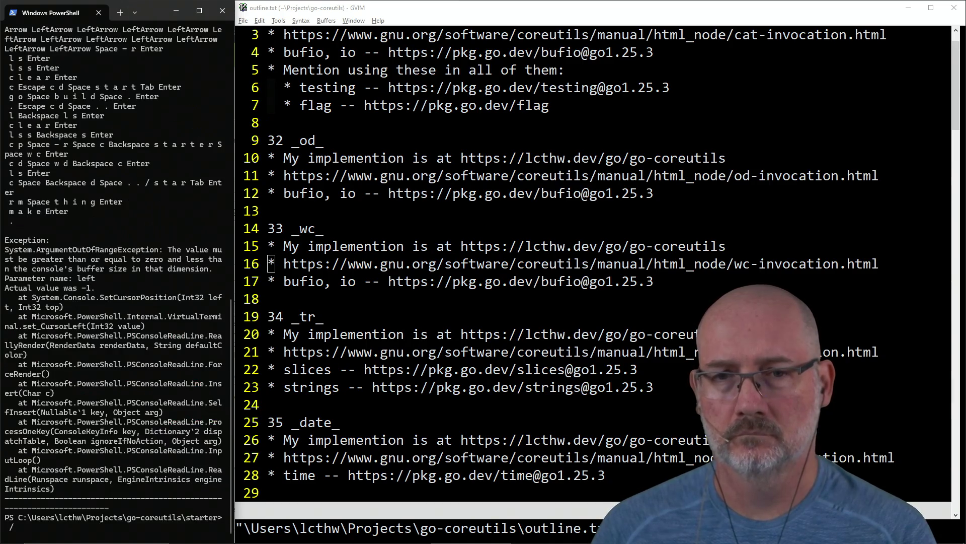
pyautogui.write('ng')
pyautogui.press('Return')
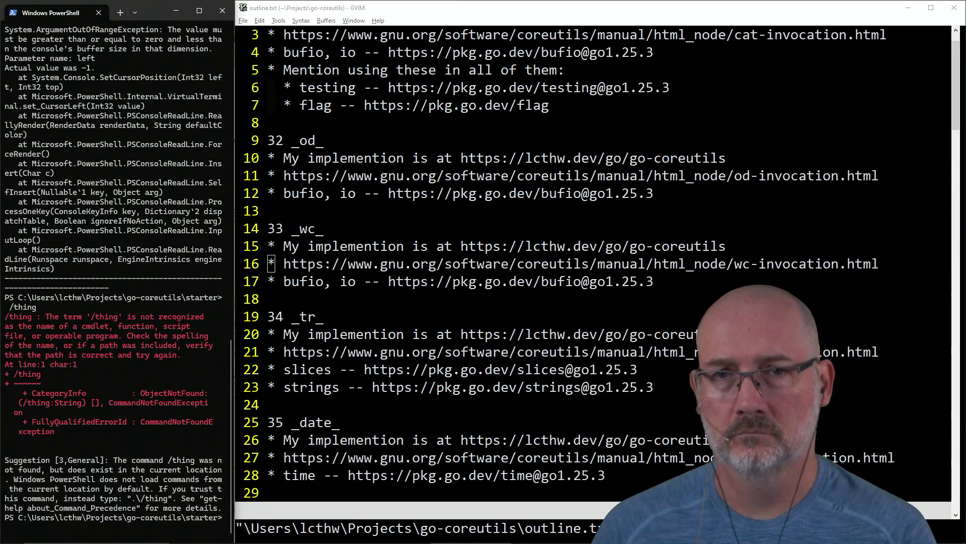
pyautogui.write('.')
pyautogui.press('BackSpace')
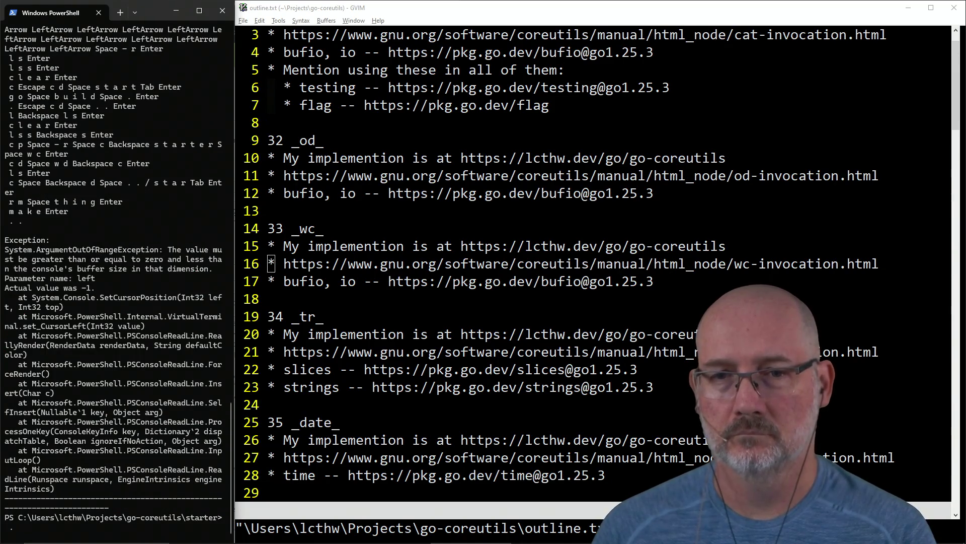
pyautogui.write('/thing')
pyautogui.press('Return')
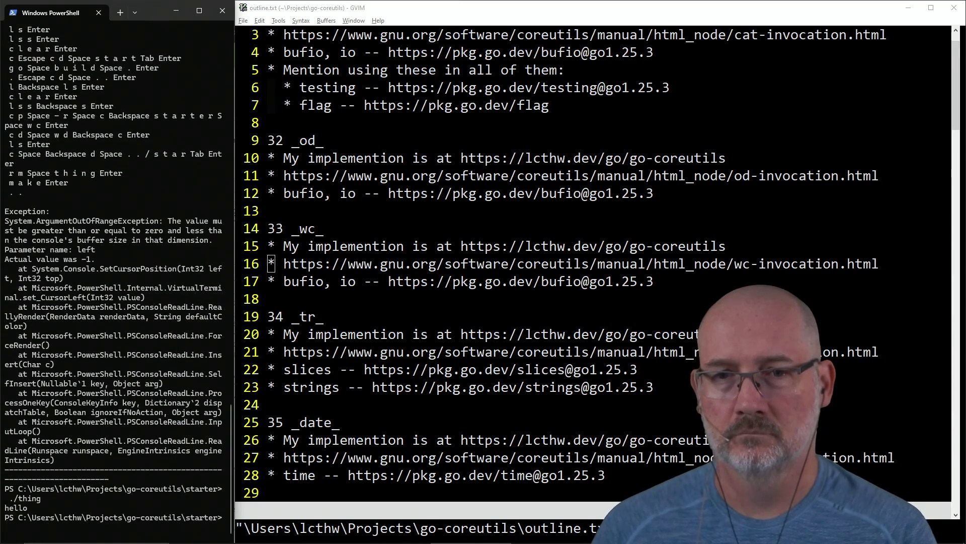
pyautogui.write('clear')
pyautogui.press('Return')
pyautogui.write('rm thi')
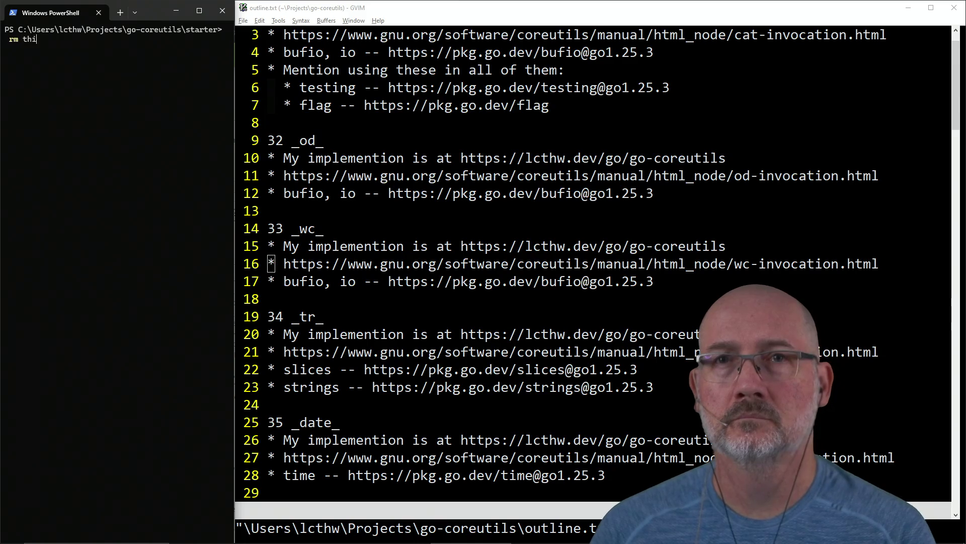
# Delete thing.exe from the starter folder with rm .\thing.exe.
pyautogui.write('ng')
pyautogui.press('Return')
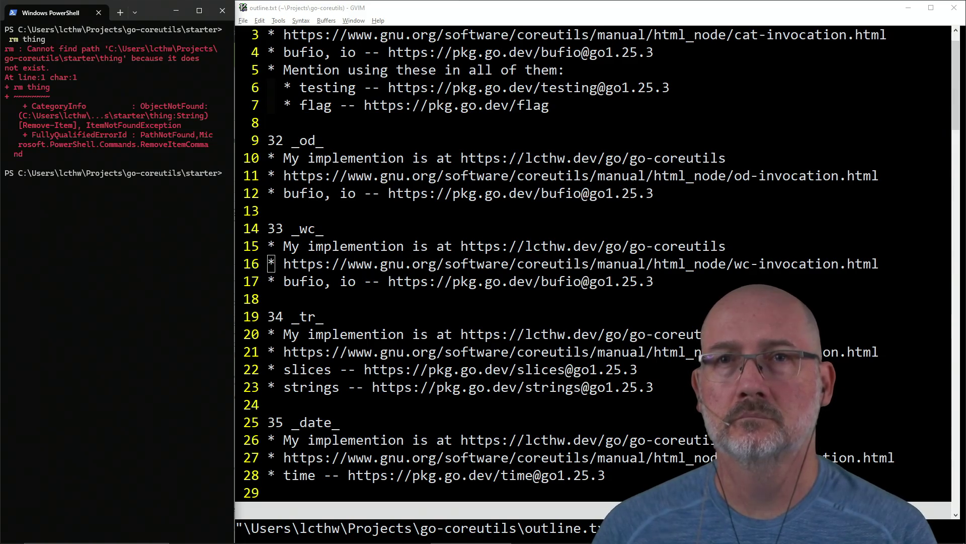
pyautogui.write('rm thingrm .\thing.exe')
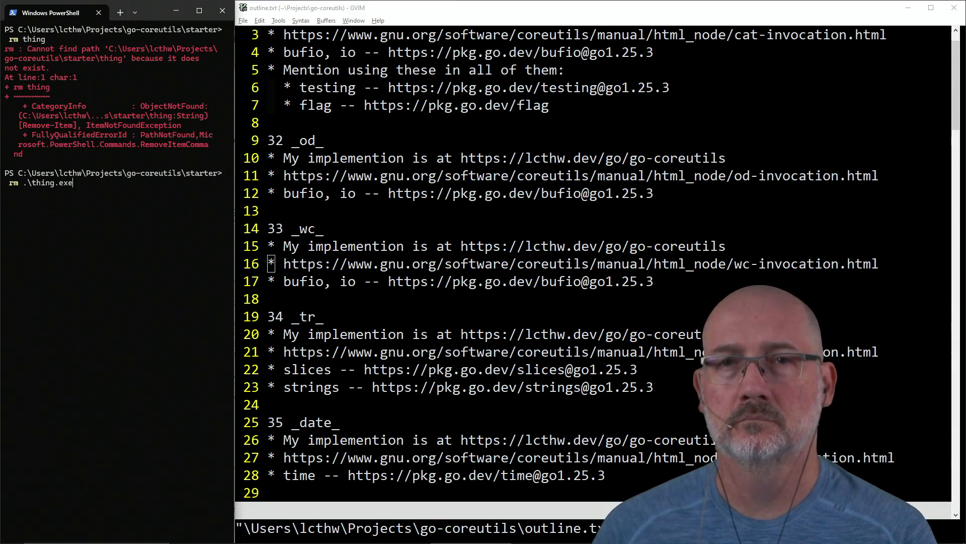
pyautogui.press('Return')
# Move up and into the wc folder and delete its thing.exe too.
pyautogui.write('.')
pyautogui.press('Return')
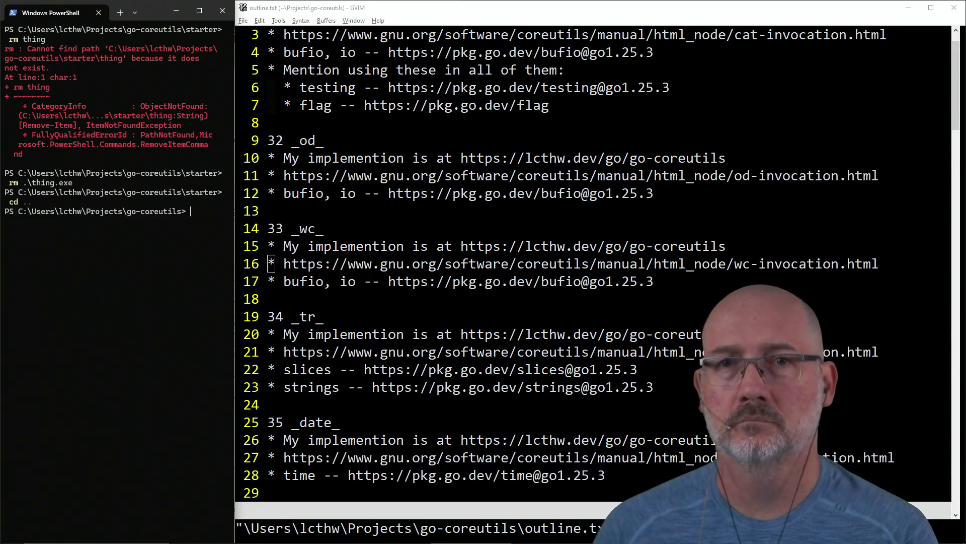
pyautogui.write('cd wc')
pyautogui.press('Return')
pyautogui.write('rm .\\thing.exe')
pyautogui.press('Tab')
pyautogui.press('Return')
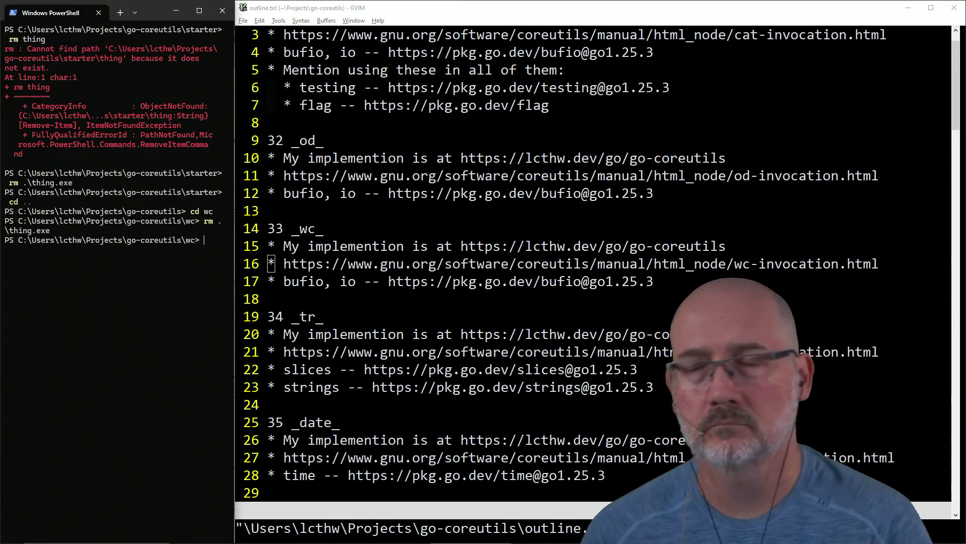
pyautogui.click(359, 307)
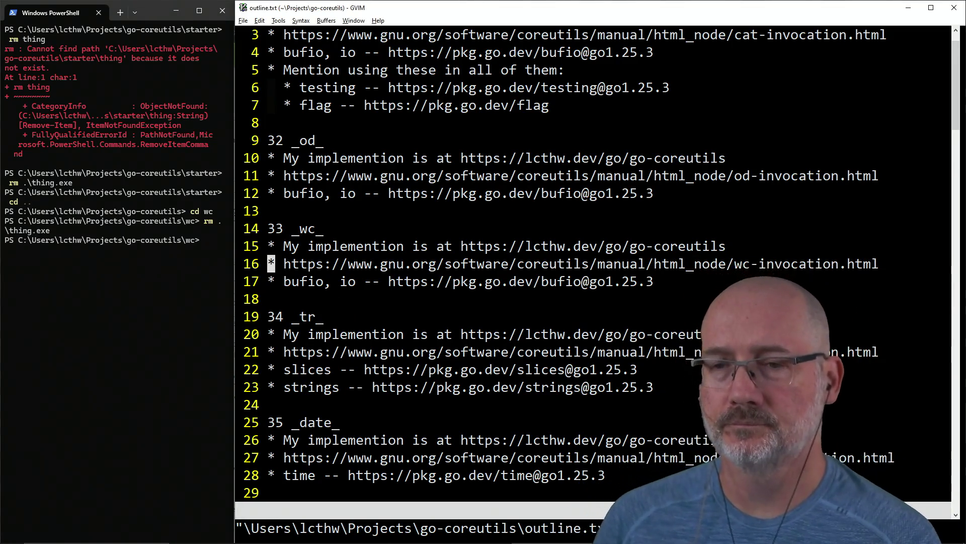
# Set GVIM's directory to ../wc and open main.go, ignoring the swap-file warning.
pyautogui.write(':cd ')
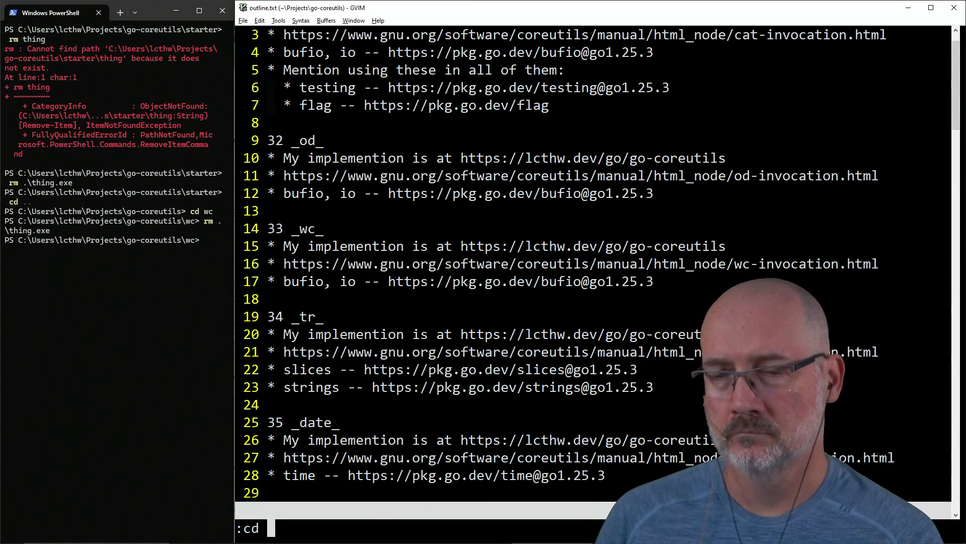
pyautogui.write('../wc')
pyautogui.press('Return')
pyautogui.press('Return')
pyautogui.write(':cd ../wc')
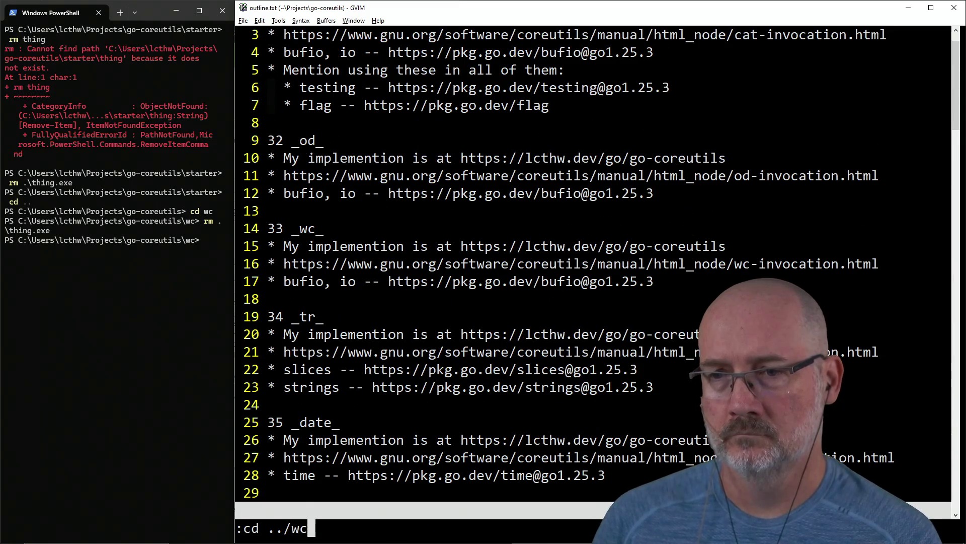
pyautogui.press('Return')
pyautogui.write(':e mai')
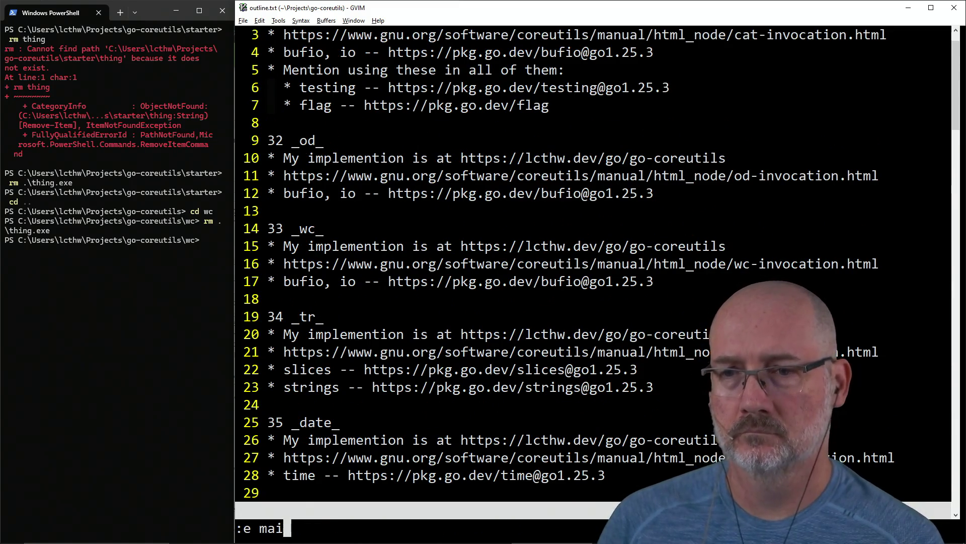
pyautogui.write('n.go')
pyautogui.press('Return')
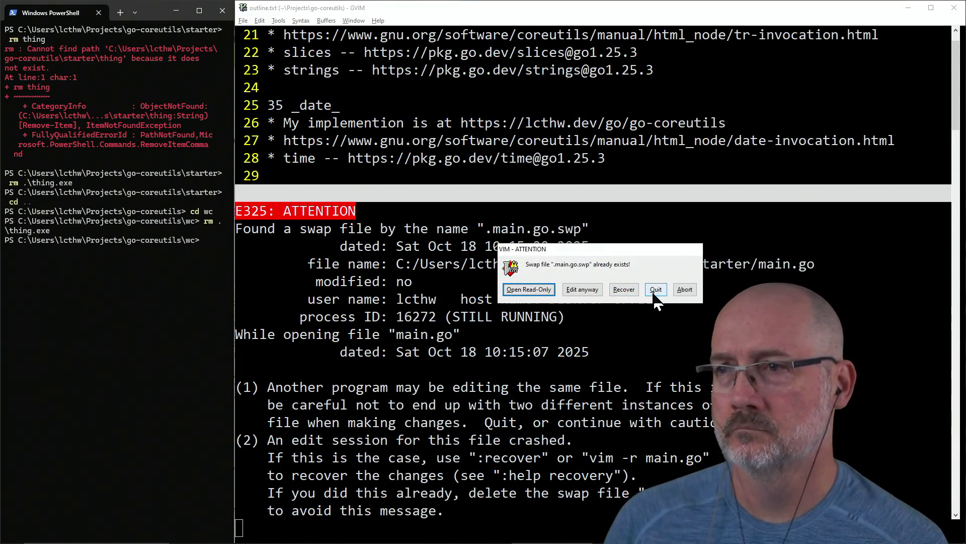
pyautogui.click(584, 291)
# Move PowerShell up to go-coreutils and back into the starter folder.
pyautogui.click(159, 290)
pyautogui.write('cd ..')
pyautogui.press('Return')
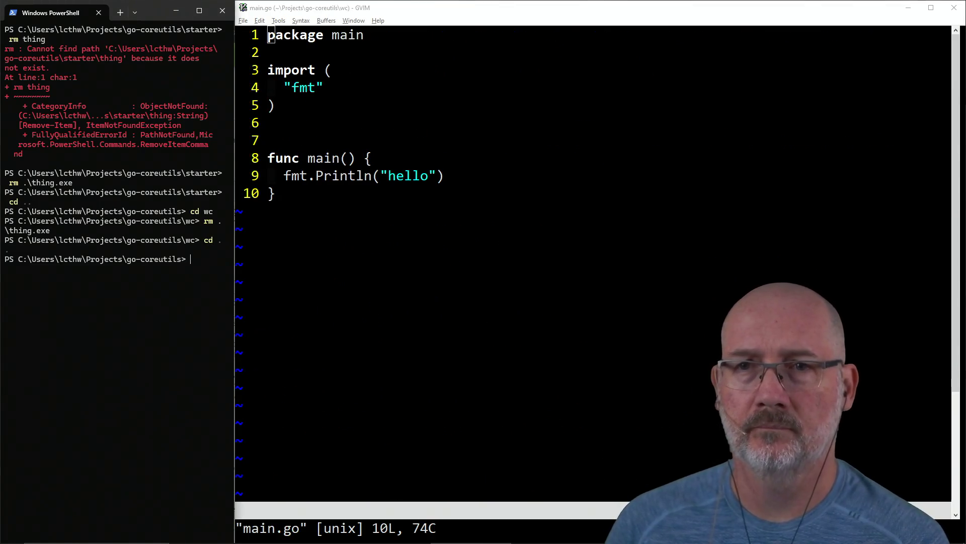
pyautogui.write('cd .\\st')
pyautogui.press('Tab')
pyautogui.press('Return')
pyautogui.write('rm .s')
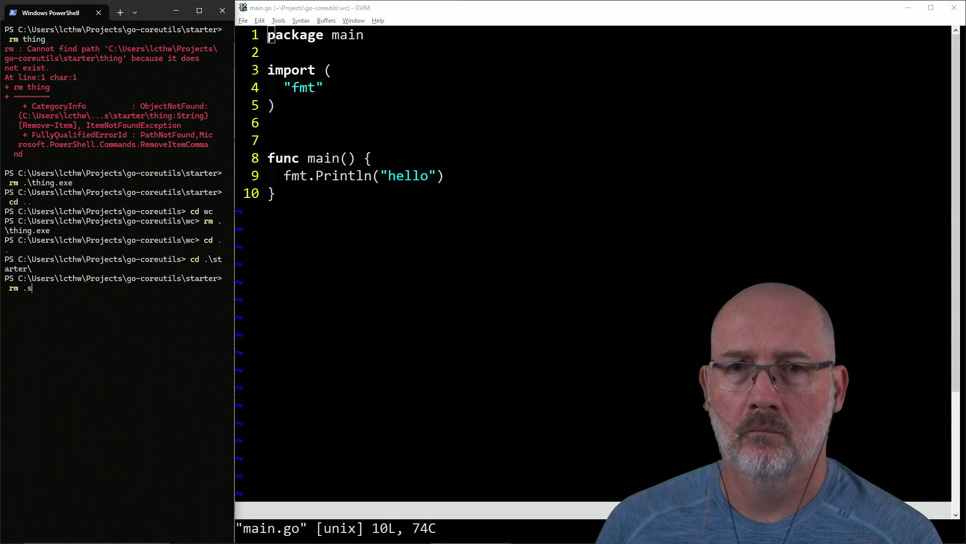
pyautogui.press('BackSpace')
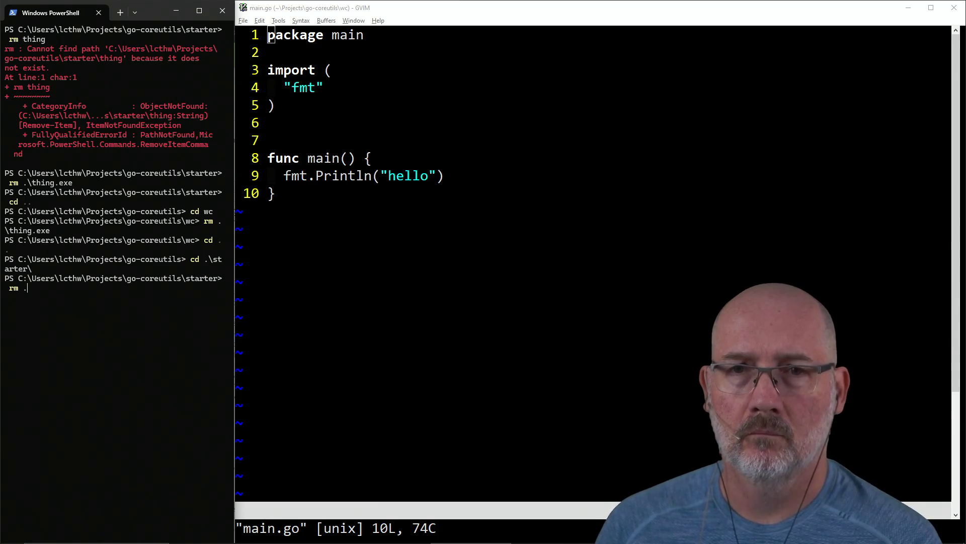
pyautogui.press('BackSpace')
pyautogui.press('BackSpace')
pyautogui.press('BackSpace')
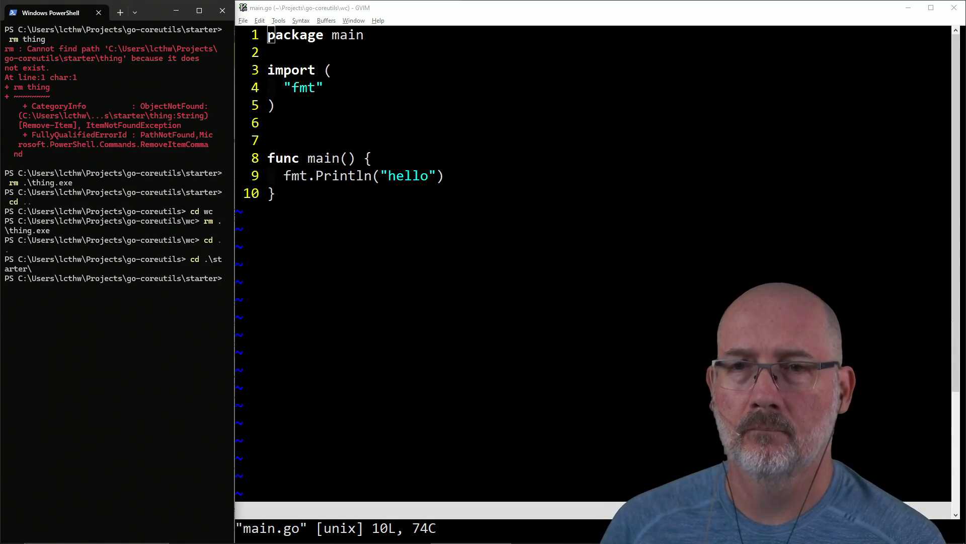
# Widen the PowerShell window and list the starter folder's files.
pyautogui.moveTo(234, 300); pyautogui.dragTo(356, 303)
pyautogui.write('ls')
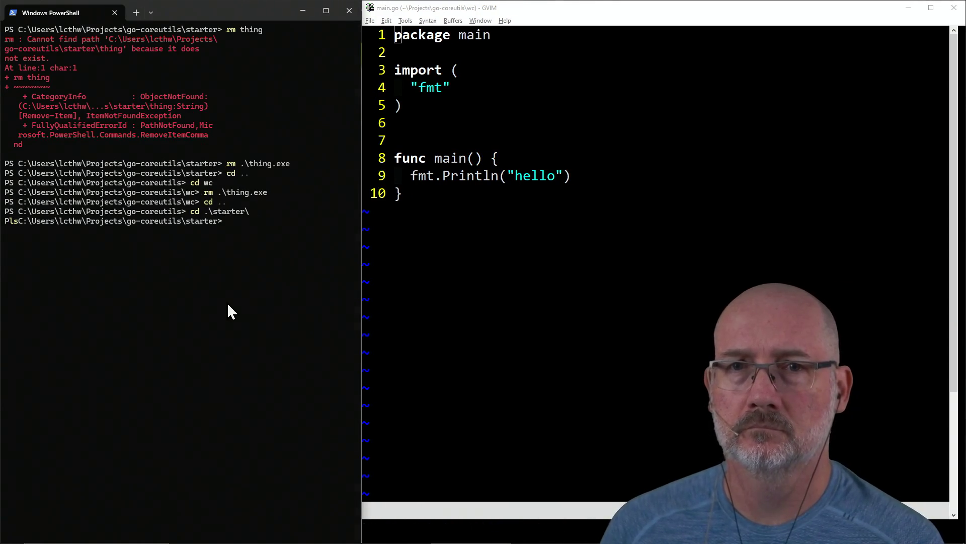
pyautogui.hotkey('ctrl', 'c')
pyautogui.write('ls')
pyautogui.press('Return')
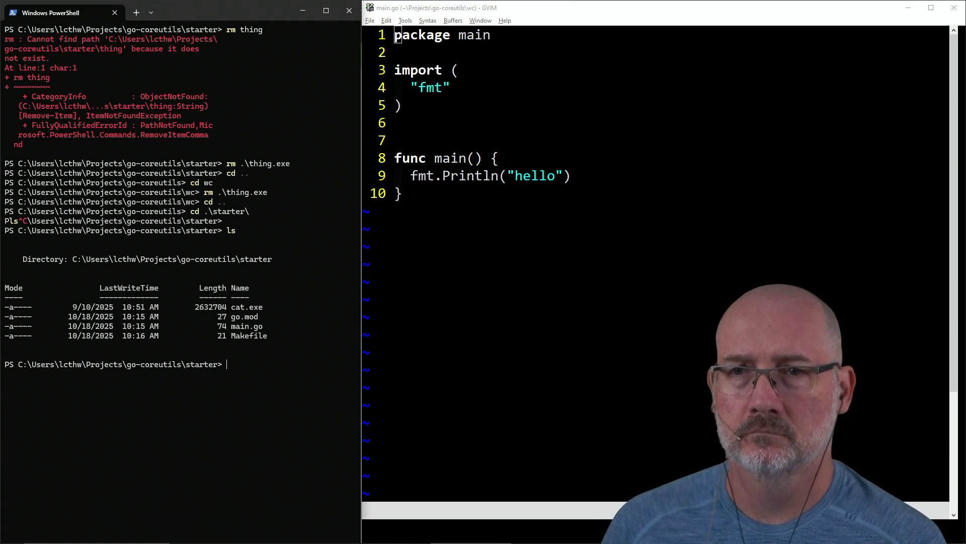
pyautogui.write('ls -')
pyautogui.press('BackSpace')
pyautogui.press('BackSpace')
pyautogui.press('BackSpace')
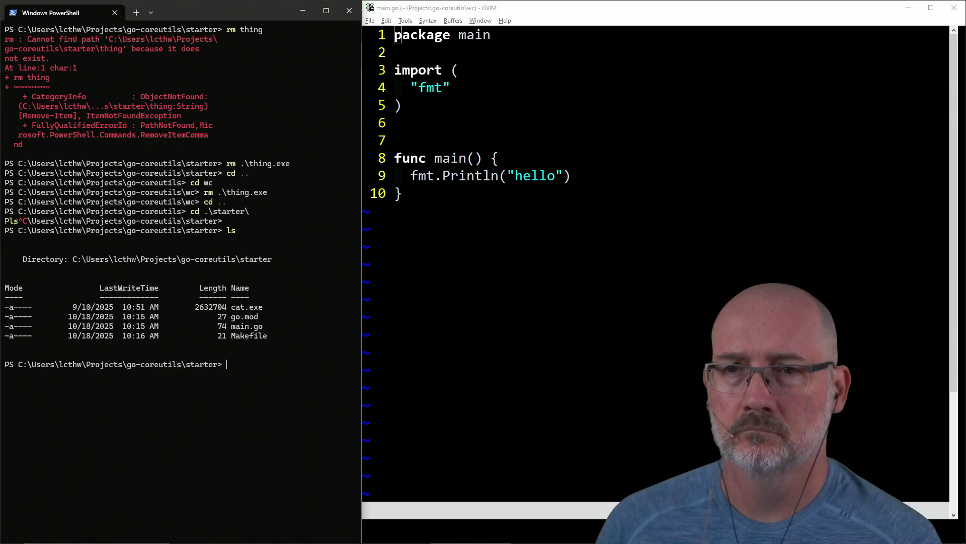
# Change into the wc folder with cd ../wc and list its files.
pyautogui.write('cd .')
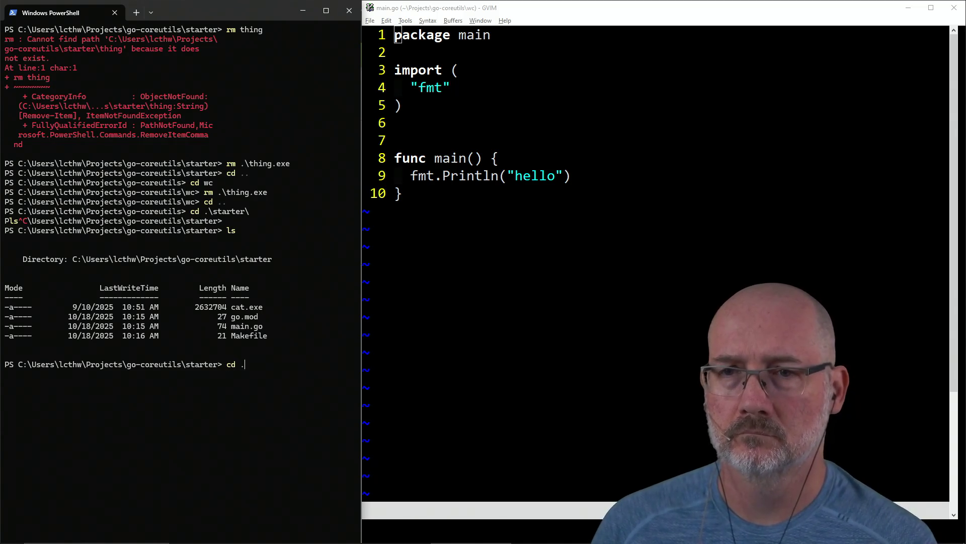
pyautogui.write('./wc')
pyautogui.press('Return')
pyautogui.write('ls')
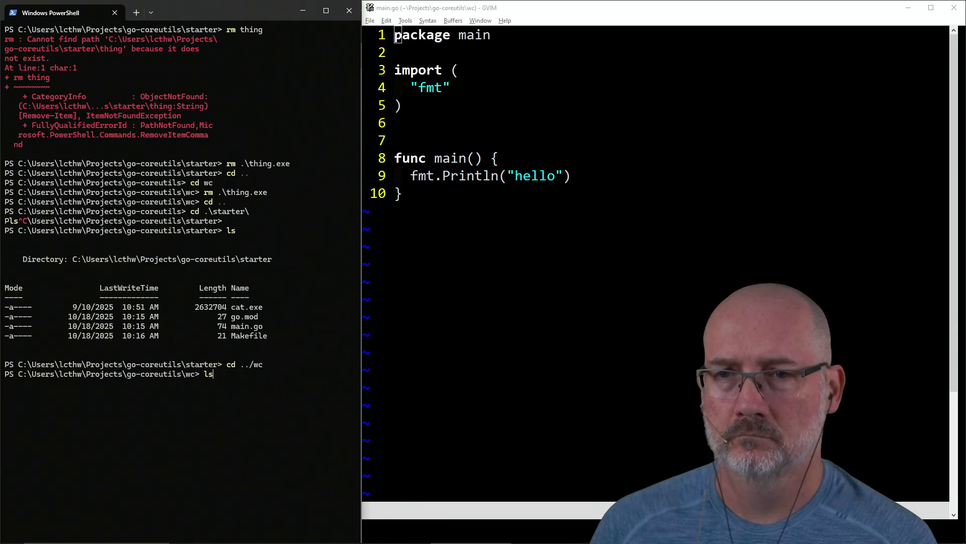
pyautogui.press('Return')
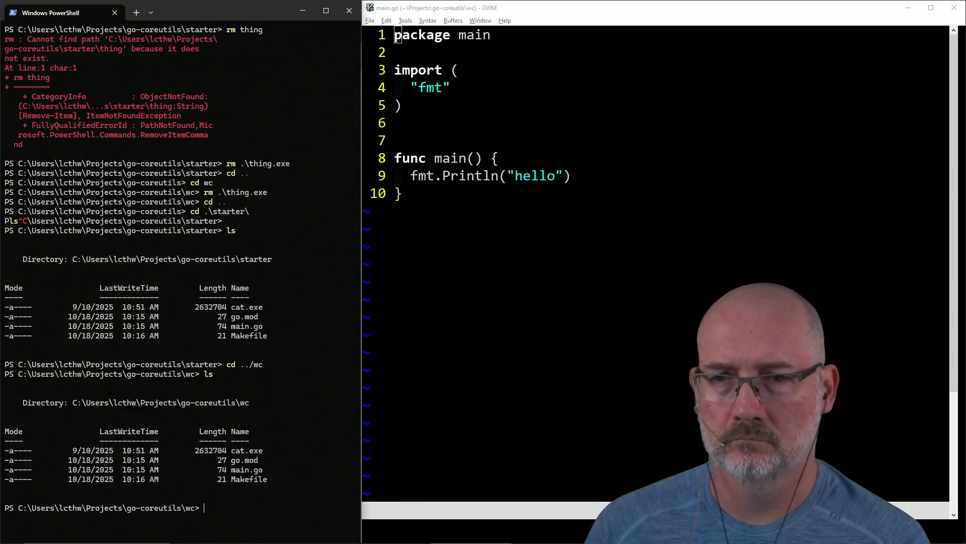
# Delete cat.exe from the wc folder, then close the GVIM window.
pyautogui.click(555, 249)
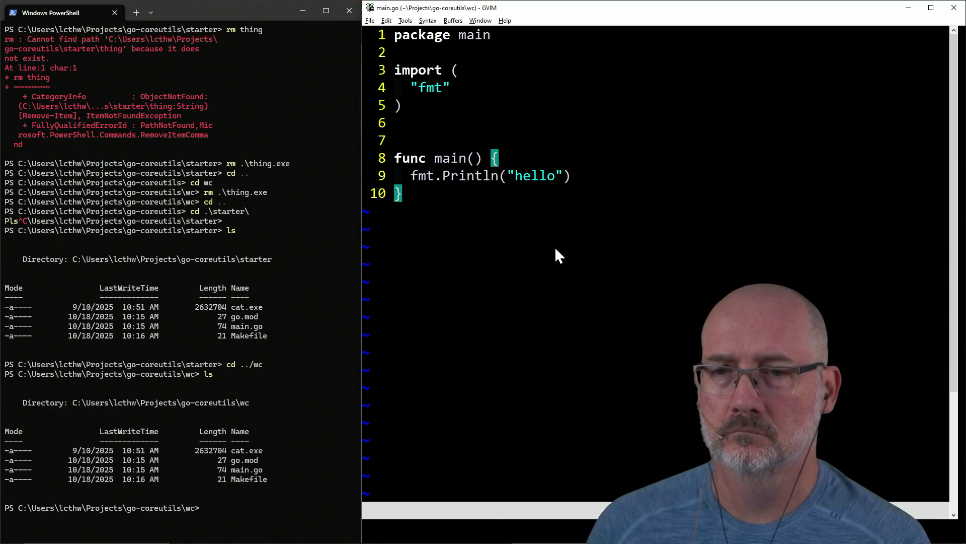
pyautogui.click(207, 364)
pyautogui.write('rm cat.exe')
pyautogui.press('Return')
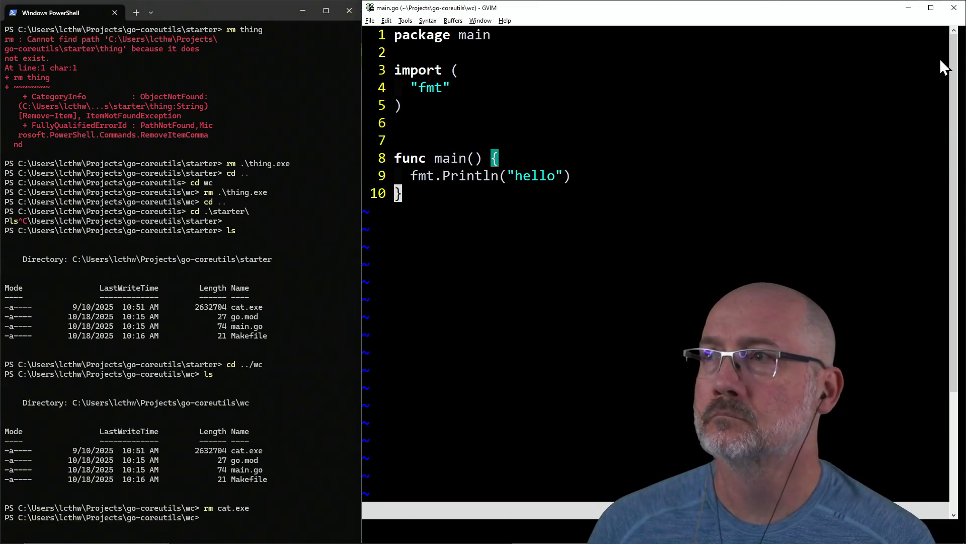
pyautogui.click(954, 7)
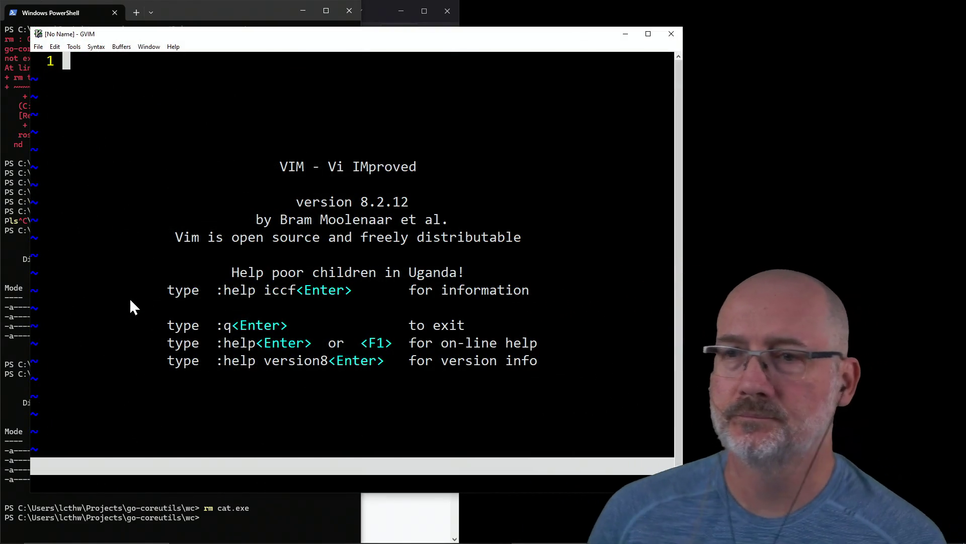
# Dock GVIM on the right half, make wc its working folder and open main.go.
pyautogui.press('super+Right')
pyautogui.write(':cd ~\\Projects\\')
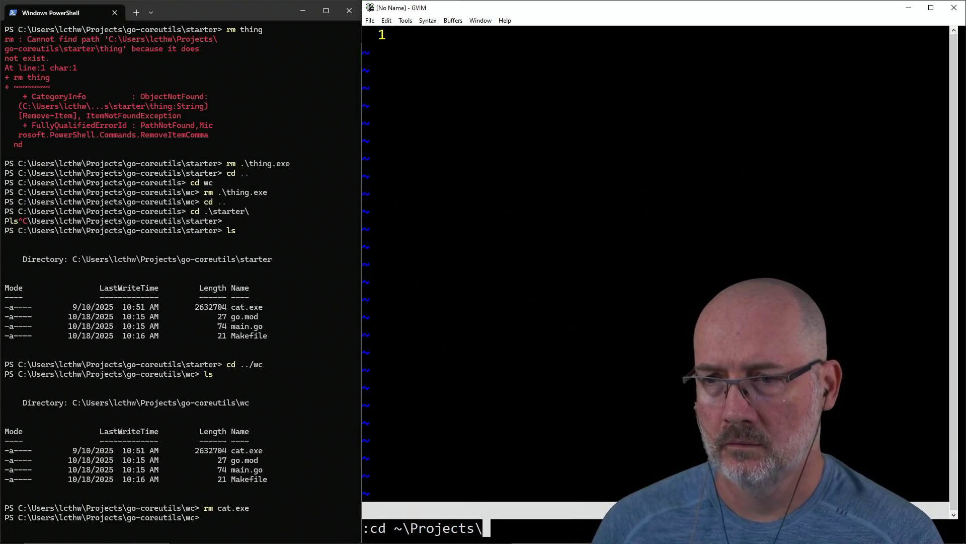
pyautogui.write('g')
pyautogui.press('Tab')
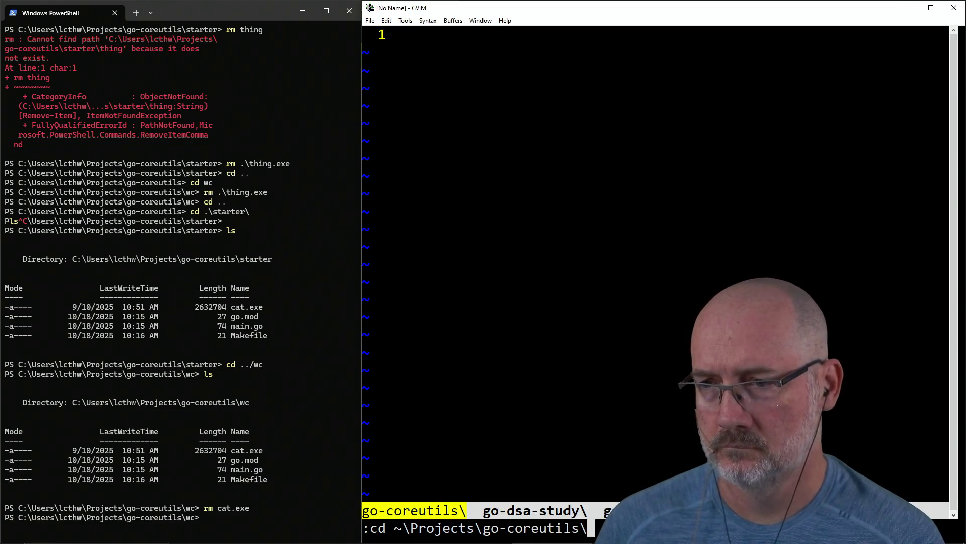
pyautogui.write('wc')
pyautogui.press('Return')
pyautogui.write(':e main.go')
pyautogui.press('Return')
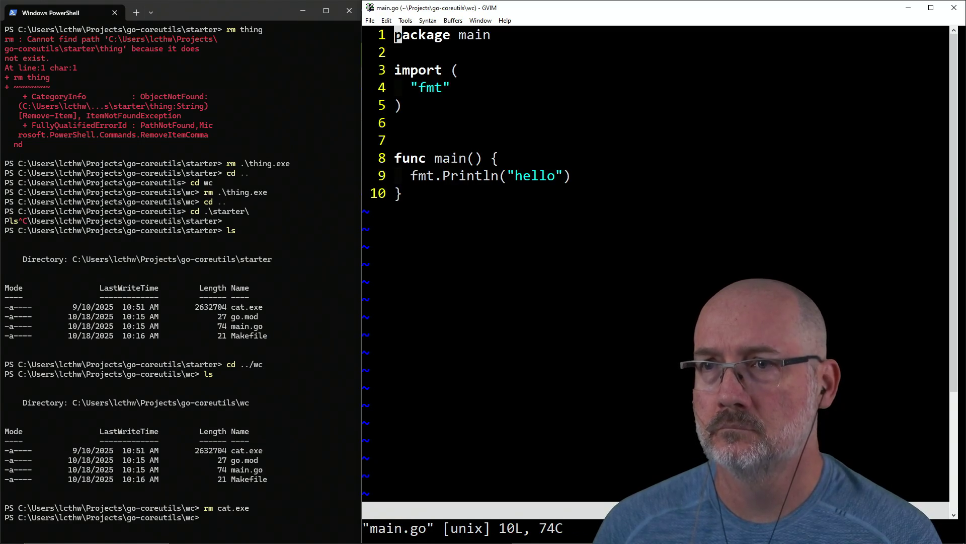
# In the terminal, list the wc, go-coreutils and starter folders to find cat.exe.
pyautogui.click(191, 375)
pyautogui.write('ls')
pyautogui.press('Return')
pyautogui.write('cd')
pyautogui.press('Return')
pyautogui.write('ls')
pyautogui.press('Return')
pyautogui.write('cd starte')
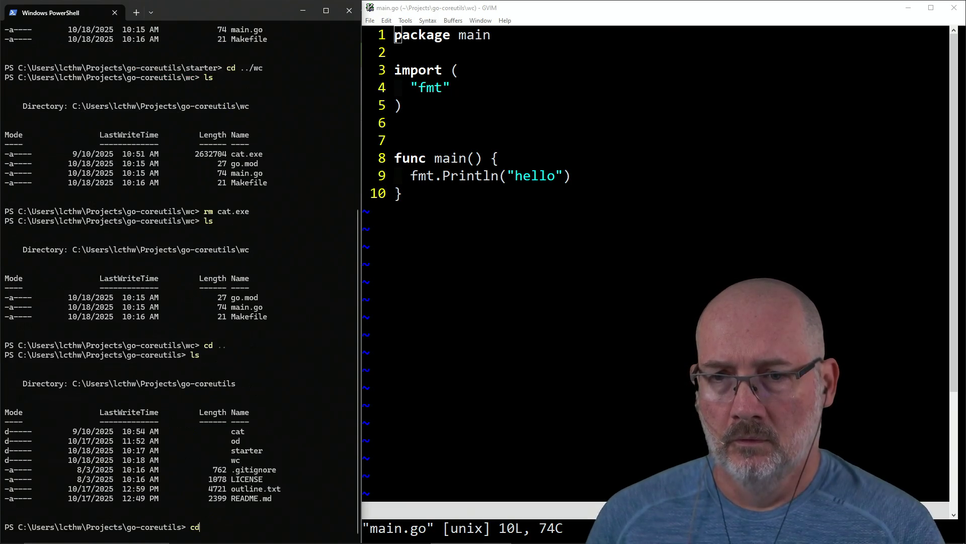
pyautogui.press('Tab')
pyautogui.press('Return')
pyautogui.write('ls')
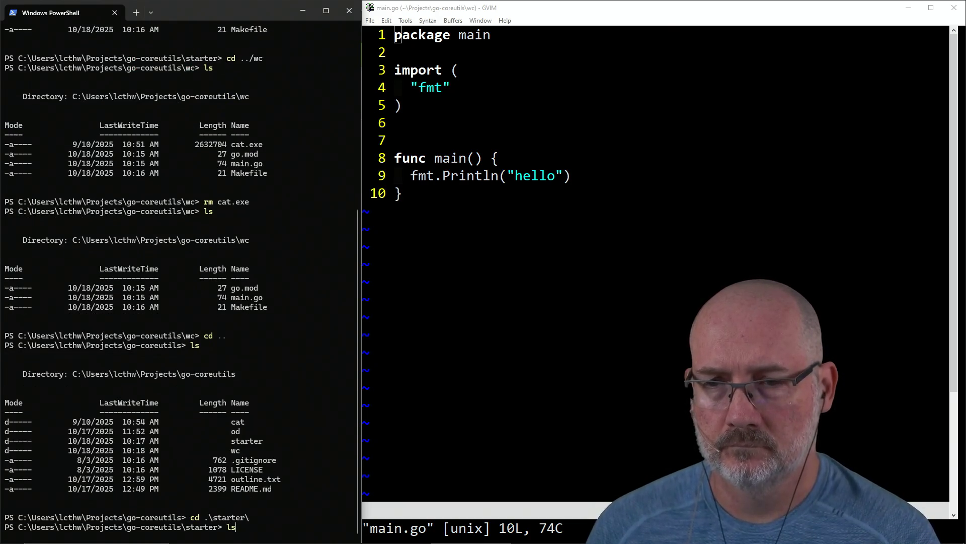
pyautogui.press('Return')
# Delete cat.exe from the starter folder and return to the wc folder.
pyautogui.write('rm cat.exe')
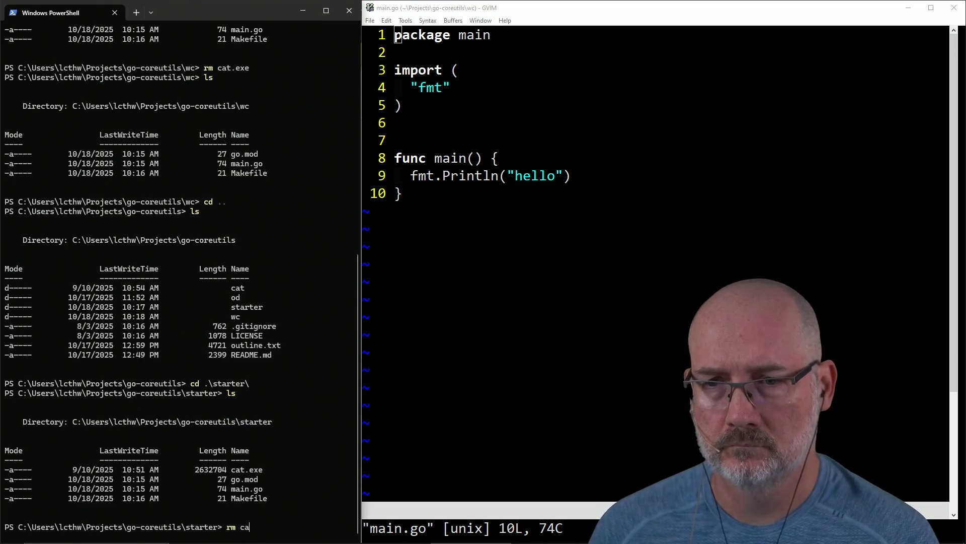
pyautogui.press('Return')
pyautogui.write('cd ../')
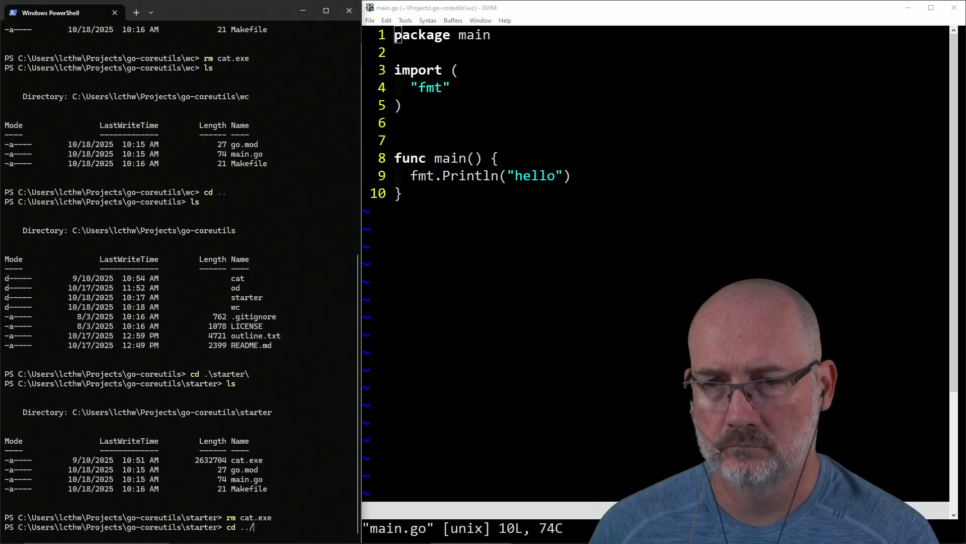
pyautogui.write('wc')
pyautogui.press('Tab')
pyautogui.press('Return')
pyautogui.write('ls')
pyautogui.press('Return')
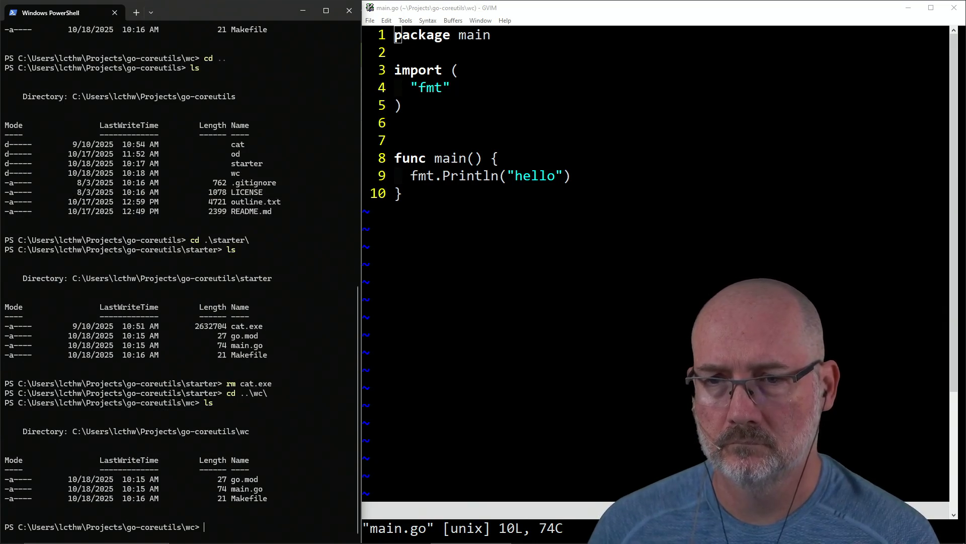
# Change the go.mod module path to end in wc, save it and close the buffer.
pyautogui.click(539, 278)
pyautogui.write(':e go.mod')
pyautogui.press('Return')
pyautogui.press('l')
pyautogui.press('l')
pyautogui.press('l')
pyautogui.write('Cwc')
pyautogui.press('Escape')
pyautogui.write(':w')
pyautogui.press('Return')
pyautogui.write(':bd')
pyautogui.press('Return')
# Build the project with :Make and run the new wc.exe in the terminal.
pyautogui.write(':Make')
pyautogui.press('Return')
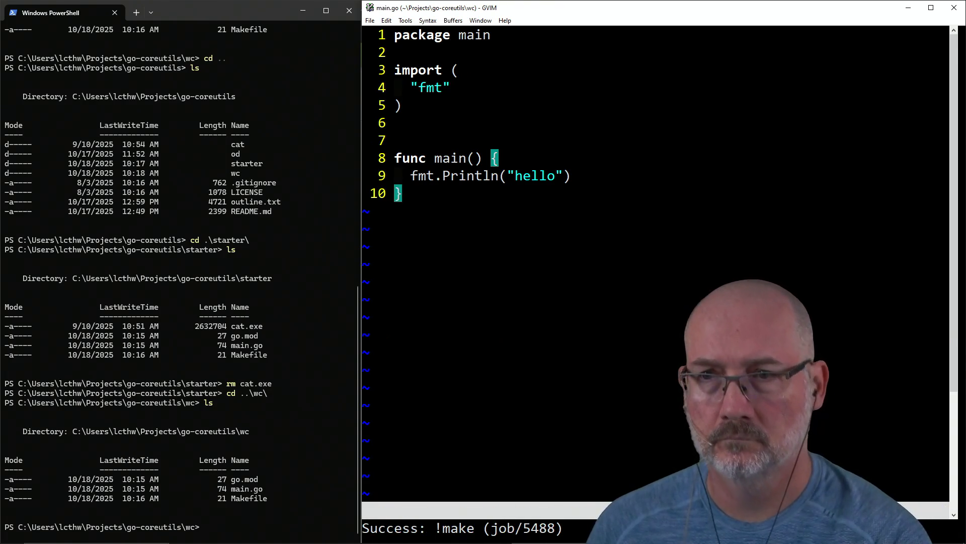
pyautogui.click(240, 334)
pyautogui.write('./wc')
pyautogui.press('Tab')
pyautogui.press('Return')
pyautogui.write('clear')
pyautogui.press('Return')
# Delete the extra blank line above func main in main.go and save it.
pyautogui.click(464, 262)
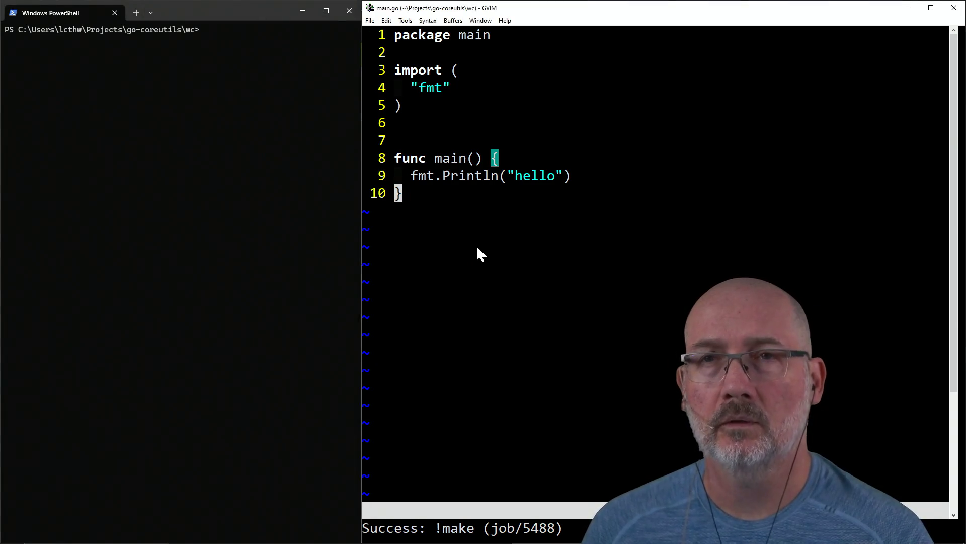
pyautogui.hotkey('alt', 'Tab')
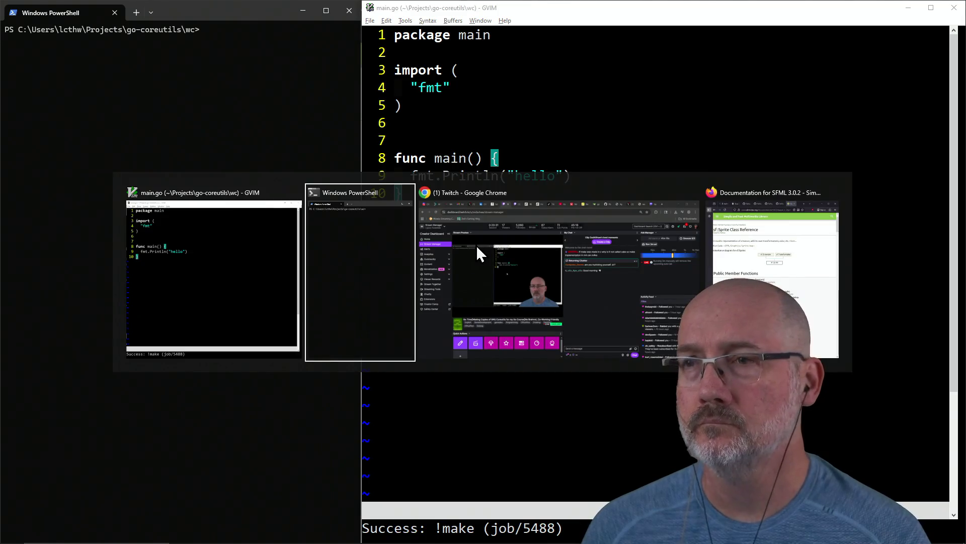
pyautogui.click(666, 282)
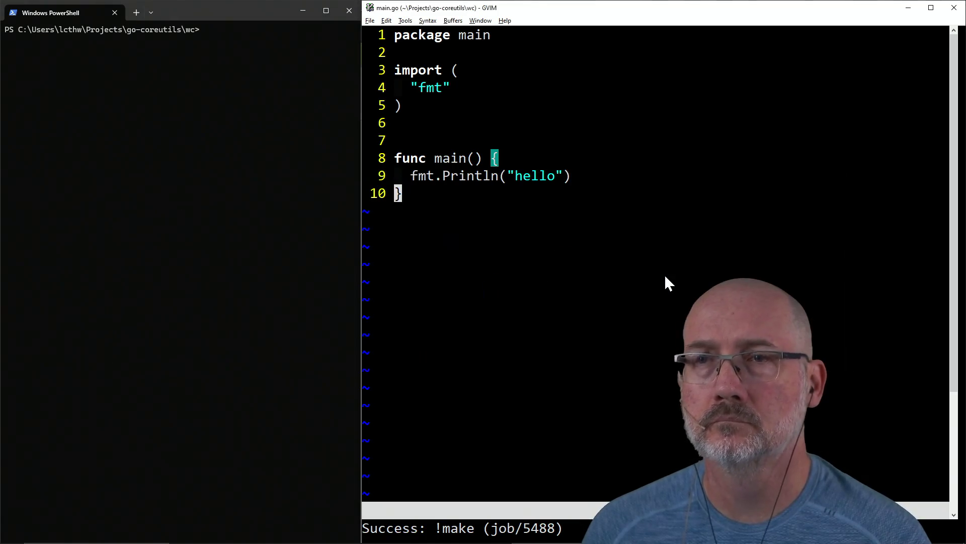
pyautogui.click(339, 191)
pyautogui.click(456, 258)
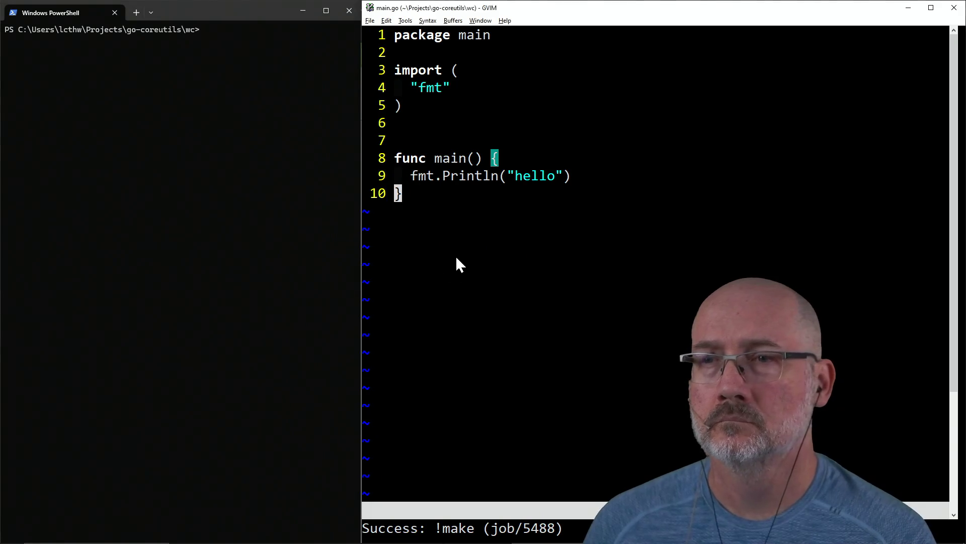
pyautogui.click(214, 217)
pyautogui.click(435, 245)
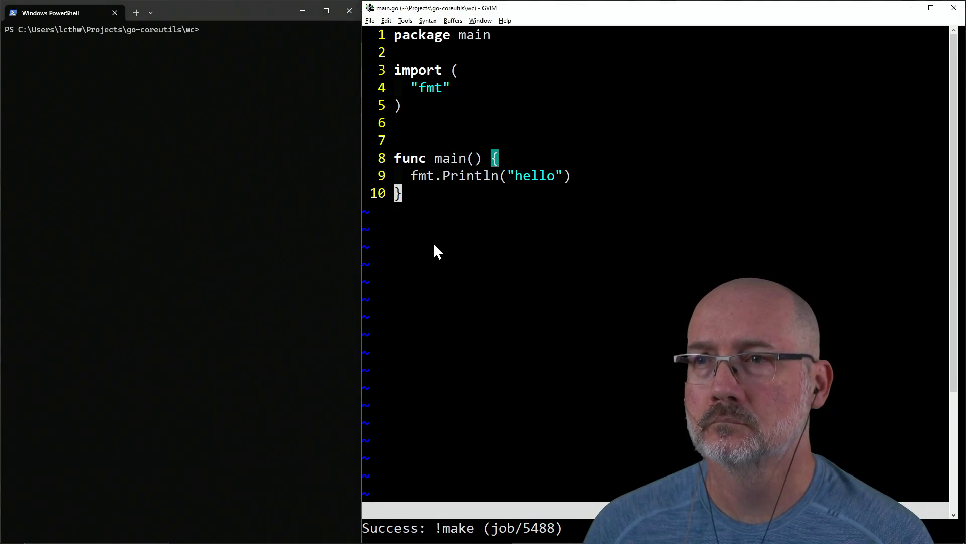
pyautogui.click(495, 89)
pyautogui.click(495, 123)
pyautogui.write('vd')
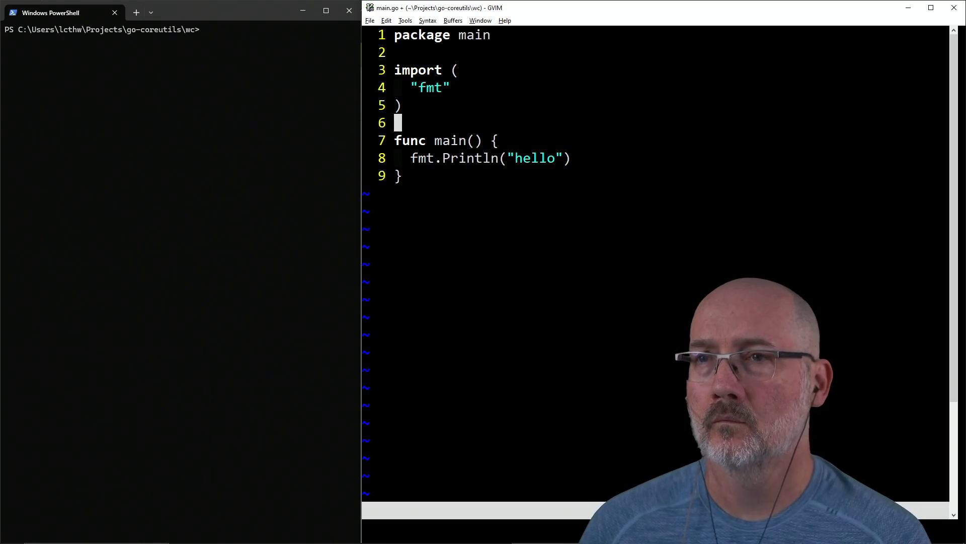
pyautogui.write(':w')
pyautogui.press('Return')
pyautogui.hotkey('alt', 'Tab')
pyautogui.hotkey('alt', 'Tab')
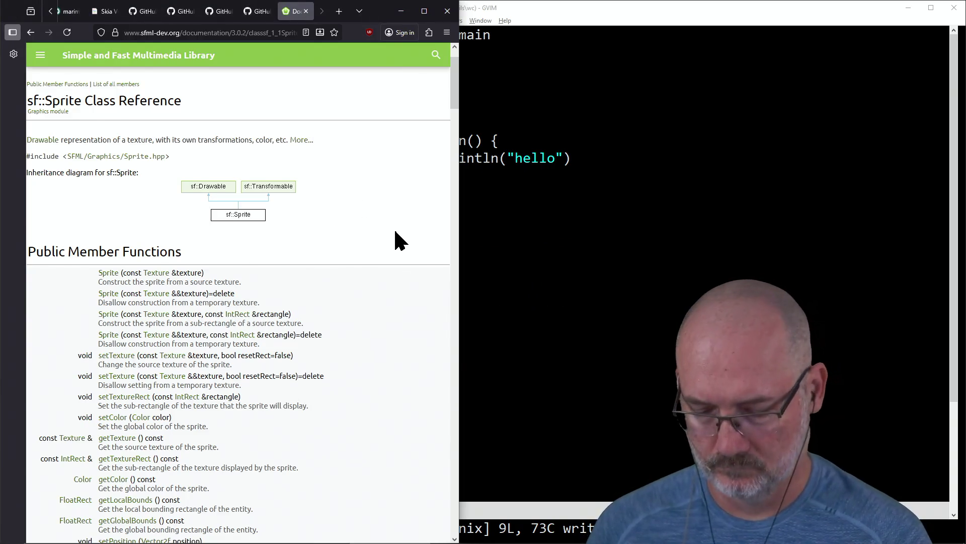
# Load the Learn Go the Hard Way course page and open the lesson 33 wc page.
pyautogui.hotkey('ctrl', 't')
pyautogui.write('learncodethehardway.com/cou')
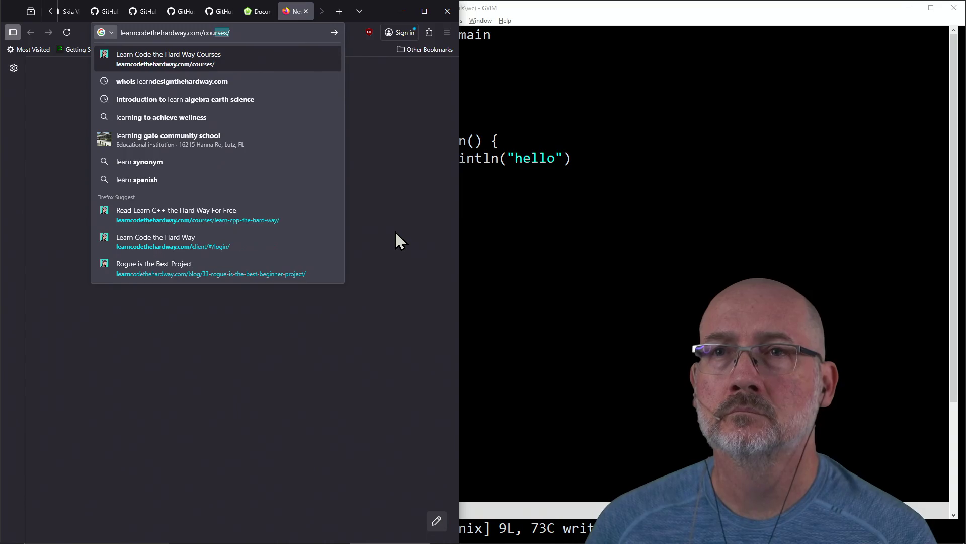
pyautogui.write('rses/learn-go')
pyautogui.press('Return')
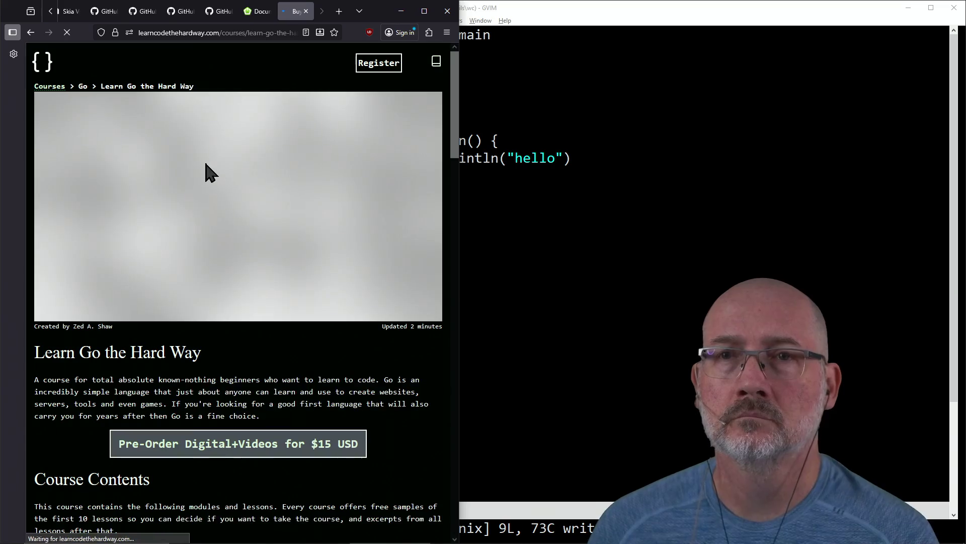
pyautogui.scroll(-3, 197, 360)
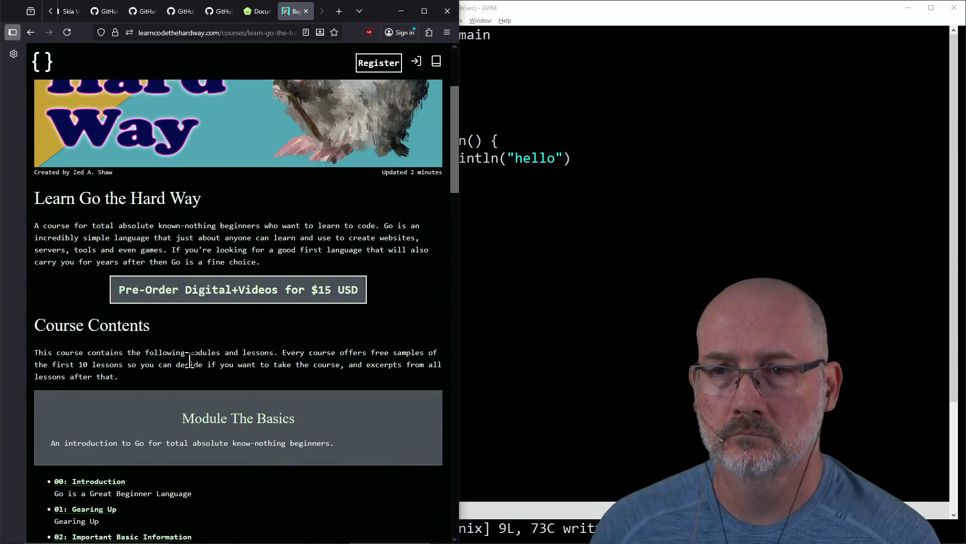
pyautogui.scroll(-20, 190, 361)
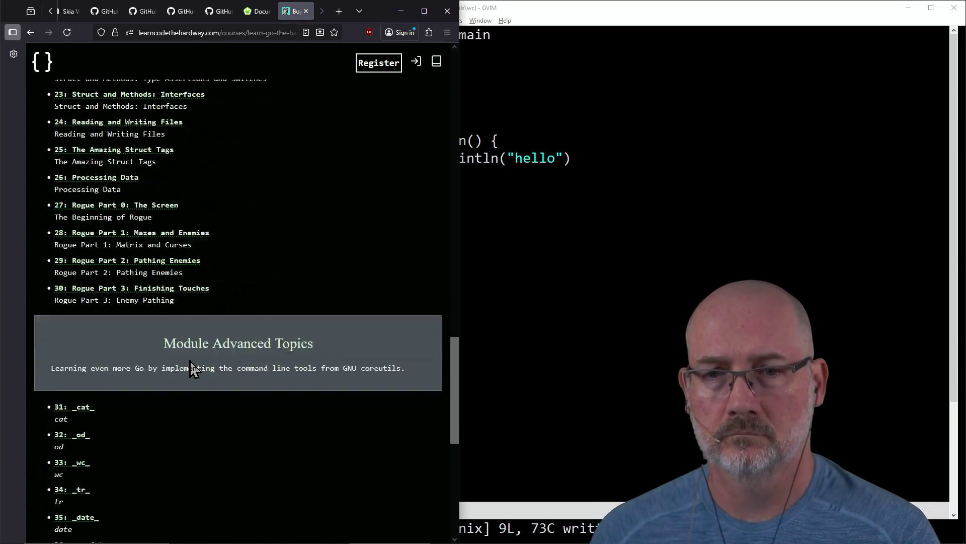
pyautogui.scroll(-4, 190, 360)
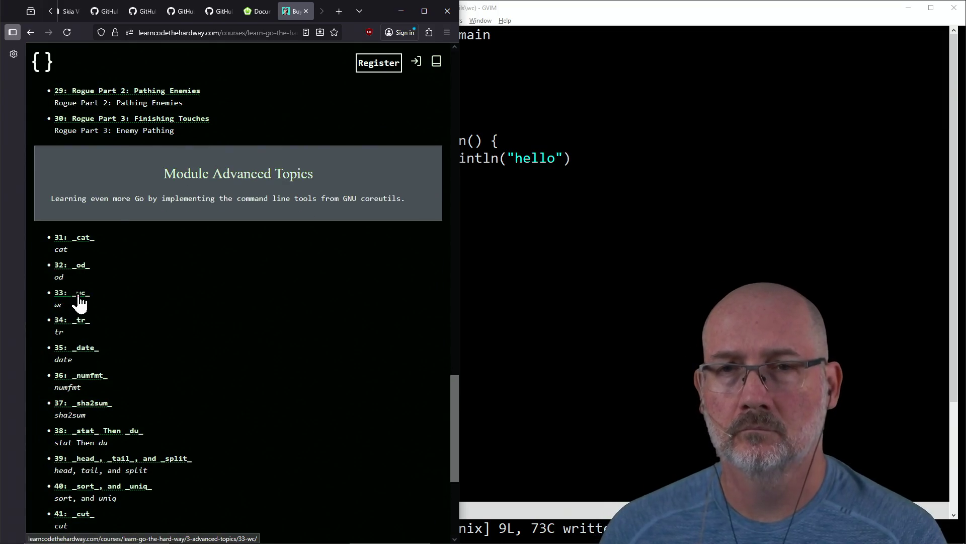
pyautogui.click(80, 297)
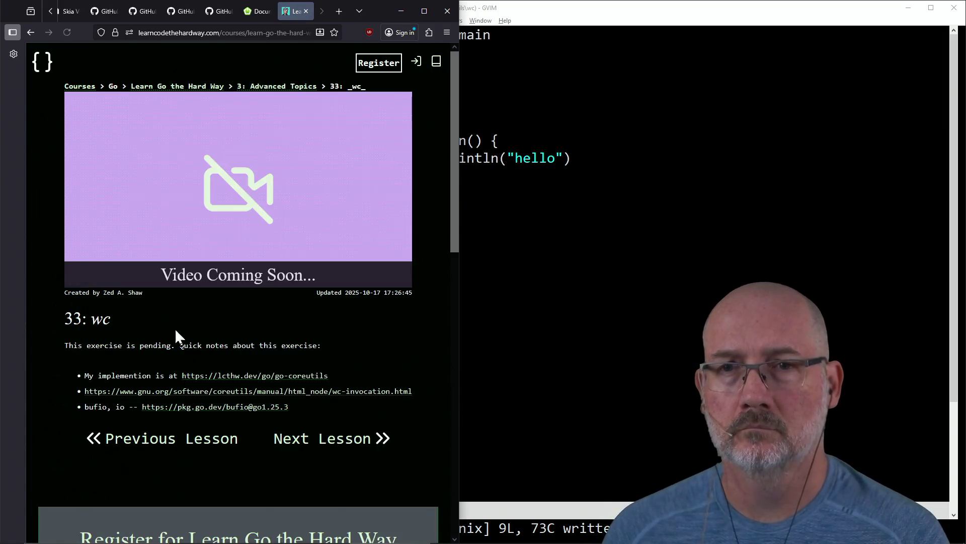
# Open the GNU coreutils wc manual link in a new tab and view it.
pyautogui.rightClick(244, 394)
pyautogui.click(275, 199)
pyautogui.click(296, 14)
pyautogui.scroll(-5, 243, 293)
pyautogui.scroll(5, 243, 293)
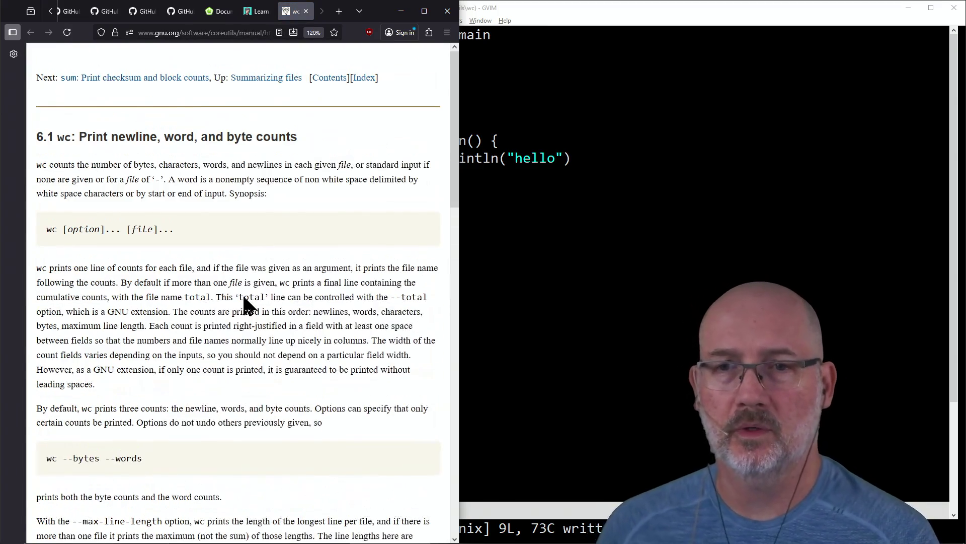
pyautogui.click(595, 348)
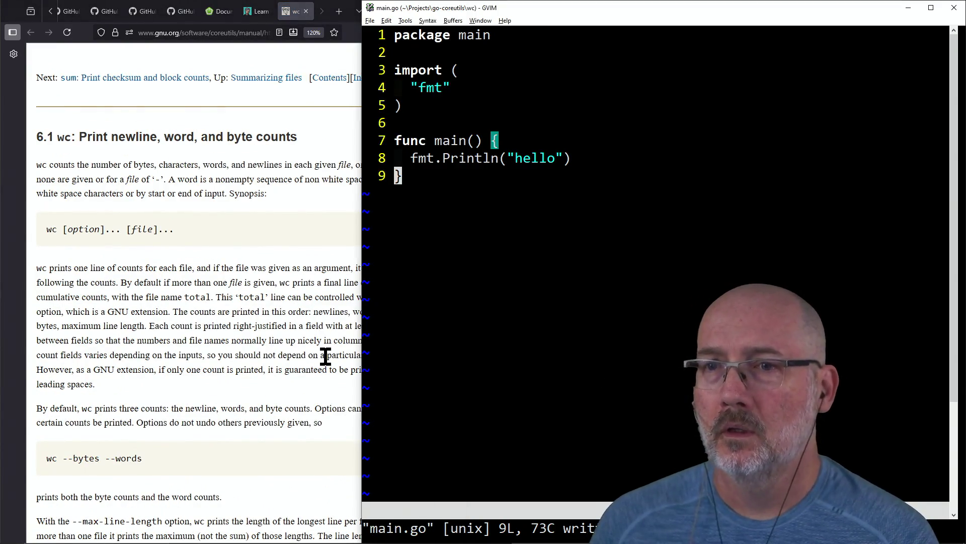
# Widen the main.go editor beside the PowerShell terminal.
pyautogui.click(239, 363)
pyautogui.hotkey('alt', 'Tab')
pyautogui.hotkey('alt', 'Tab')
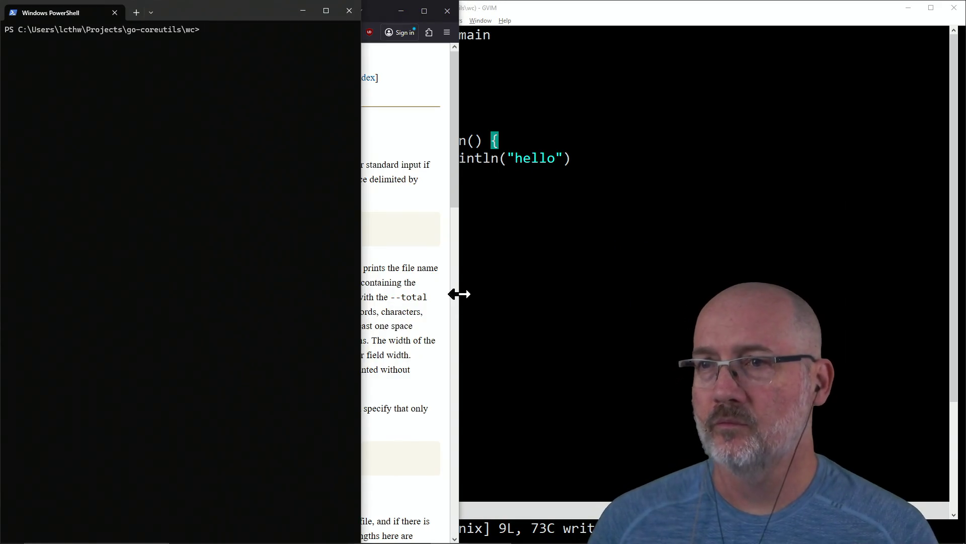
pyautogui.click(463, 291)
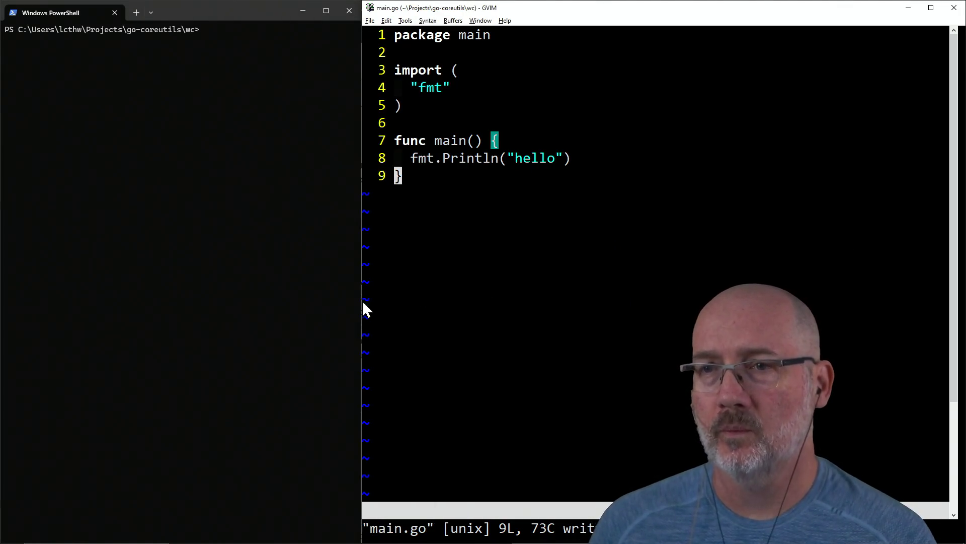
pyautogui.moveTo(360, 297); pyautogui.dragTo(242, 302)
pyautogui.click(180, 291)
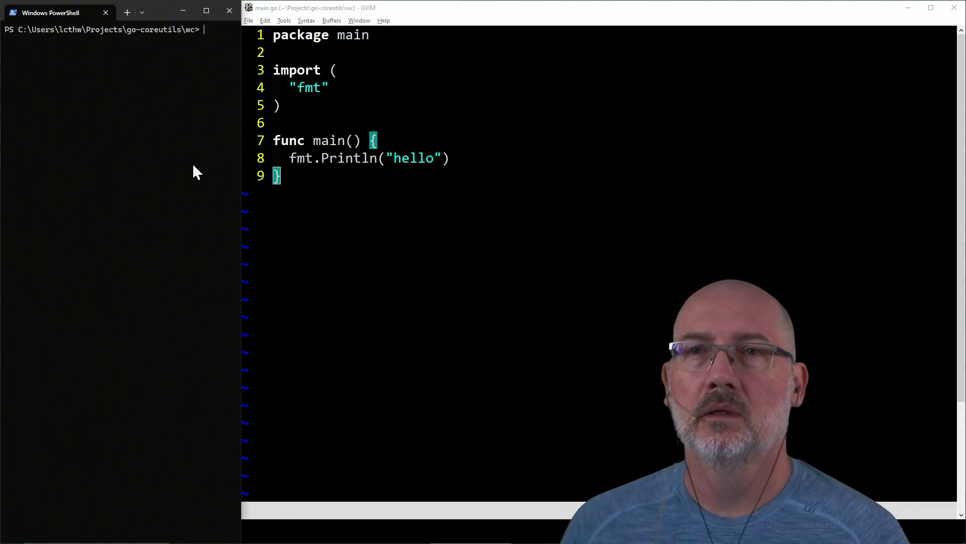
# Write all open GVIM buffers with :wa.
pyautogui.click(371, 122)
pyautogui.write(':wa')
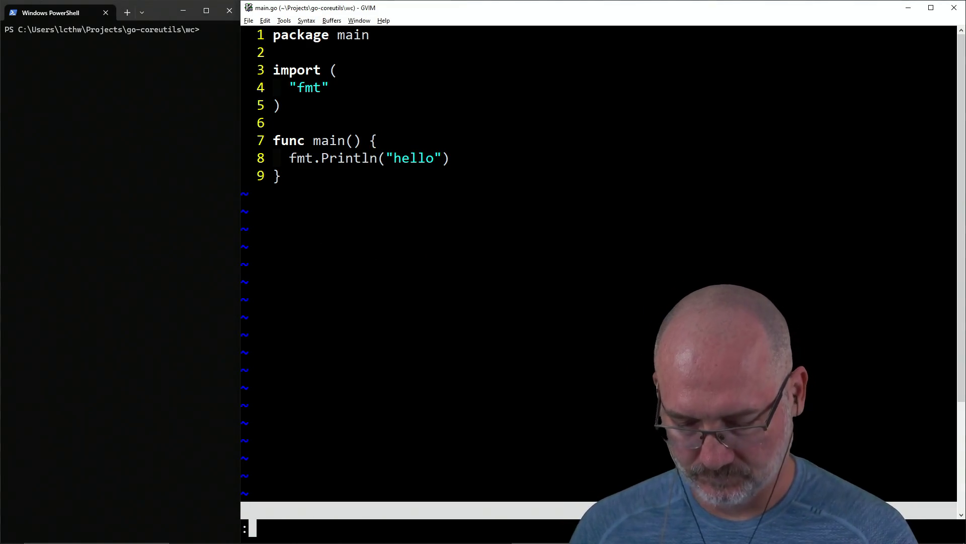
pyautogui.press('Return')
pyautogui.click(276, 175)
pyautogui.click(373, 157)
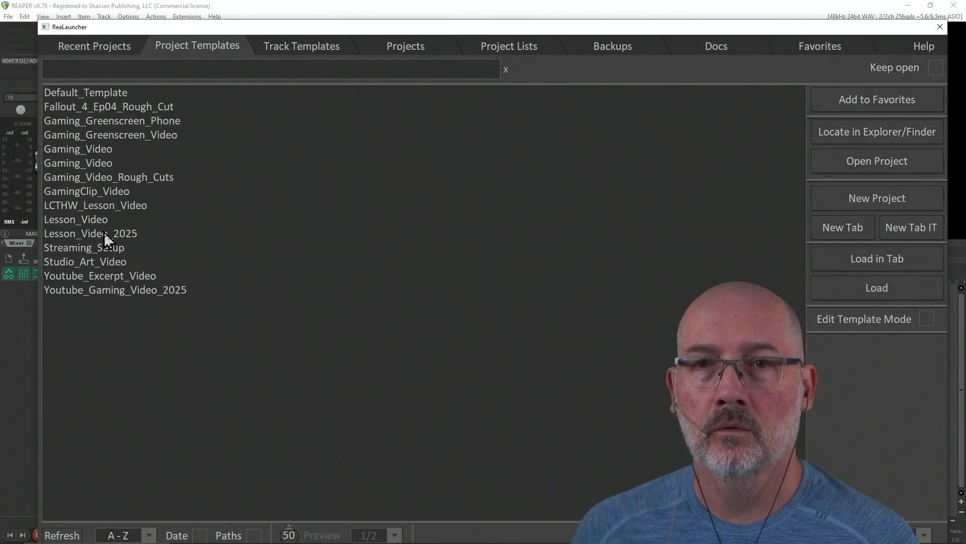
# Load the Lesson_Video_2025 project template from ReaLauncher.
pyautogui.click(104, 232)
pyautogui.click(875, 290)
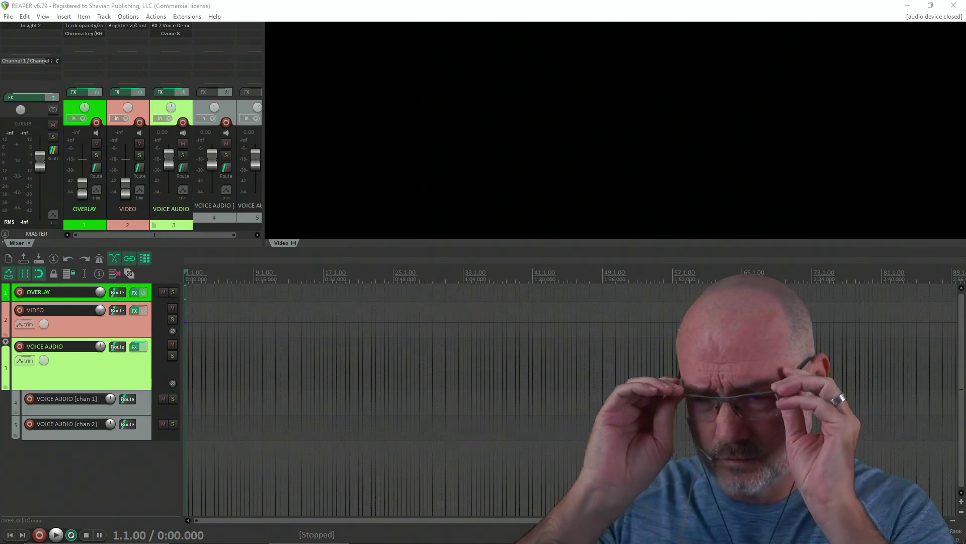
pyautogui.hotkey('alt', 'Tab')
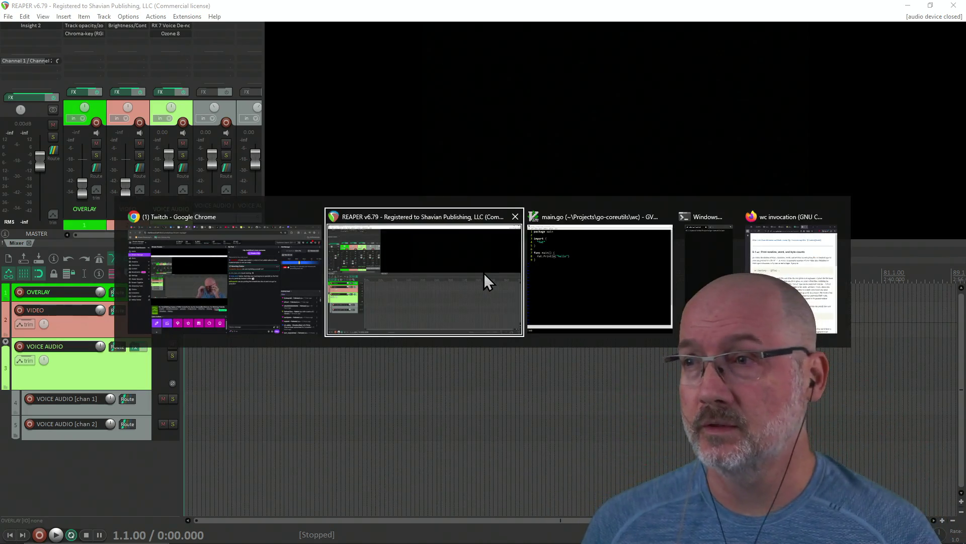
# Go from the lesson 33 wc page back to the course index and open Module Advanced Topics.
pyautogui.press('Tab')
pyautogui.press('Tab')
pyautogui.press('Tab')
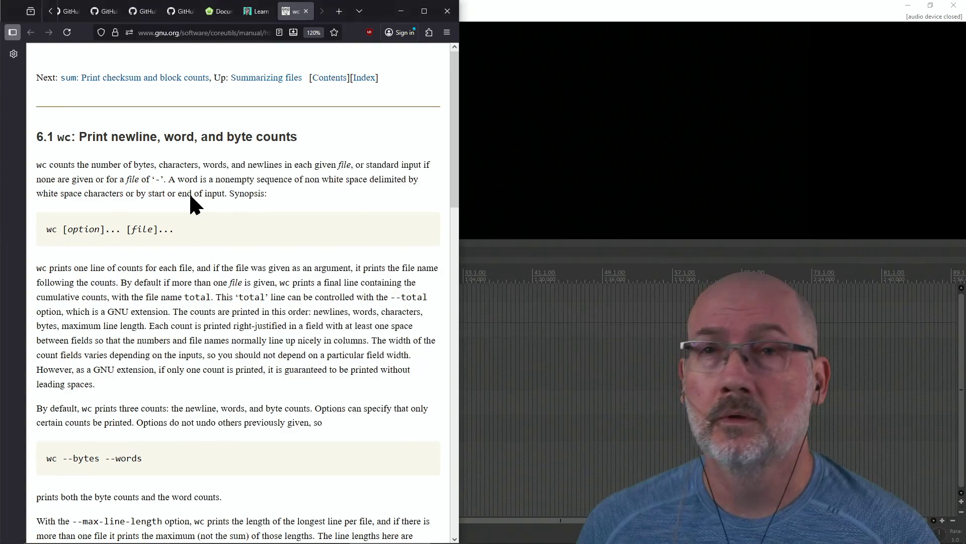
pyautogui.click(258, 10)
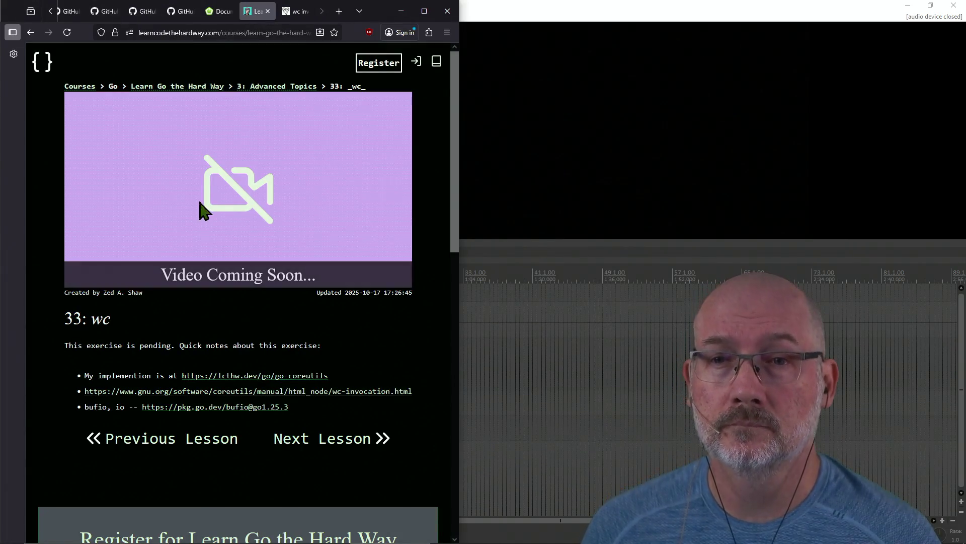
pyautogui.click(26, 30)
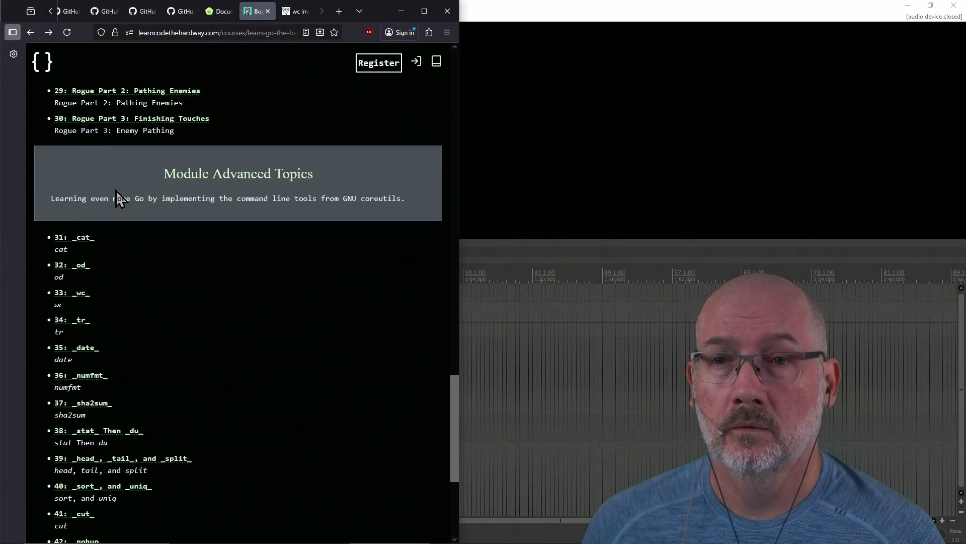
pyautogui.scroll(-5, 201, 235)
pyautogui.scroll(5, 194, 302)
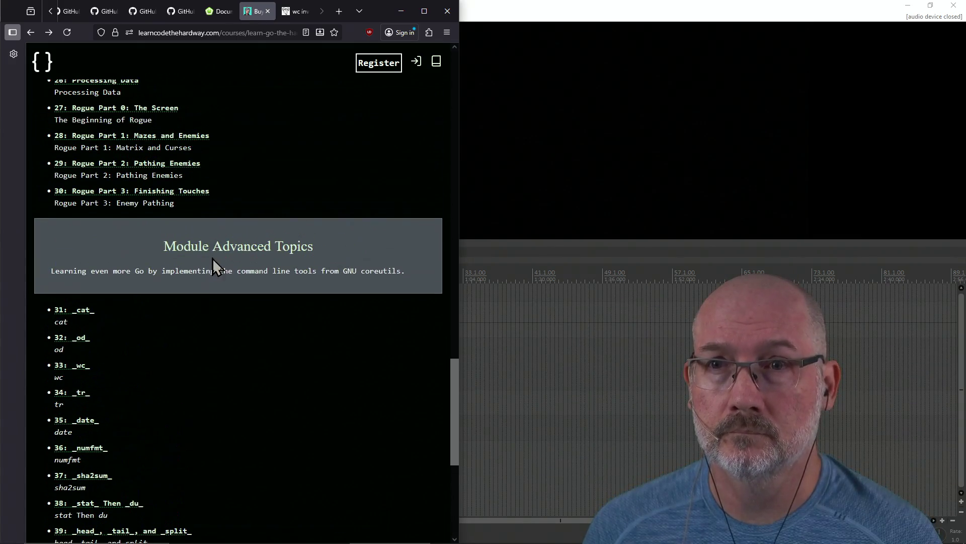
pyautogui.click(214, 248)
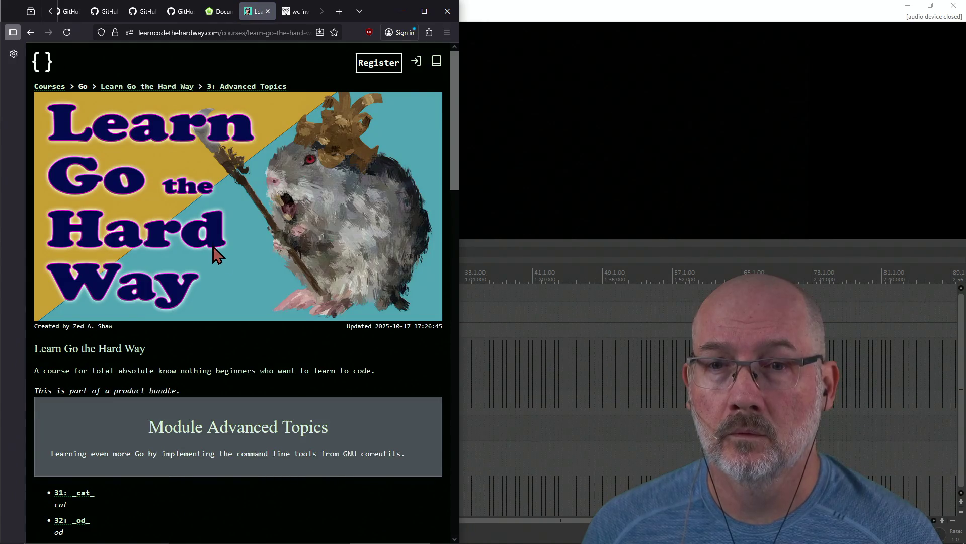
pyautogui.click(267, 32)
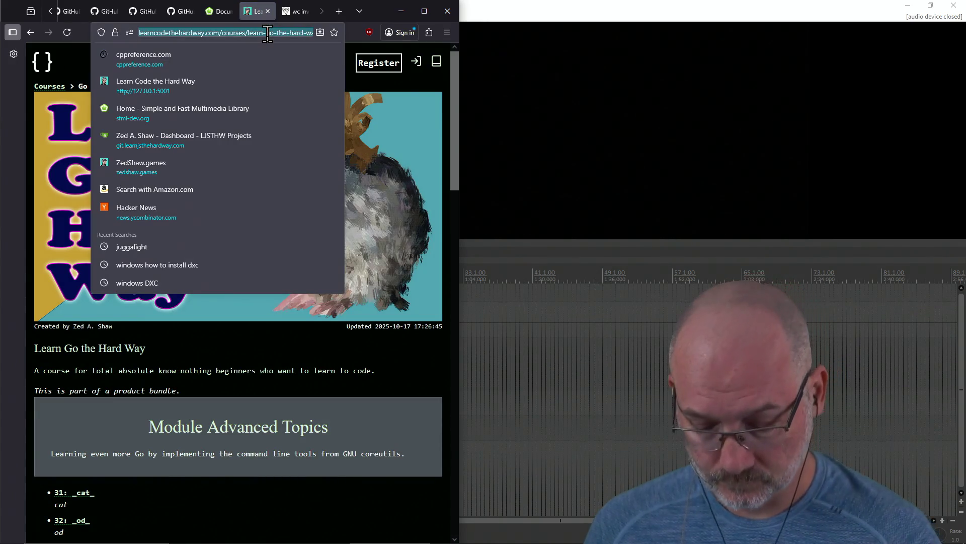
pyautogui.press('Escape')
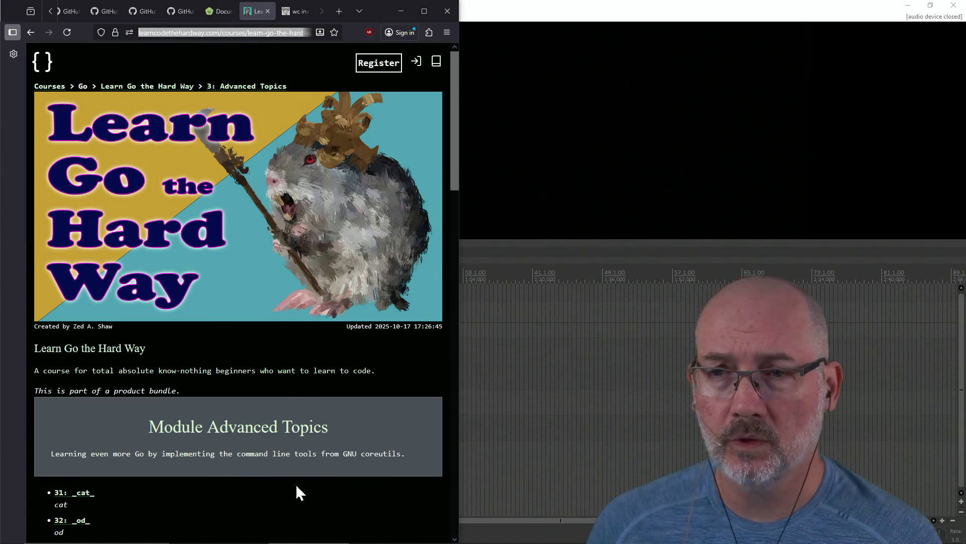
pyautogui.hotkey('alt', 'Left')
pyautogui.scroll(-1, 270, 397)
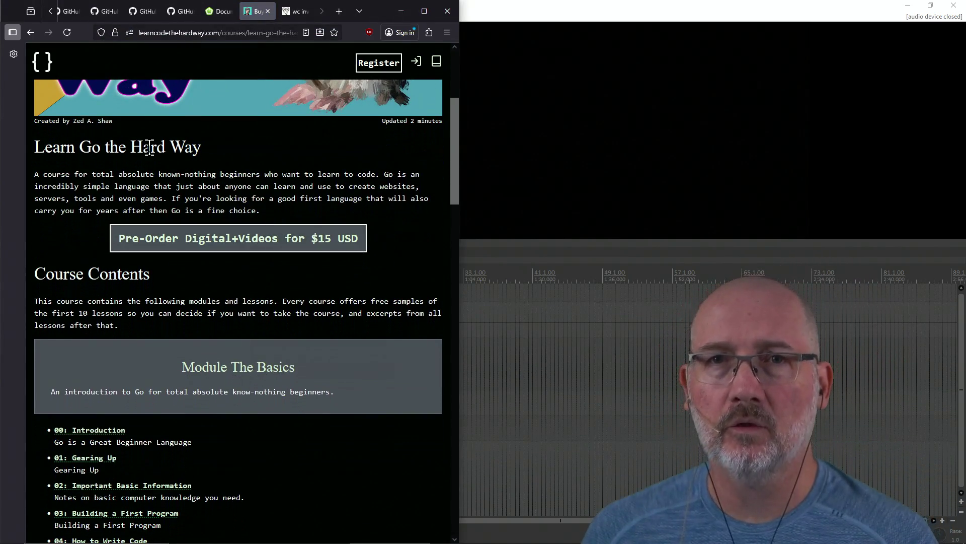
pyautogui.click(47, 32)
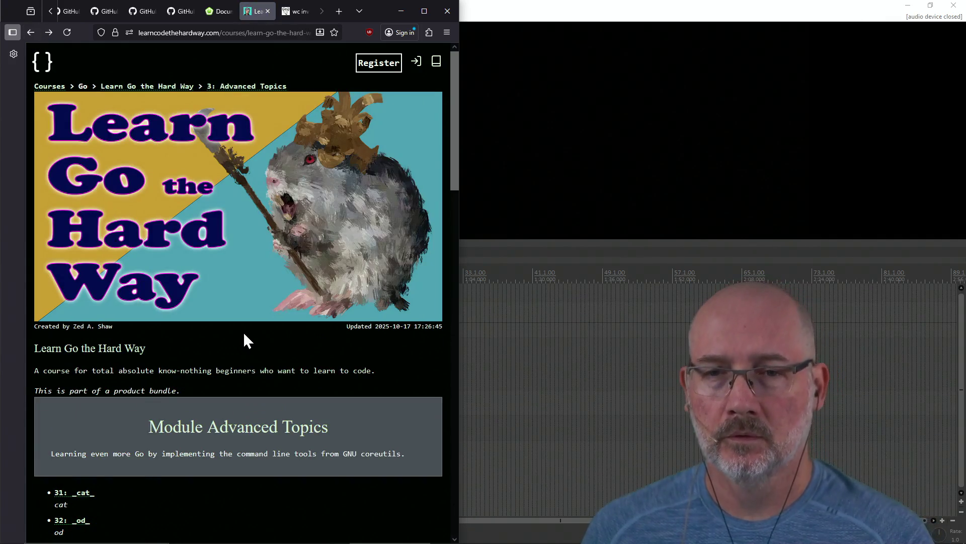
pyautogui.scroll(-6, 236, 335)
pyautogui.scroll(-2, 99, 286)
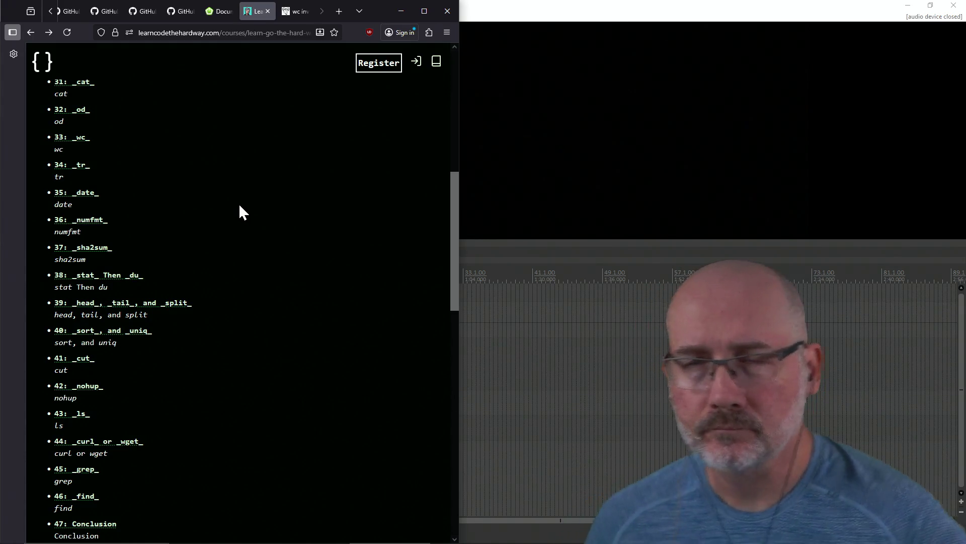
pyautogui.scroll(1, 239, 203)
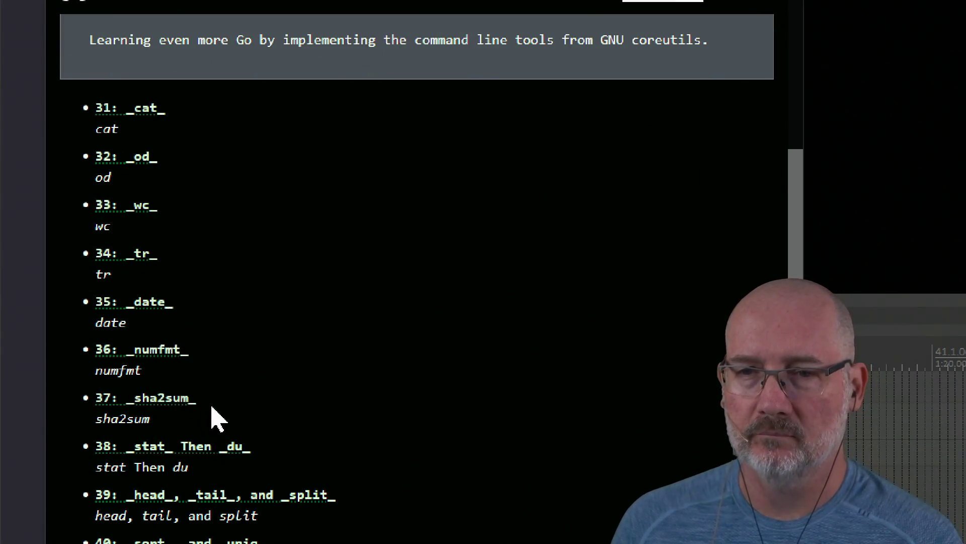
pyautogui.scroll(-5, 408, 373)
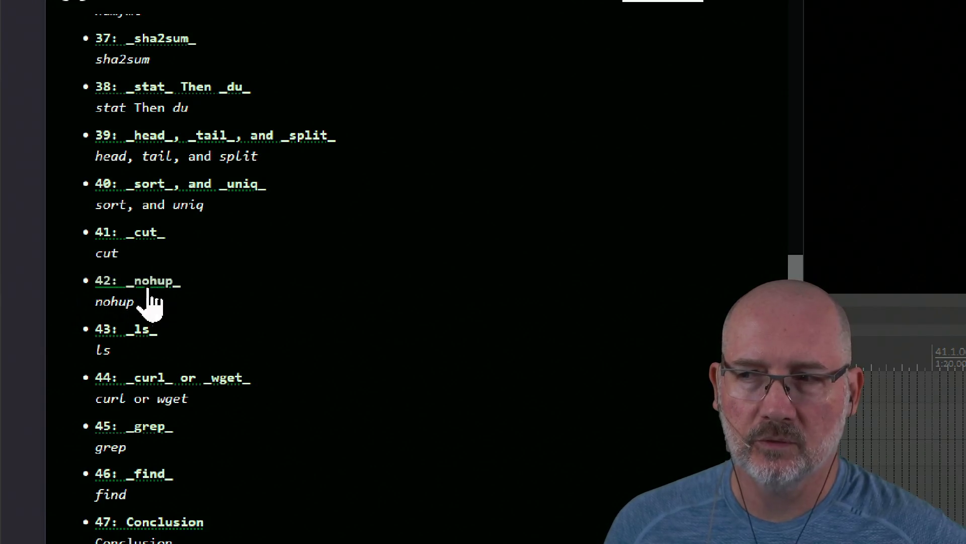
pyautogui.scroll(-1, 474, 307)
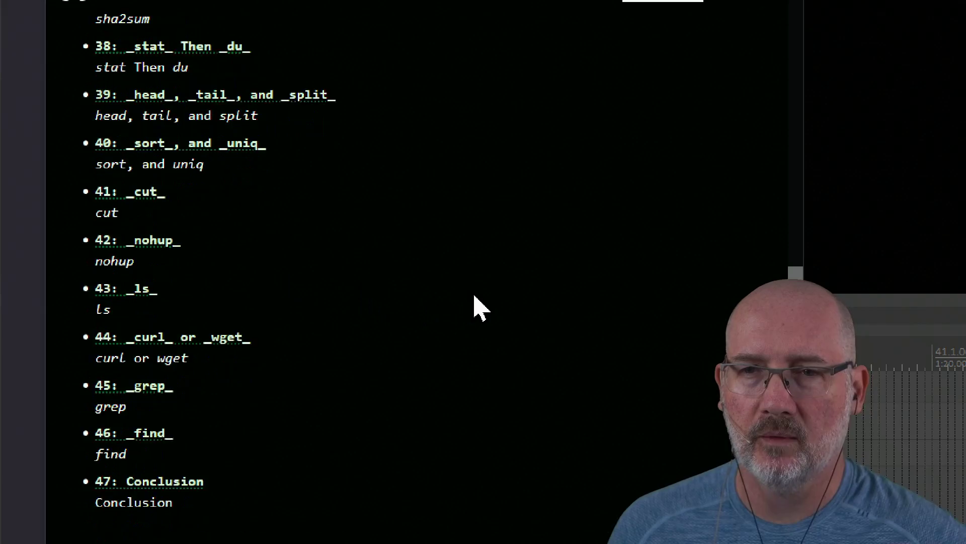
pyautogui.scroll(-3, 475, 307)
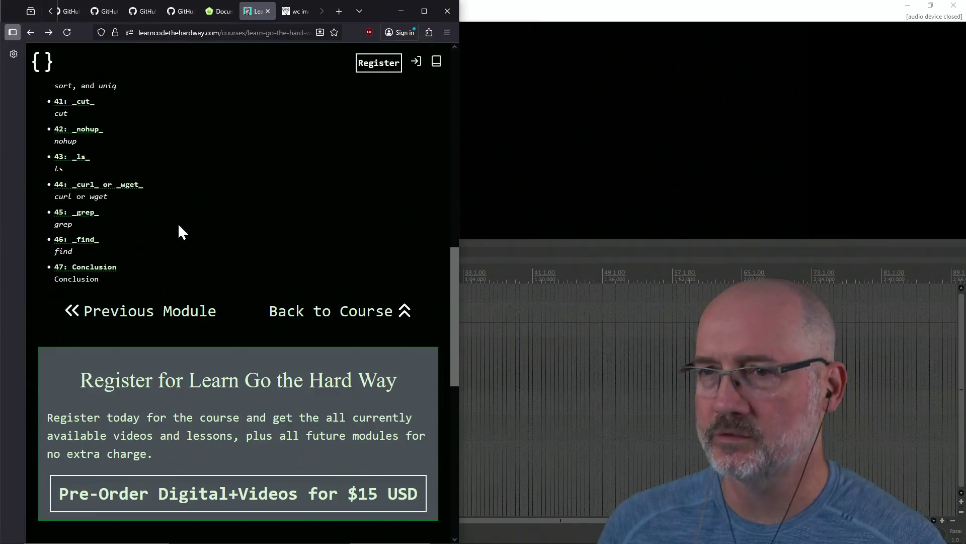
pyautogui.scroll(10, 232, 211)
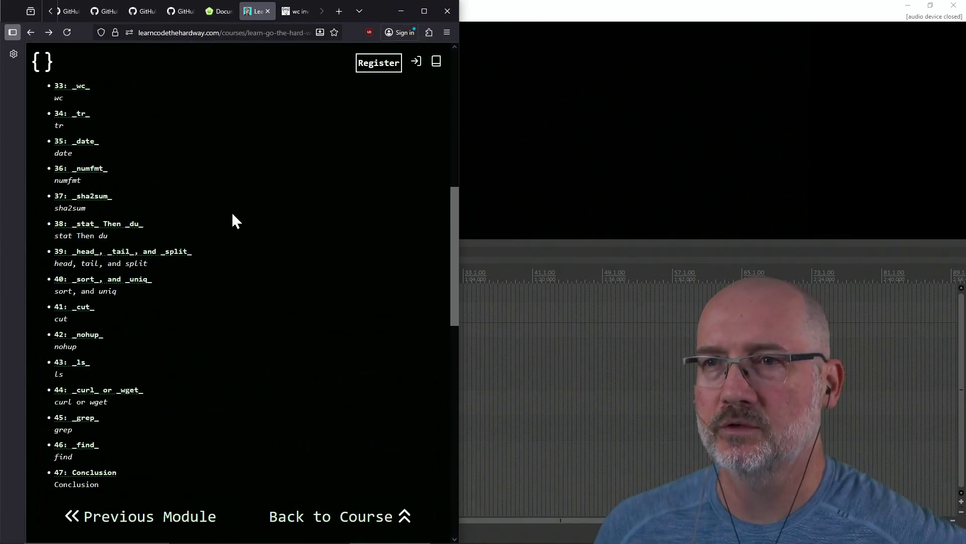
pyautogui.click(590, 8)
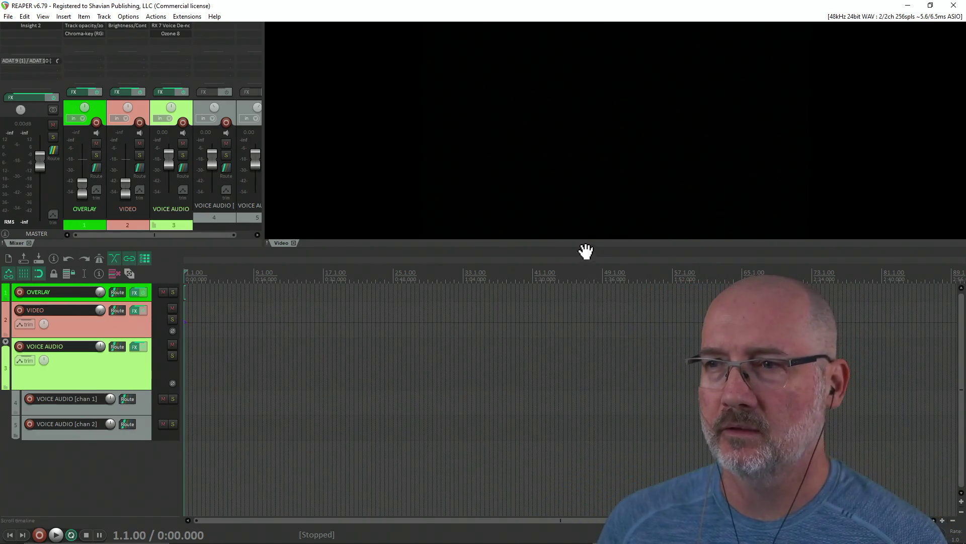
# Make the mixer panel taller, adjust the track area, and open File Explorer with Win+E.
pyautogui.moveTo(582, 248); pyautogui.dragTo(582, 315)
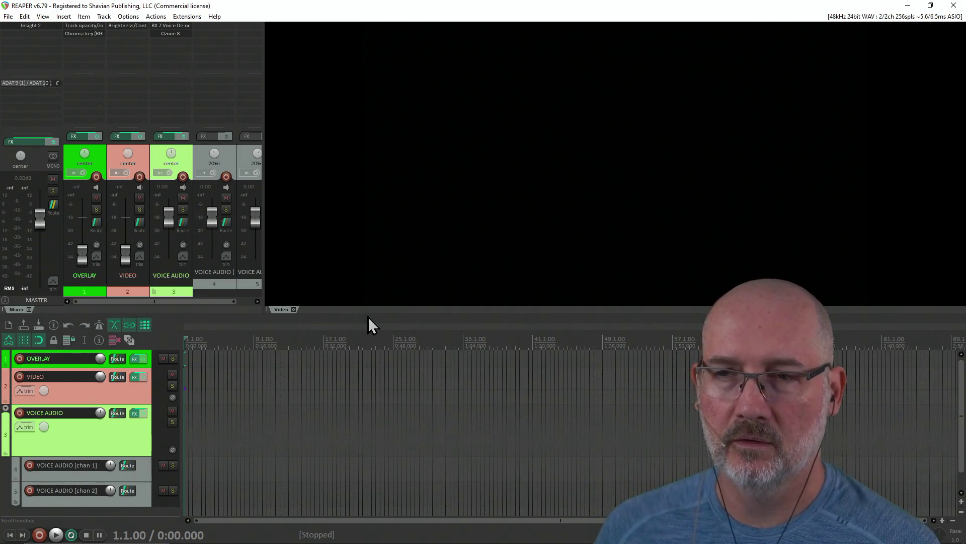
pyautogui.moveTo(366, 316); pyautogui.dragTo(367, 303)
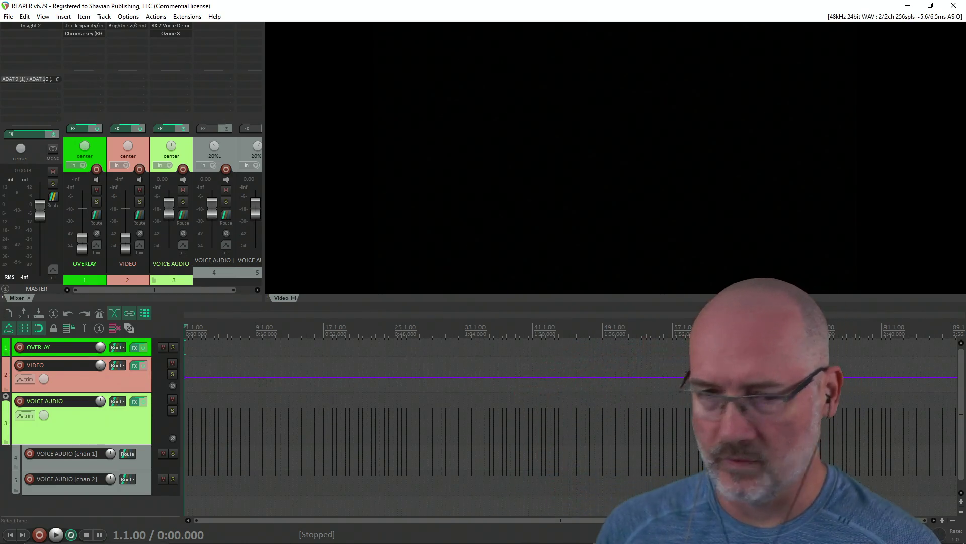
pyautogui.hotkey('alt', 'Tab')
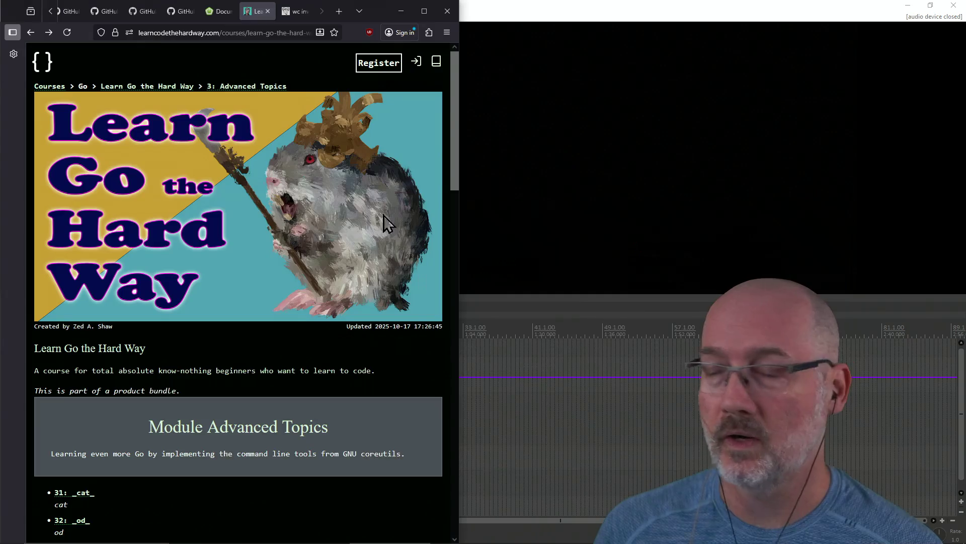
pyautogui.hotkey('alt', 'Tab')
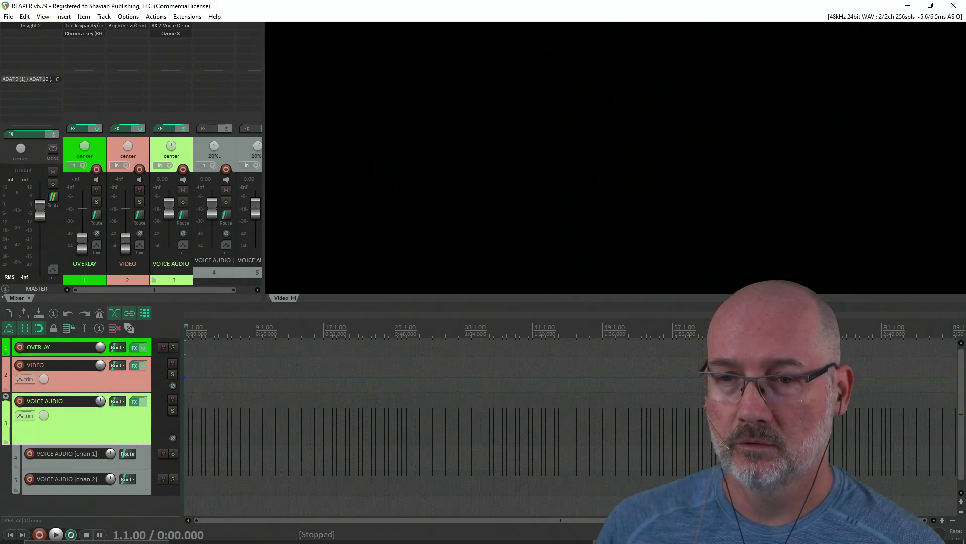
pyautogui.moveTo(231, 536)
pyautogui.press('super+e')
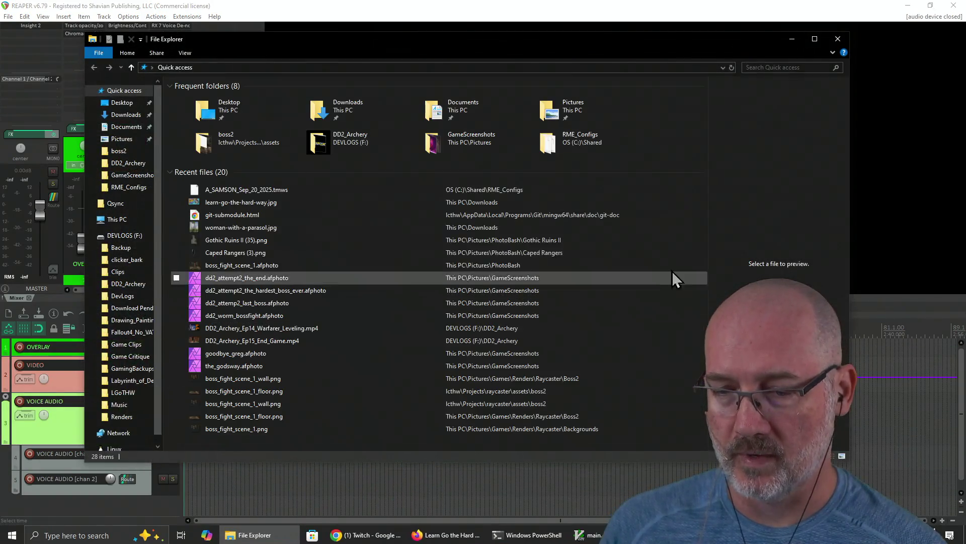
# Drag Curse_You_Go_Rogue_Day_1.mp4 from Explorer onto the start of REAPER's VIDEO track.
pyautogui.moveTo(744, 48)
pyautogui.mouseDown()
pyautogui.moveTo(854, 110)
pyautogui.moveTo(965, 31)
pyautogui.mouseUp()
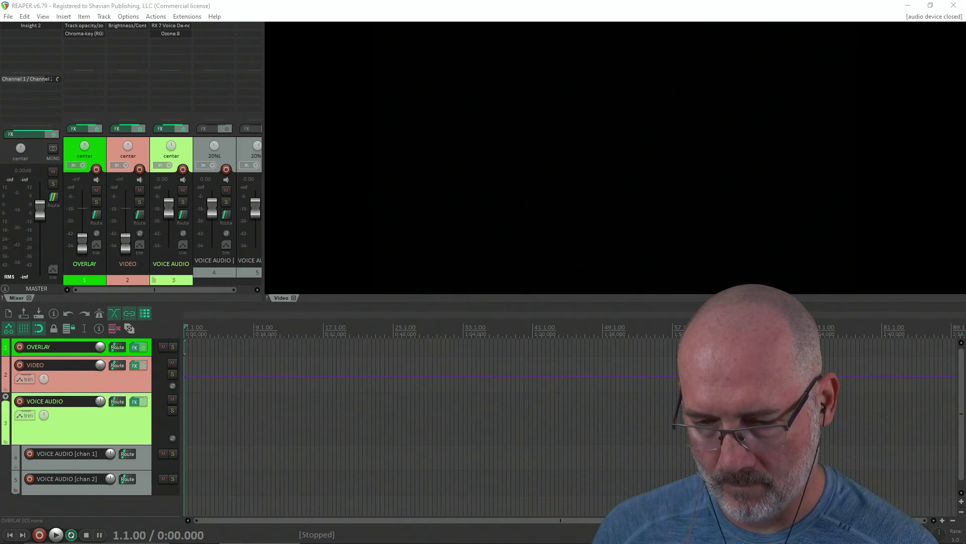
pyautogui.moveTo(946, 418)
pyautogui.mouseDown()
pyautogui.moveTo(663, 464)
pyautogui.moveTo(384, 394)
pyautogui.moveTo(186, 370)
pyautogui.mouseUp()
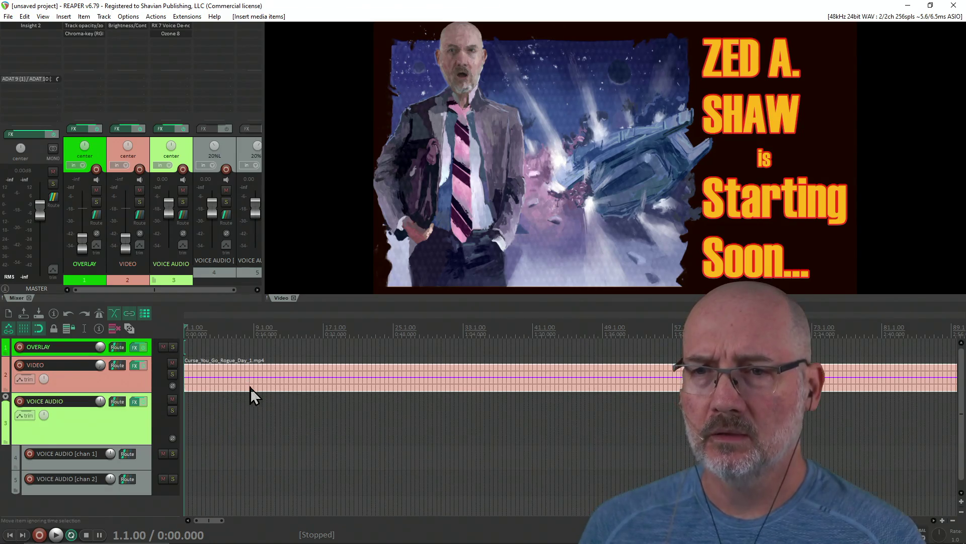
# Delete the video item from the VIDEO track and switch back to Firefox.
pyautogui.click(278, 388)
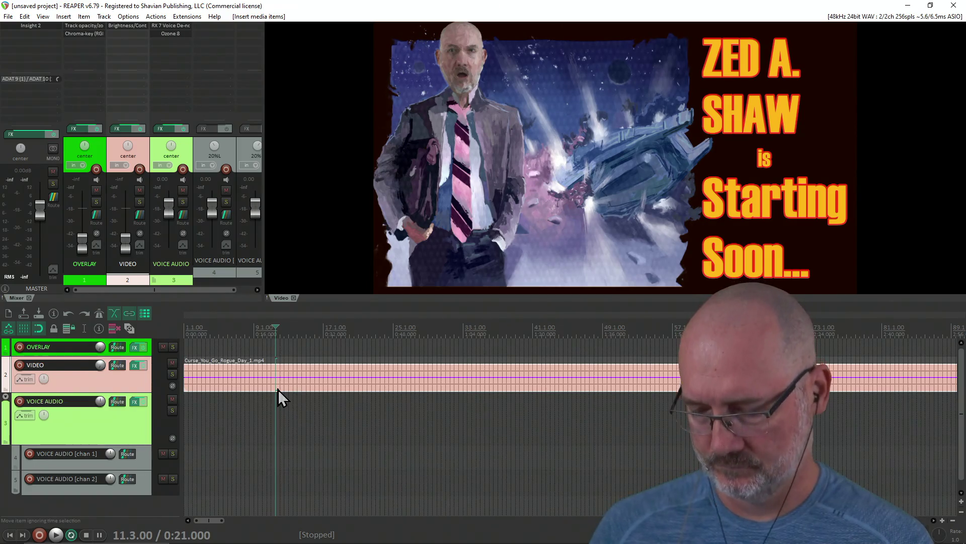
pyautogui.press('Delete')
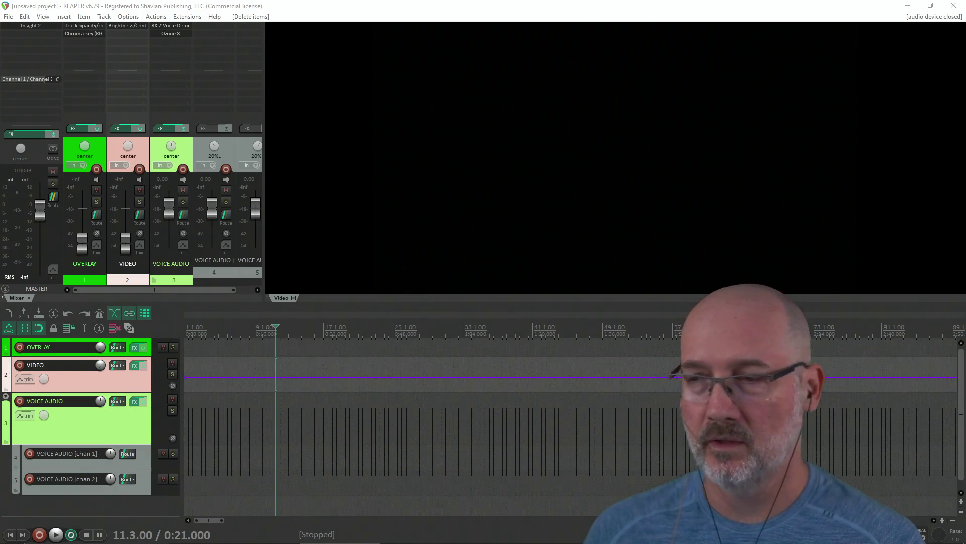
pyautogui.hotkey('alt', 'Tab')
pyautogui.hotkey('alt', 'Tab')
pyautogui.hotkey('alt', 'Tab')
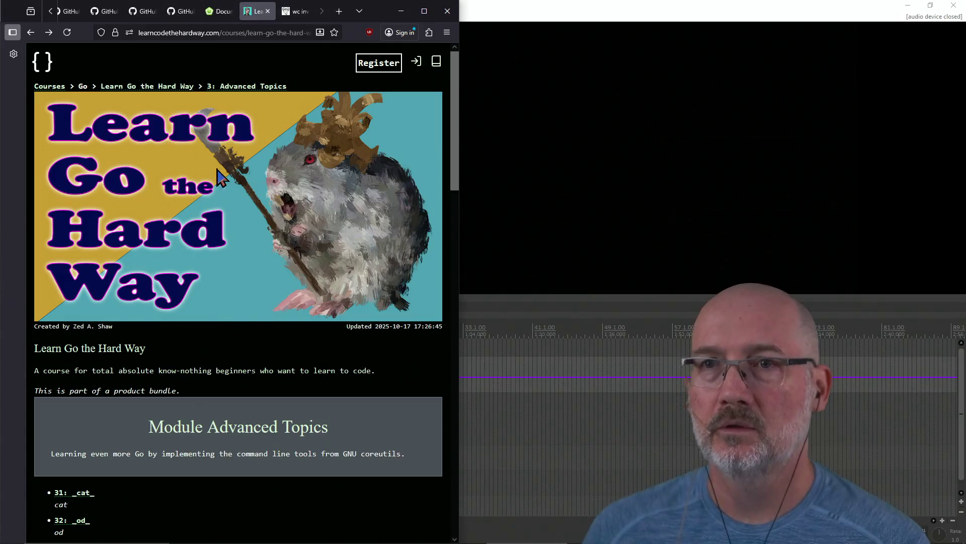
# Search 'posix open' in a new tab and open the man7 open(2) manual page.
pyautogui.click(292, 427)
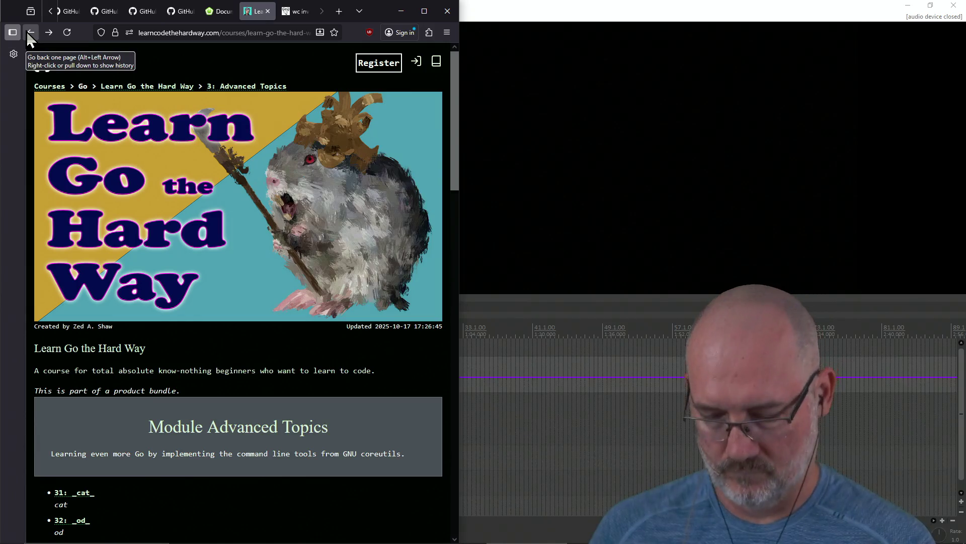
pyautogui.hotkey('ctrl', 't')
pyautogui.write('posix open')
pyautogui.press('Return')
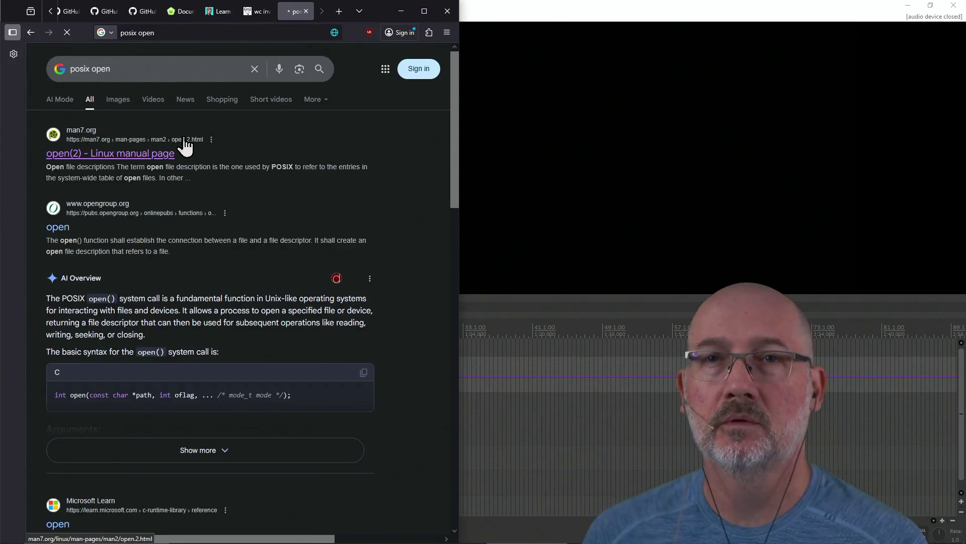
pyautogui.click(109, 154)
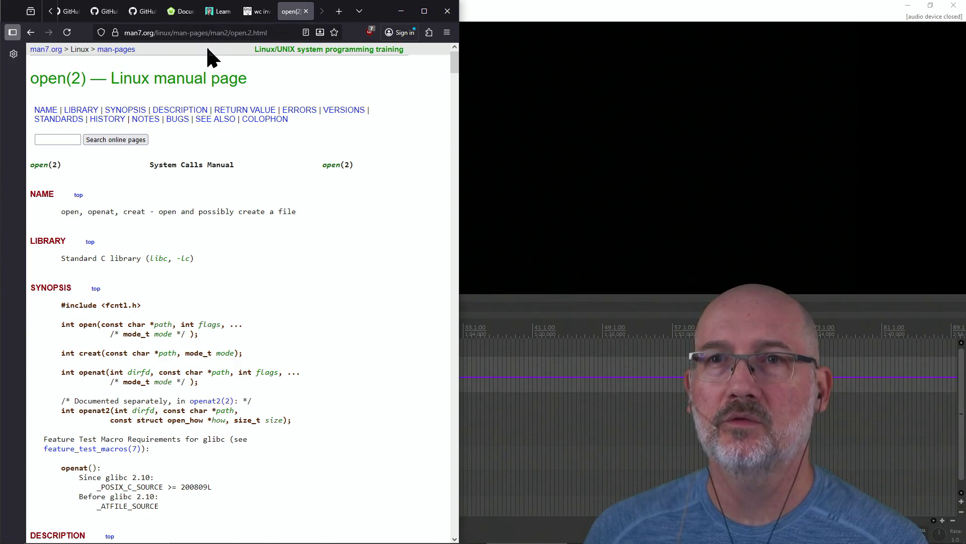
# Search for fprintf and open the Open Group fprintf specification.
pyautogui.click(207, 32)
pyautogui.write('f')
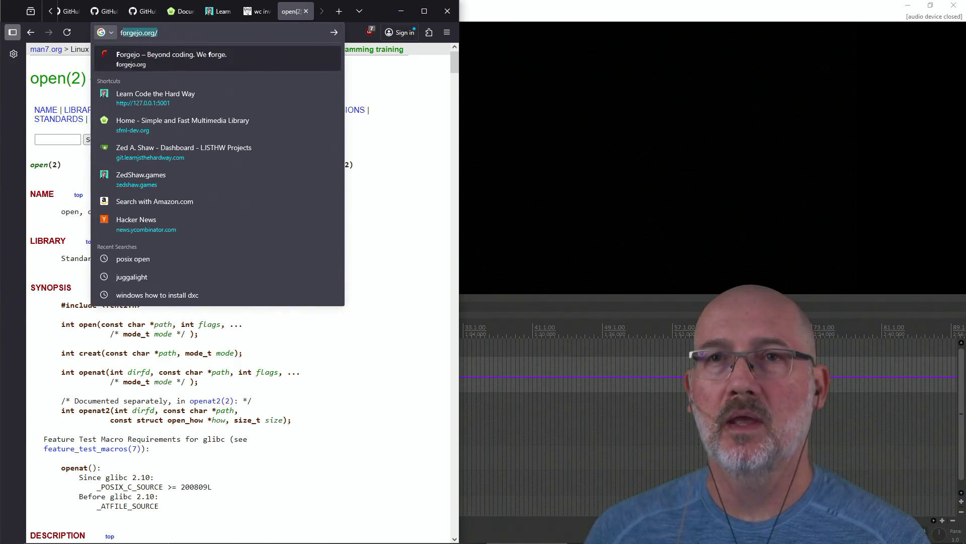
pyautogui.write('printf')
pyautogui.press('Return')
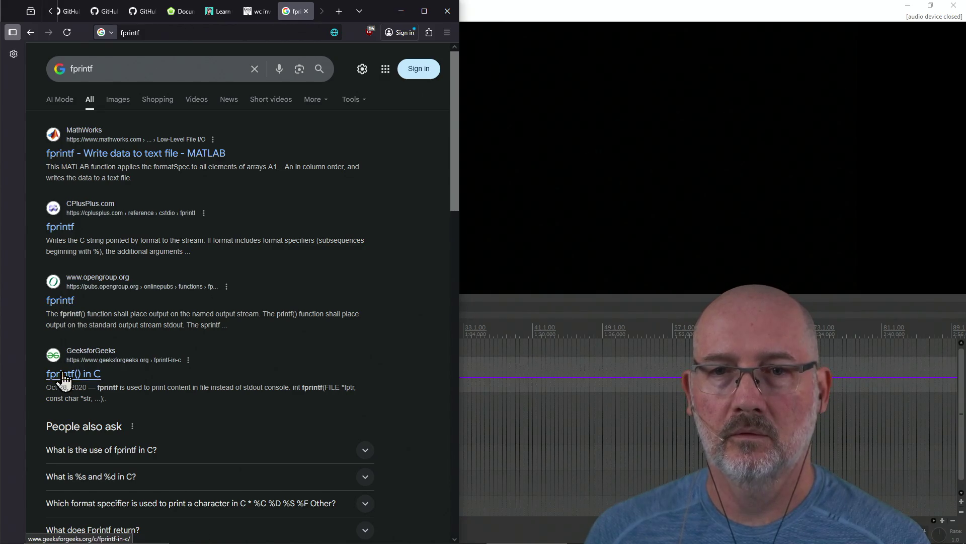
pyautogui.click(63, 300)
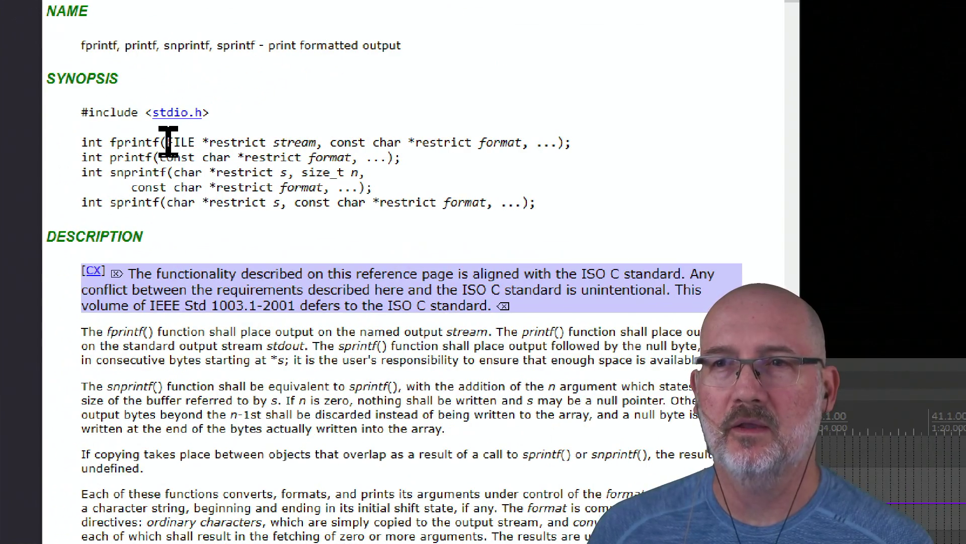
pyautogui.moveTo(167, 143); pyautogui.dragTo(317, 146)
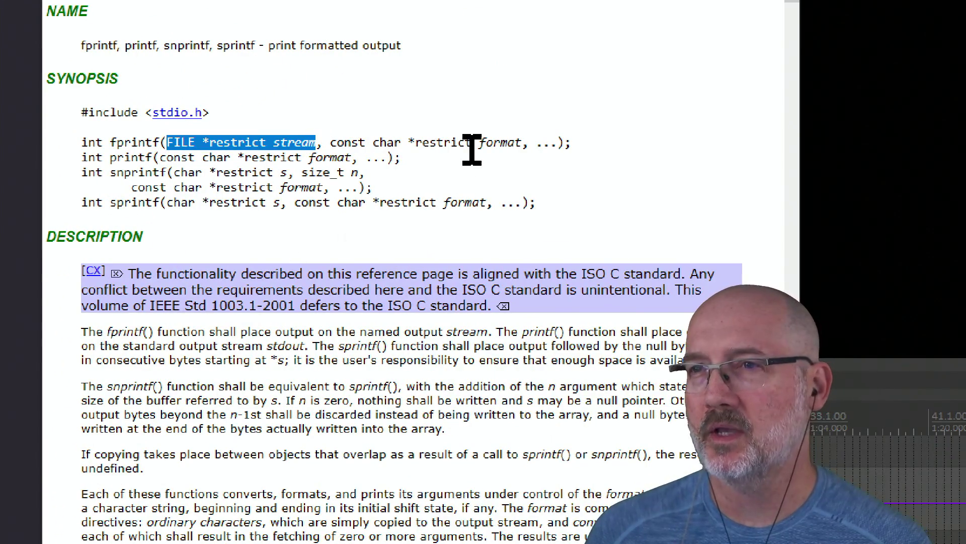
pyautogui.moveTo(536, 143)
pyautogui.mouseDown()
pyautogui.moveTo(528, 147)
pyautogui.moveTo(565, 146)
pyautogui.mouseUp()
pyautogui.click(564, 172)
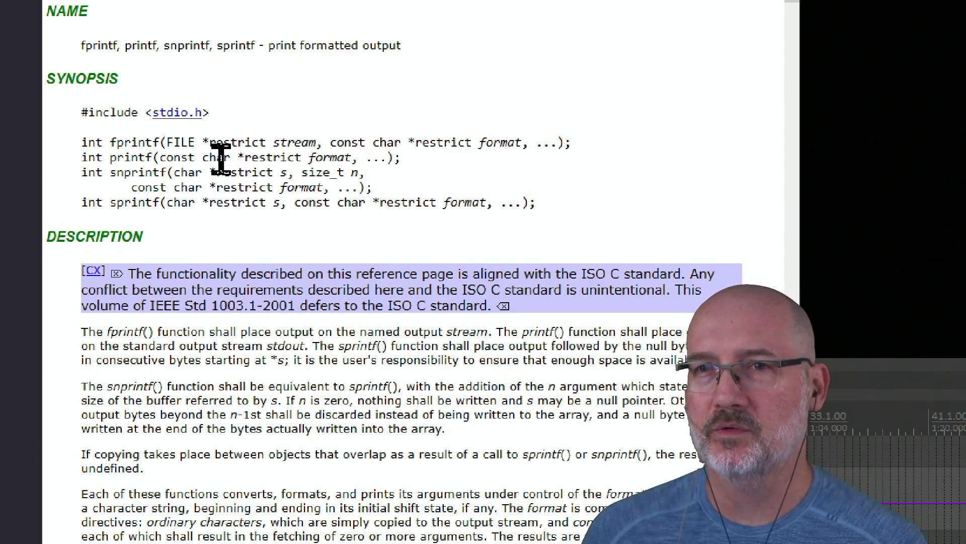
pyautogui.moveTo(158, 157); pyautogui.dragTo(194, 160)
pyautogui.moveTo(210, 241); pyautogui.dragTo(138, 237)
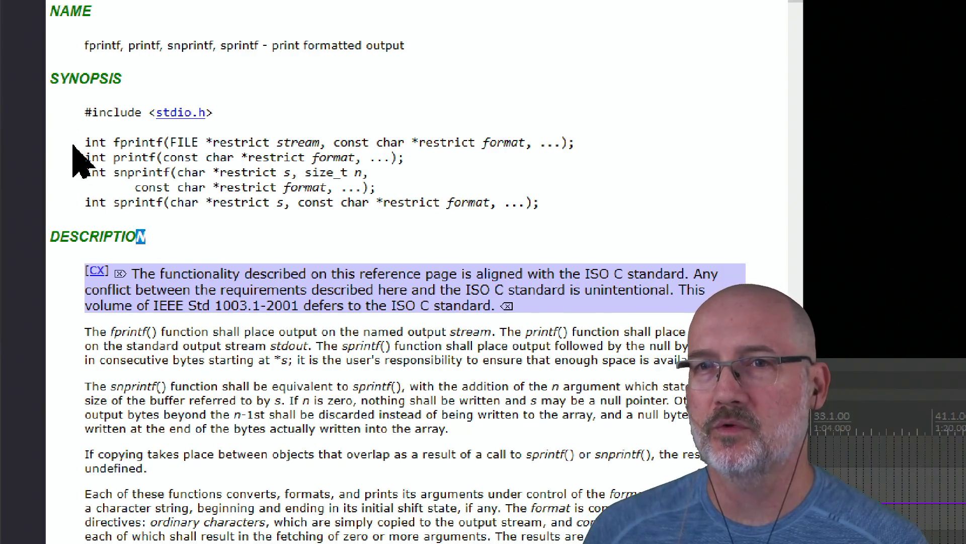
pyautogui.click(95, 159)
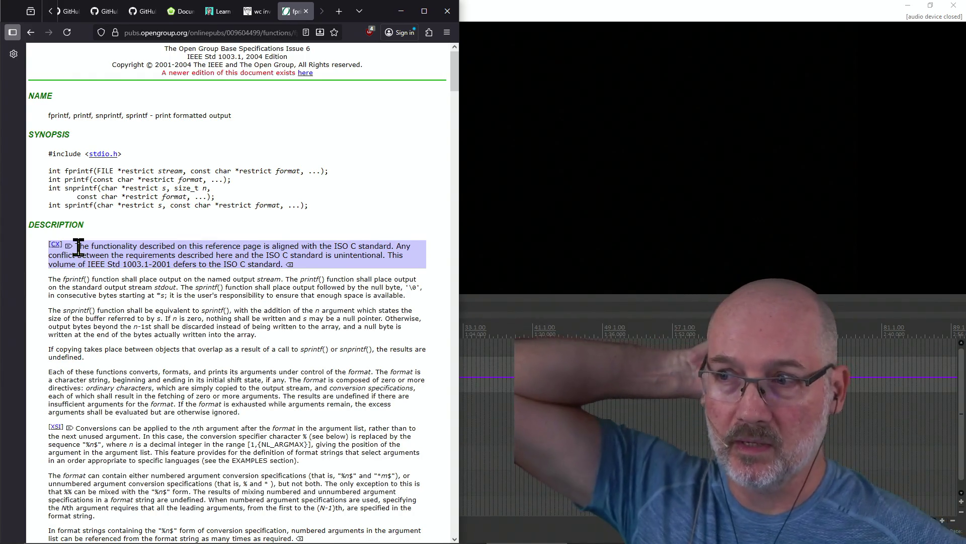
pyautogui.hotkey('ctrl', 'l')
# Search 'freetype' and open the FreeType Tutorial result.
pyautogui.write('fe')
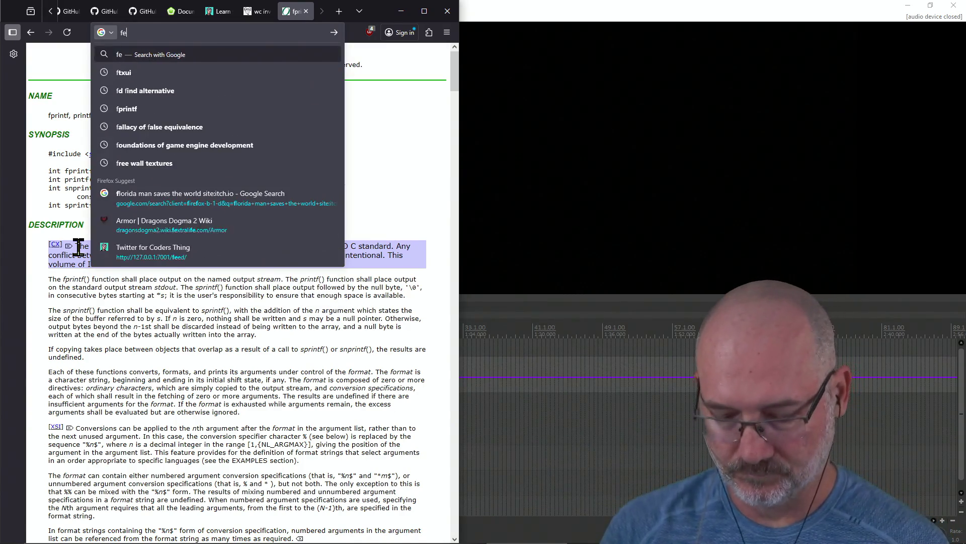
pyautogui.press('BackSpace')
pyautogui.write('reetyp')
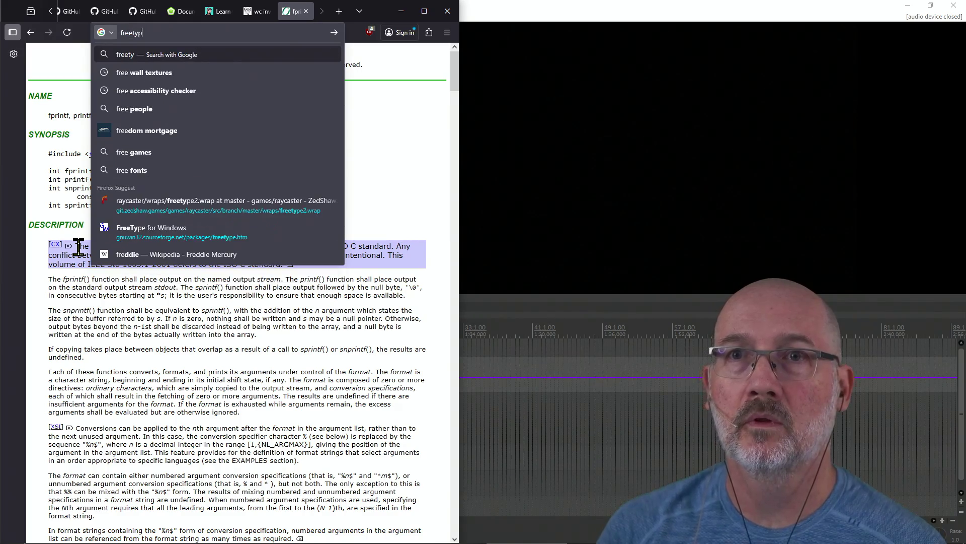
pyautogui.write('e')
pyautogui.press('Return')
pyautogui.click(119, 243)
pyautogui.click(34, 36)
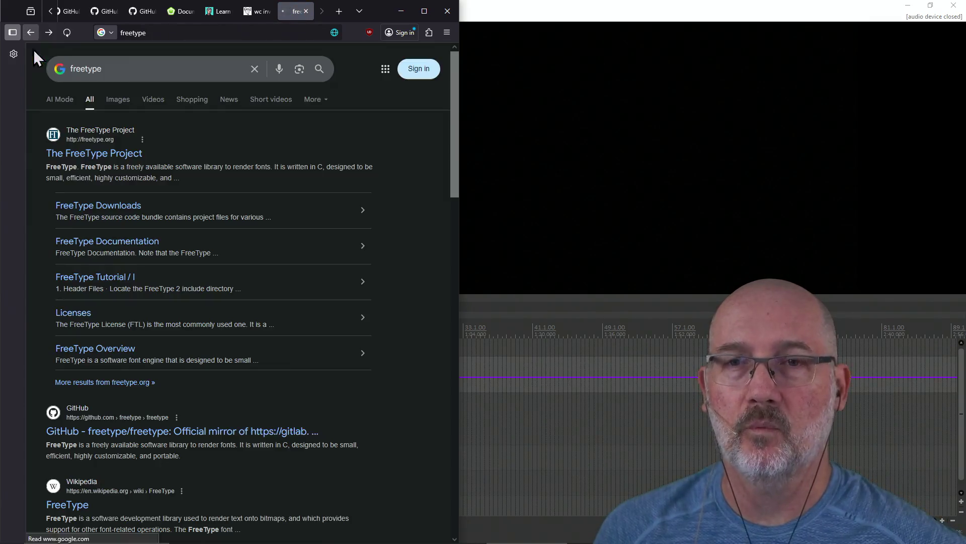
pyautogui.click(104, 282)
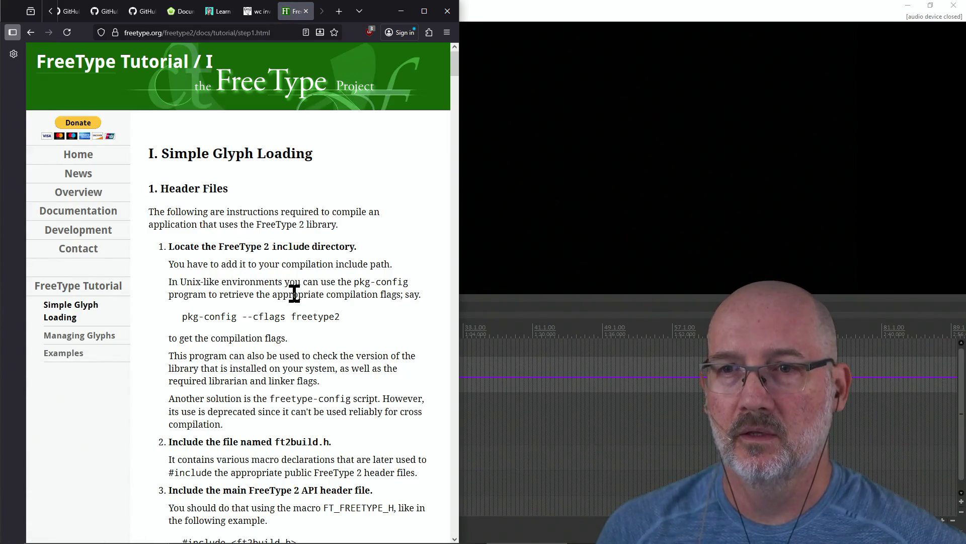
# Scroll to the Header Files section and annotate the ft2build.h and FT_FREETYPE_H includes.
pyautogui.scroll(-5, 312, 262)
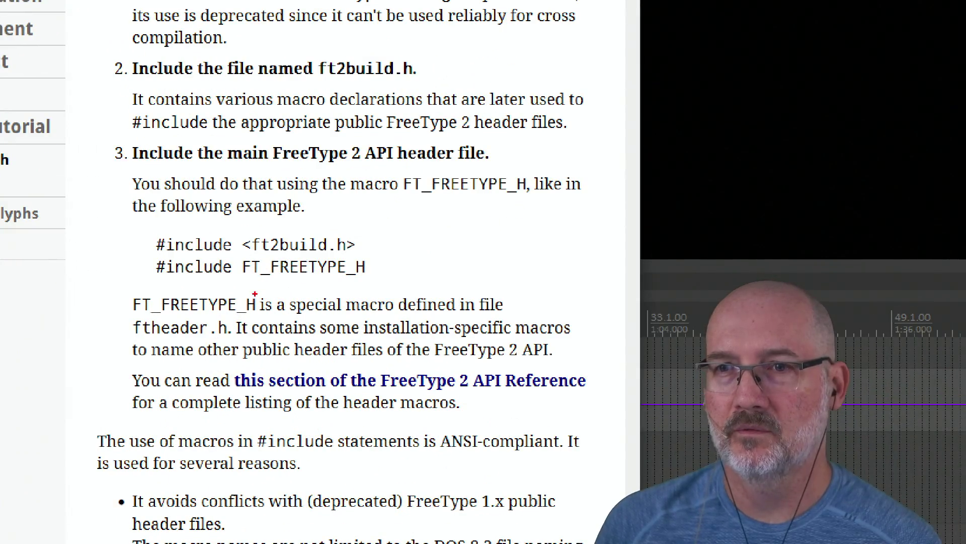
pyautogui.moveTo(234, 306); pyautogui.dragTo(388, 304)
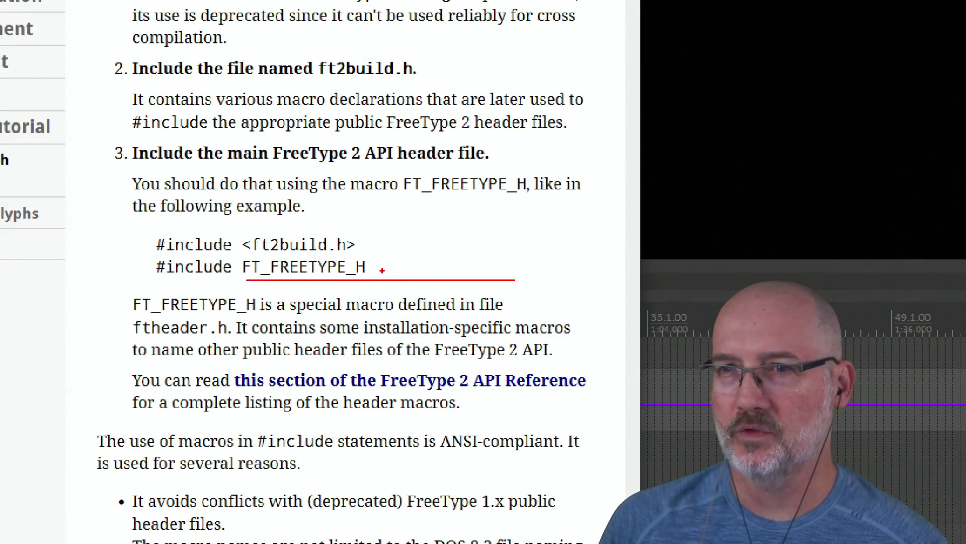
pyautogui.moveTo(322, 235); pyautogui.dragTo(345, 223)
pyautogui.moveTo(377, 263); pyautogui.dragTo(385, 261)
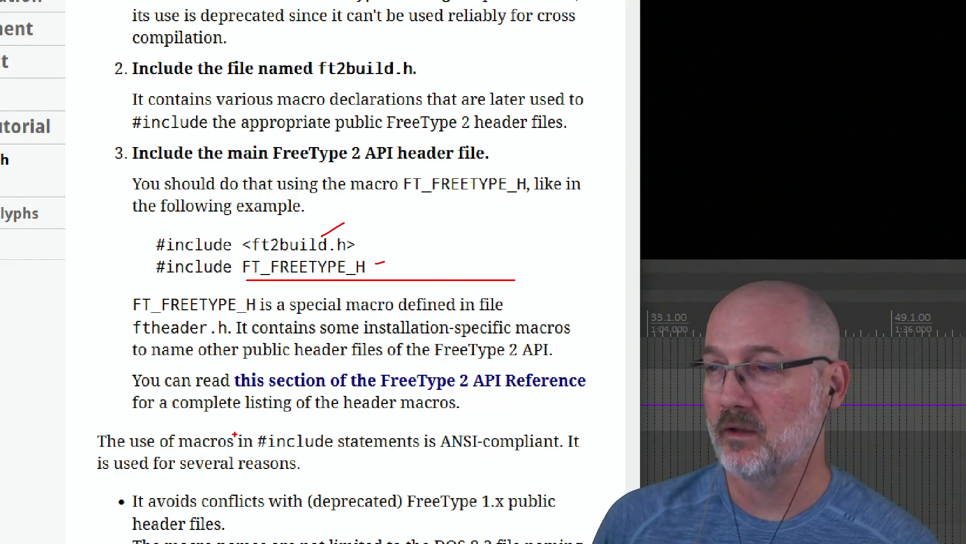
pyautogui.press('Escape')
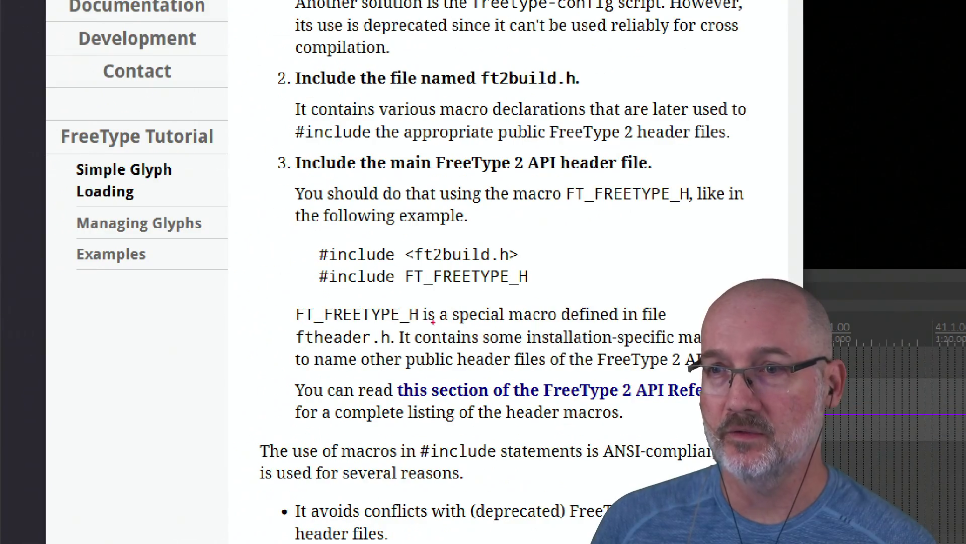
pyautogui.moveTo(261, 306); pyautogui.dragTo(159, 373)
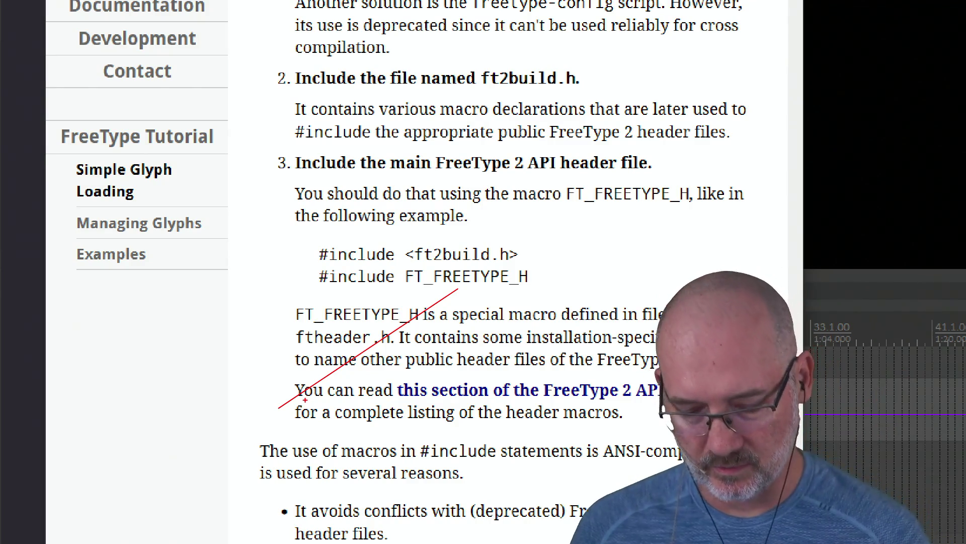
# Clear the ZoomIt annotation and return to the REAPER project, stopped at 0:21.000.
pyautogui.press('Escape')
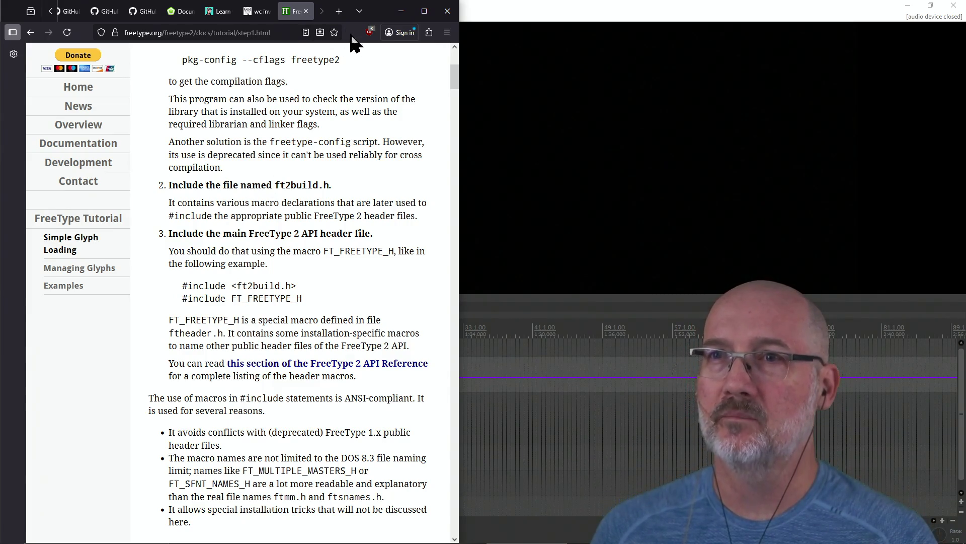
pyautogui.click(480, 15)
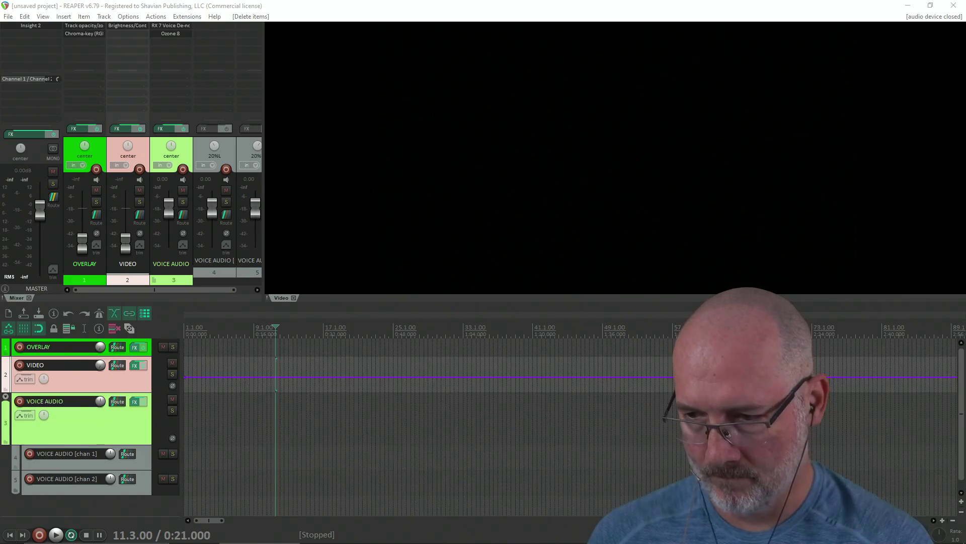
pyautogui.hotkey('alt', 'Tab')
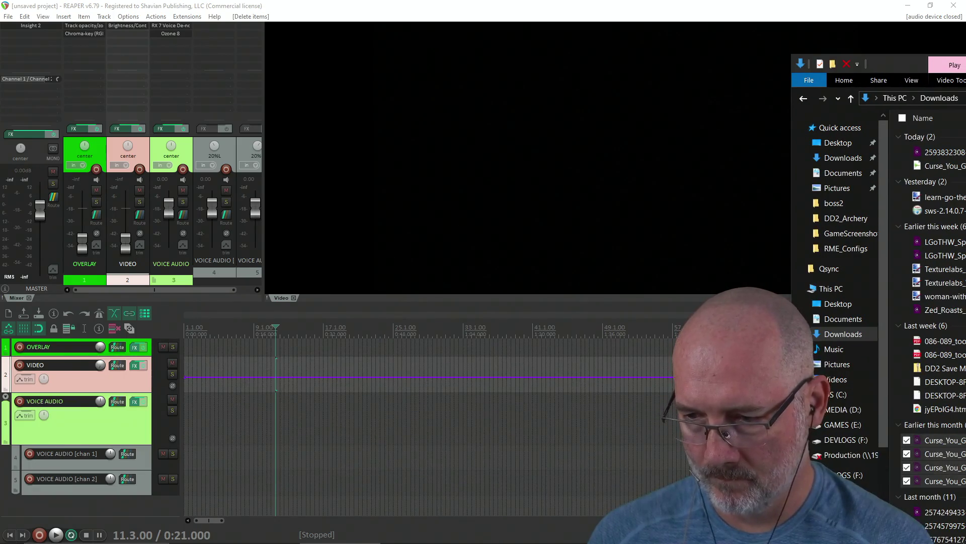
pyautogui.hotkey('alt', 'Tab')
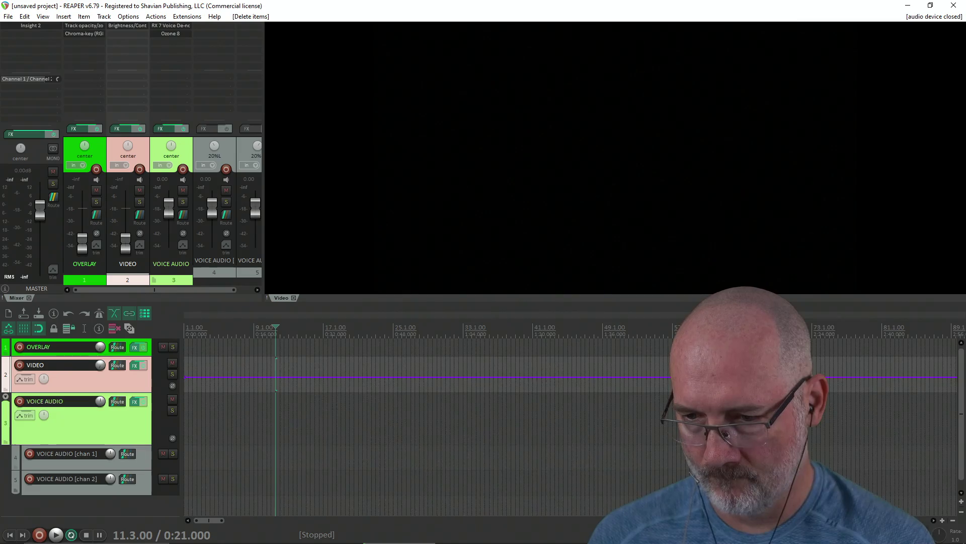
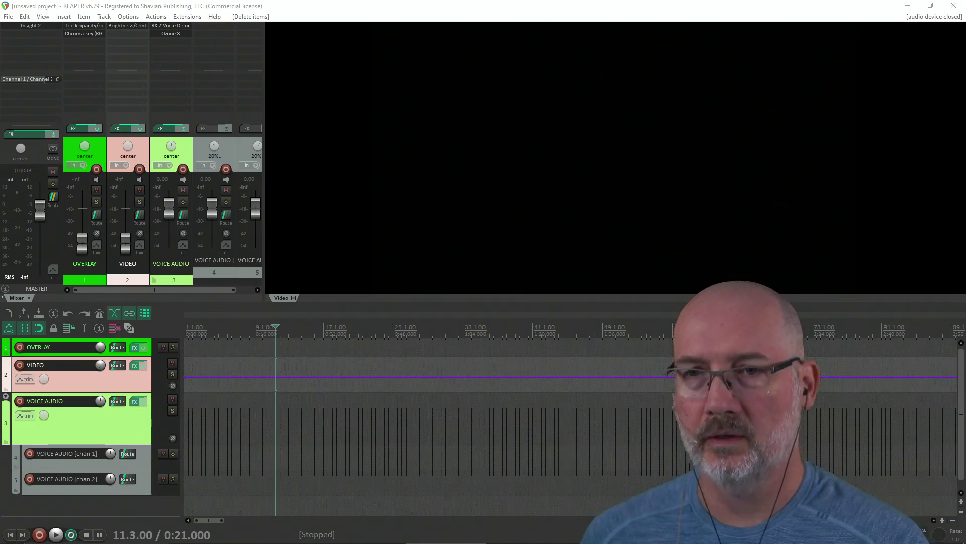
# Save the template project as Curse_You_Go_Rogue_Day_1 inside DevLogs\CurseYouGoRogue.
pyautogui.hotkey('alt', 'Tab')
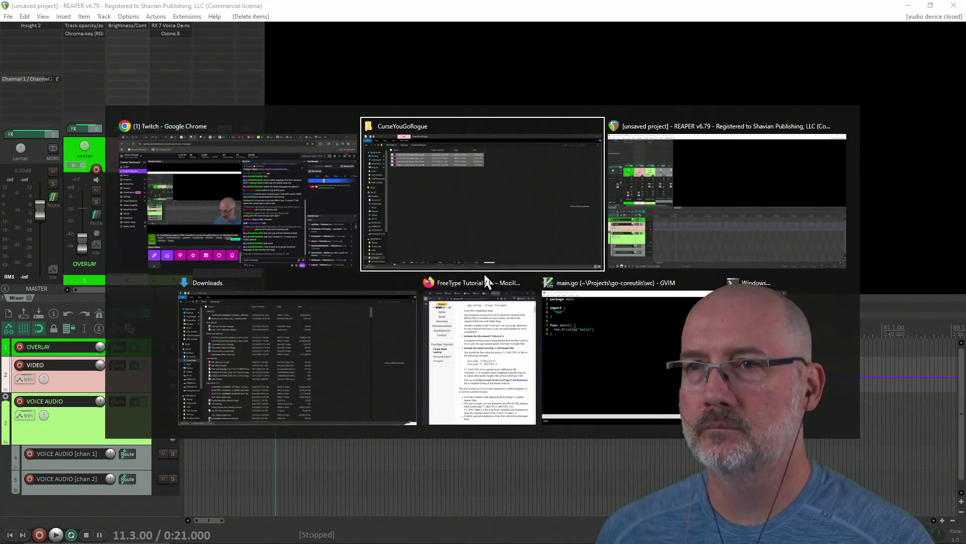
pyautogui.press('Escape')
pyautogui.click(672, 285)
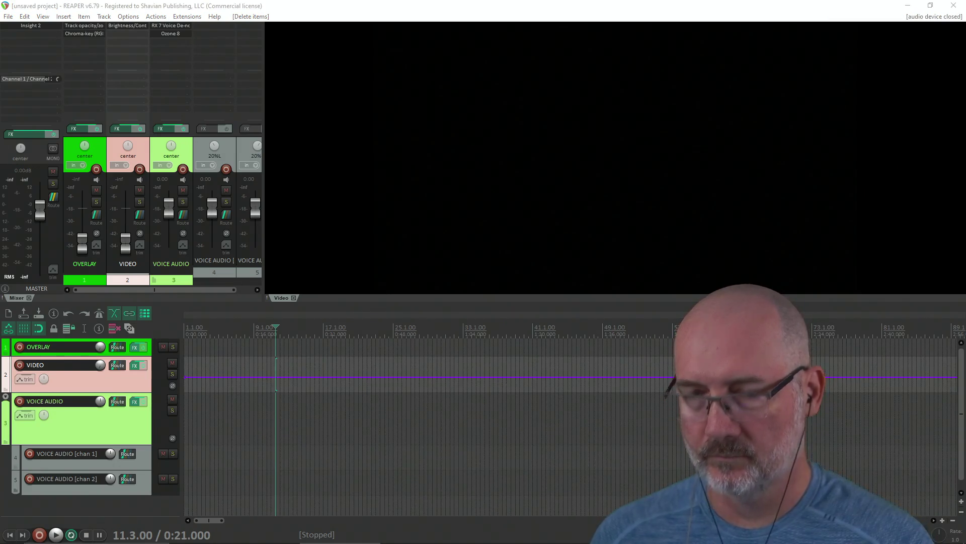
pyautogui.click(129, 8)
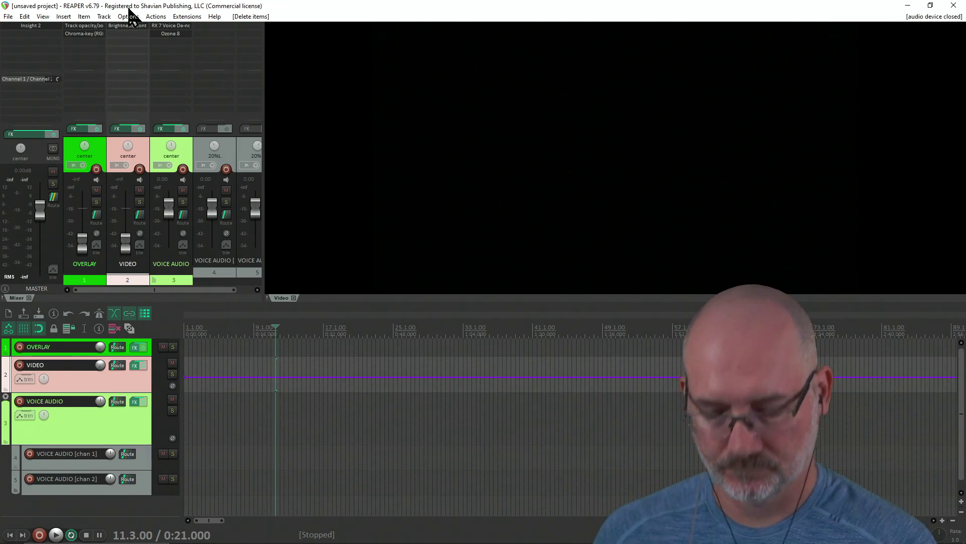
pyautogui.hotkey('ctrl', 's')
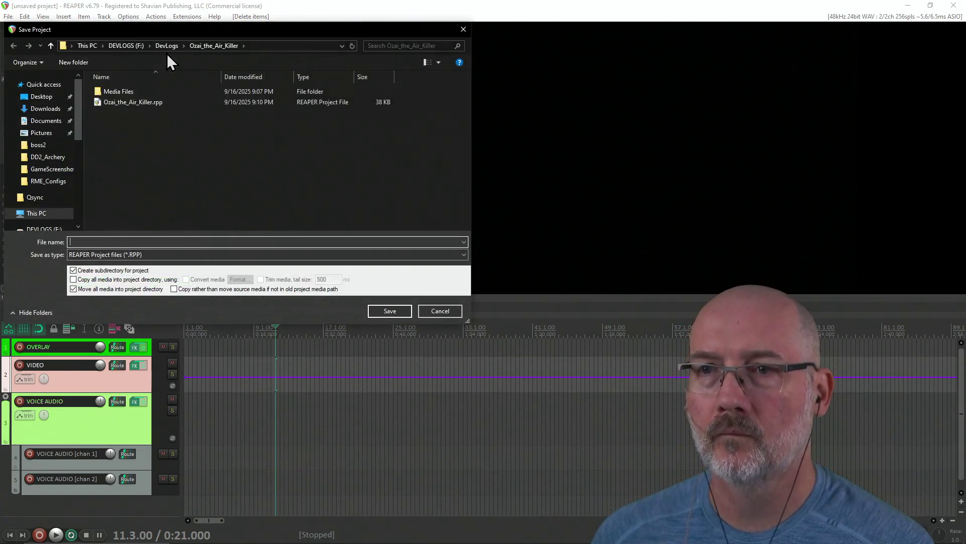
pyautogui.click(162, 46)
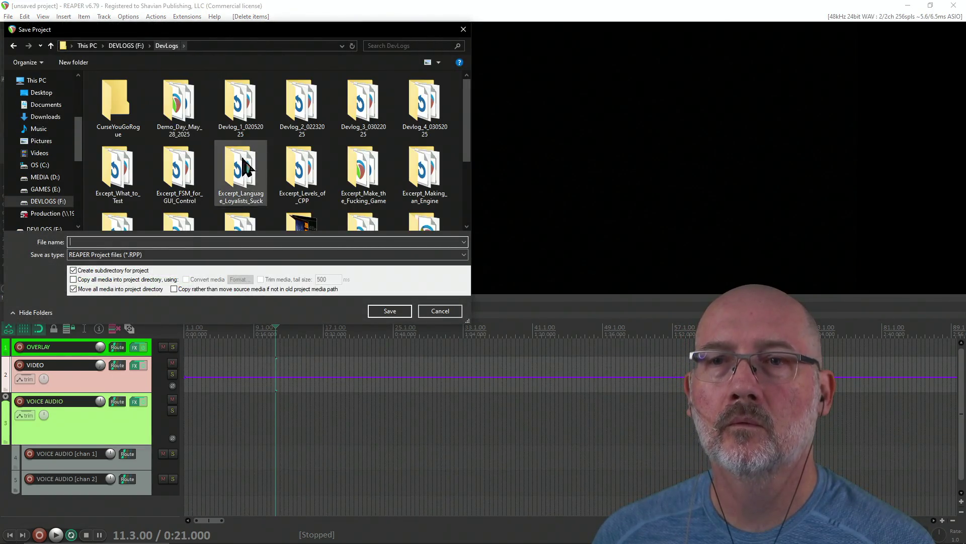
pyautogui.scroll(3, 237, 187)
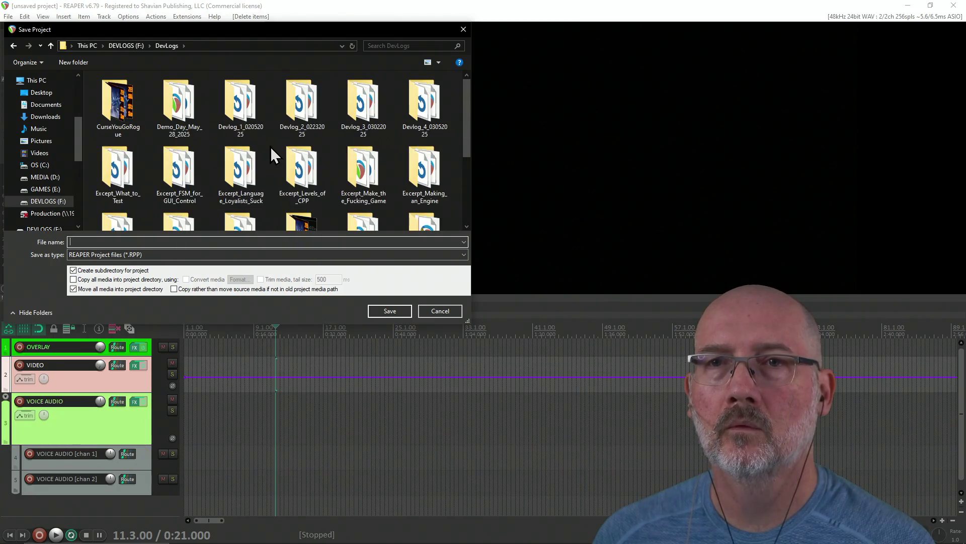
pyautogui.click(129, 112)
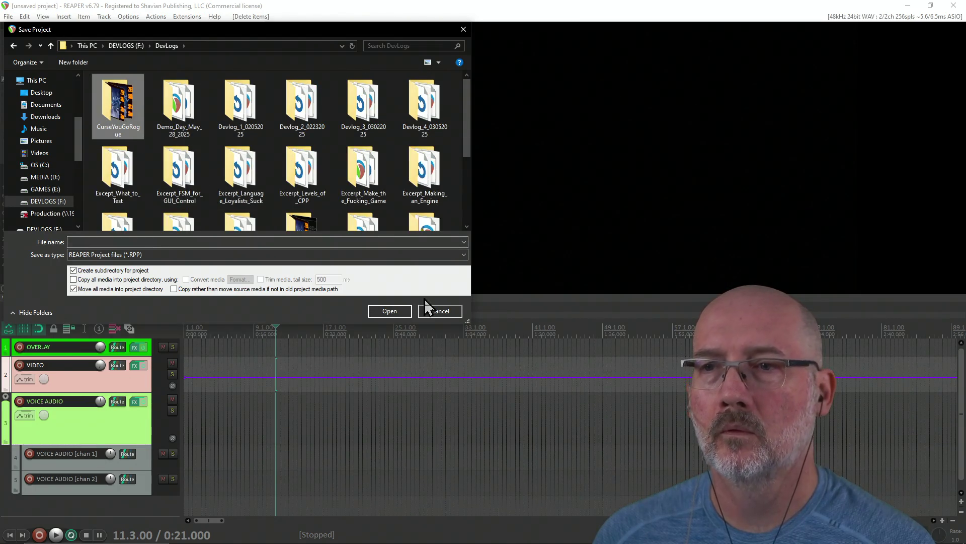
pyautogui.doubleClick(129, 116)
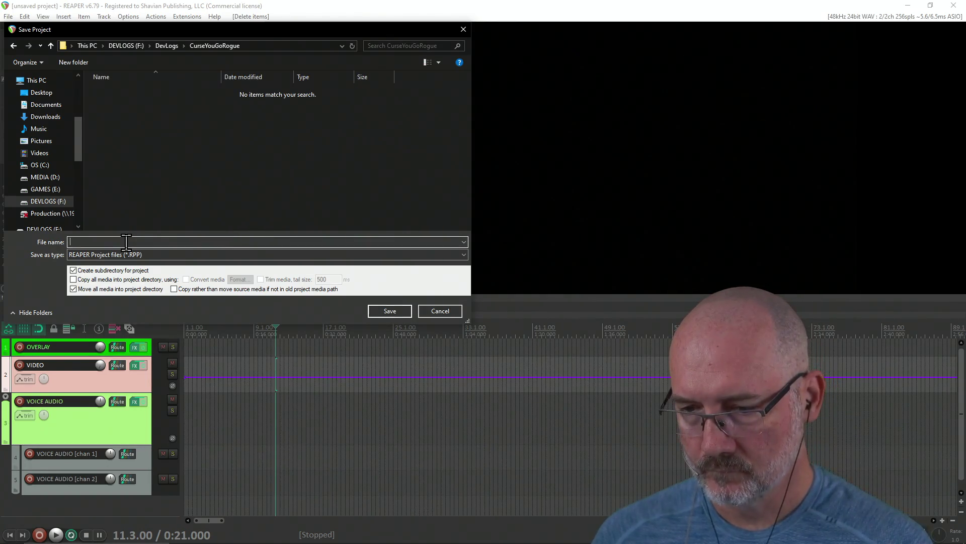
pyautogui.write('Curse_You_Go_Rogue_Day_')
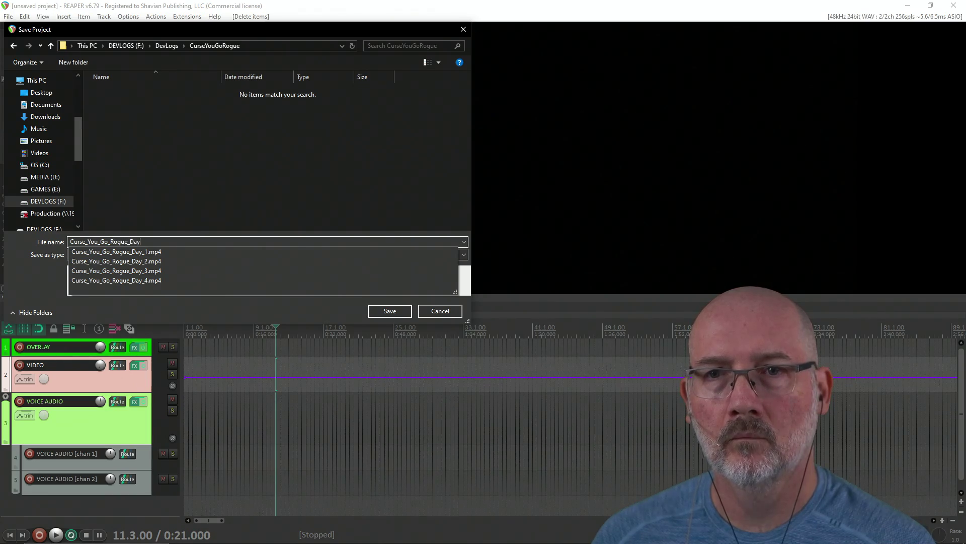
pyautogui.write('1')
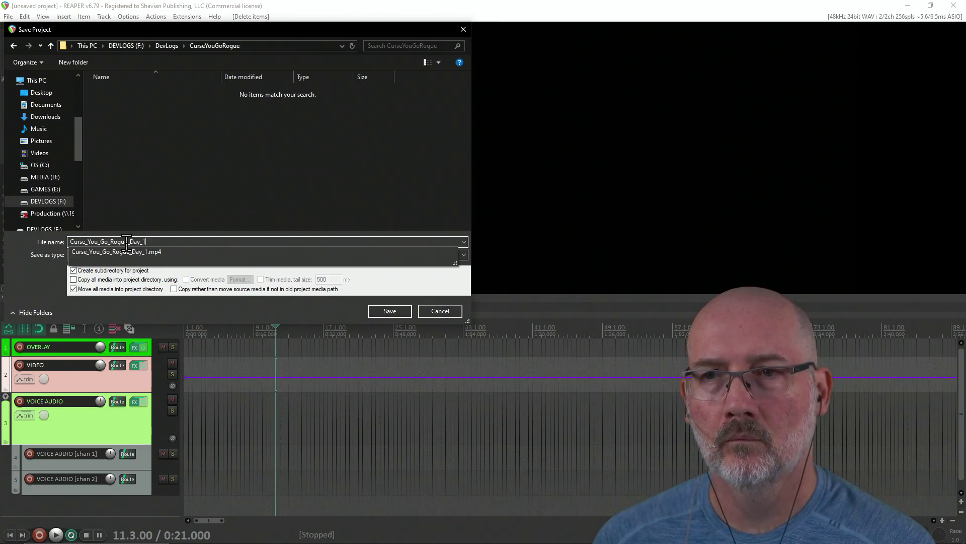
pyautogui.press('Return')
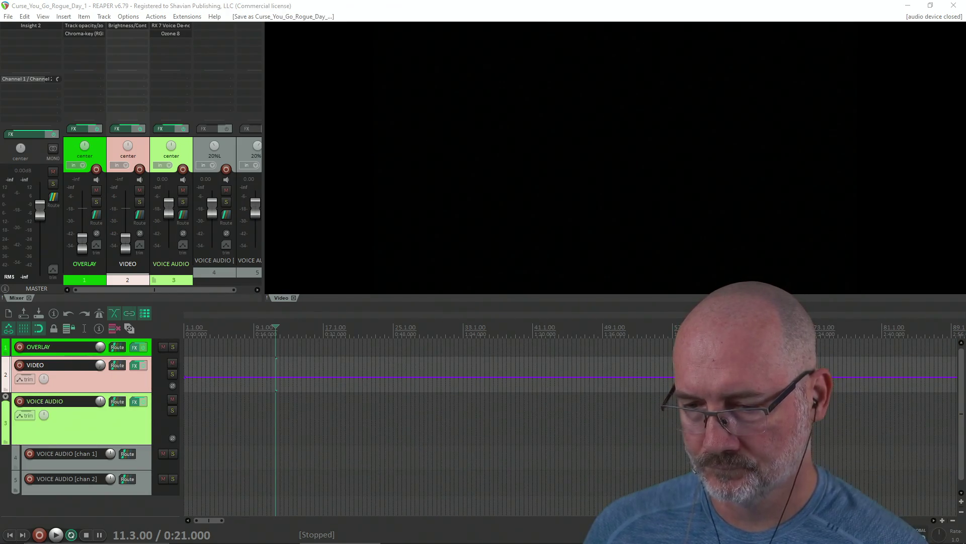
# Drop the Day_1 stream video onto the VIDEO track and explode its audio into channel items.
pyautogui.click(327, 11)
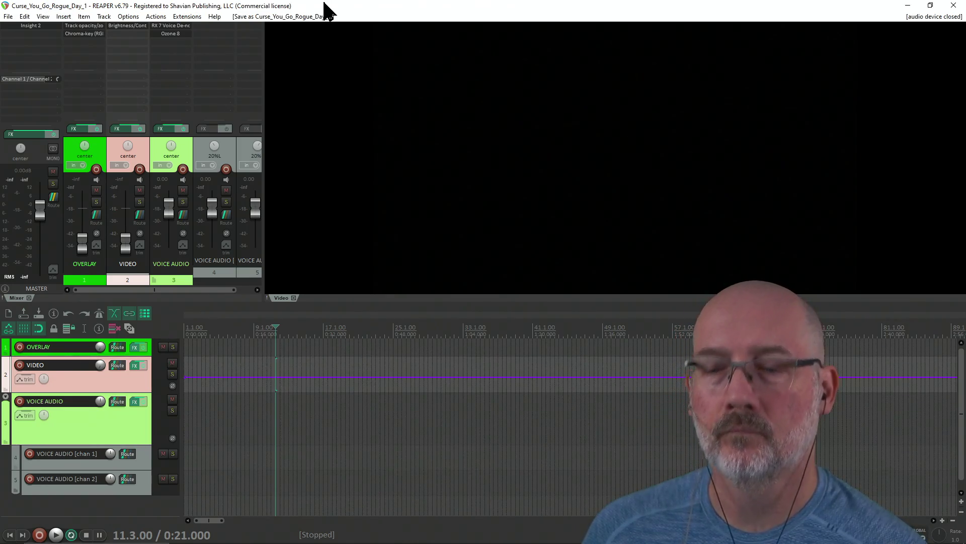
pyautogui.hotkey('alt', 'Tab')
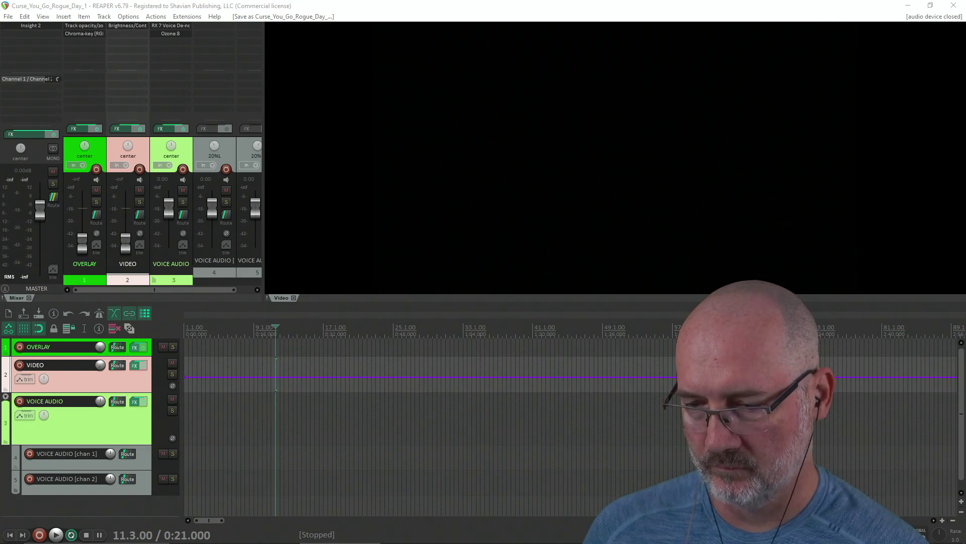
pyautogui.moveTo(965, 233)
pyautogui.mouseDown()
pyautogui.moveTo(492, 377)
pyautogui.moveTo(291, 388)
pyautogui.moveTo(185, 373)
pyautogui.mouseUp()
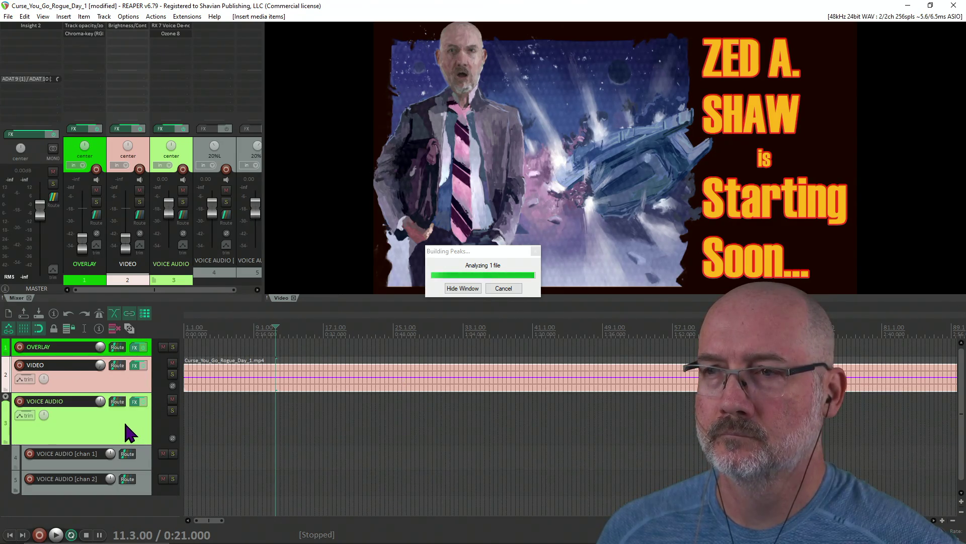
pyautogui.moveTo(306, 383); pyautogui.dragTo(313, 390)
pyautogui.rightClick(312, 390)
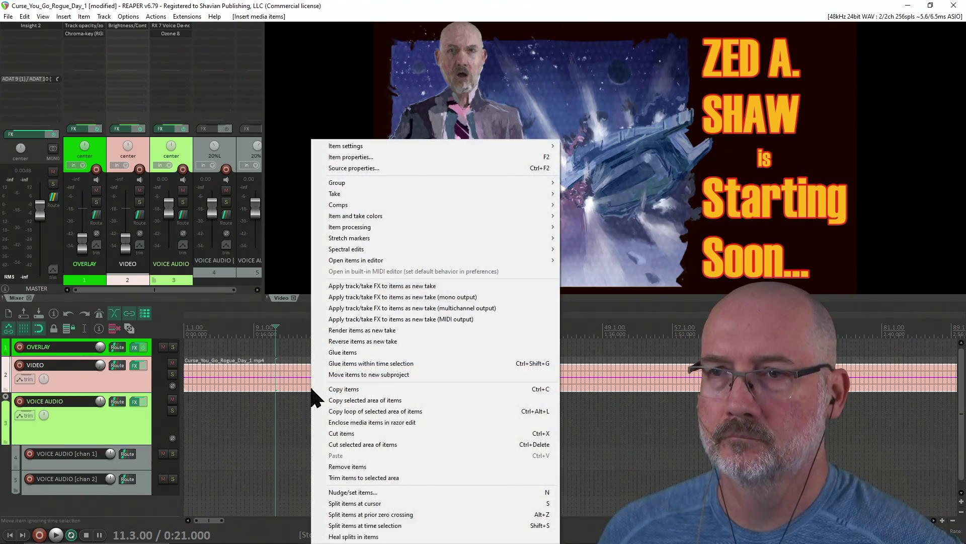
pyautogui.moveTo(369, 230)
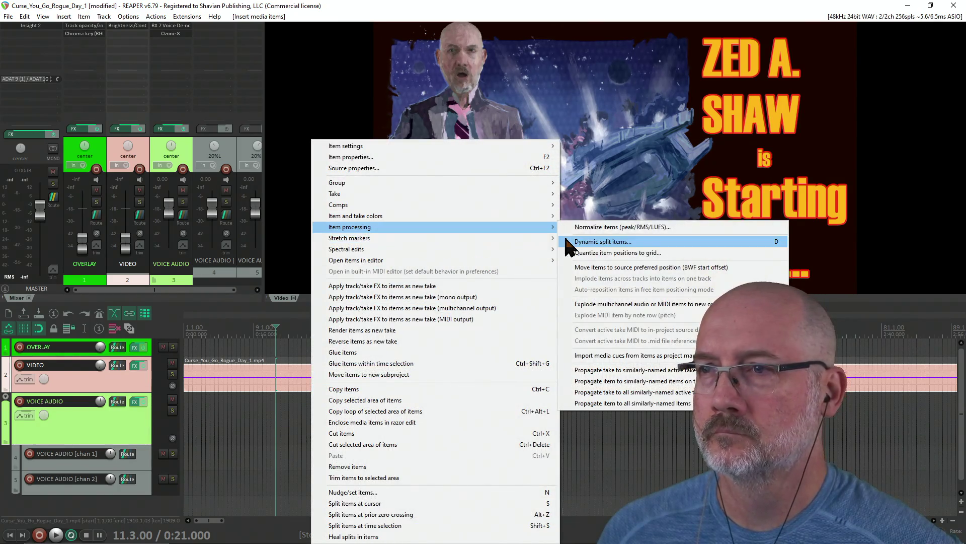
pyautogui.click(625, 303)
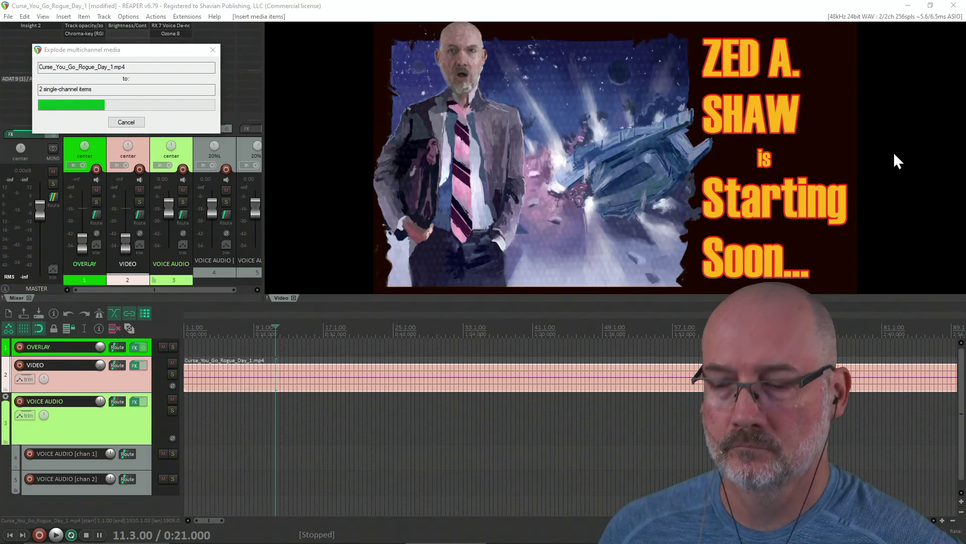
pyautogui.click(844, 240)
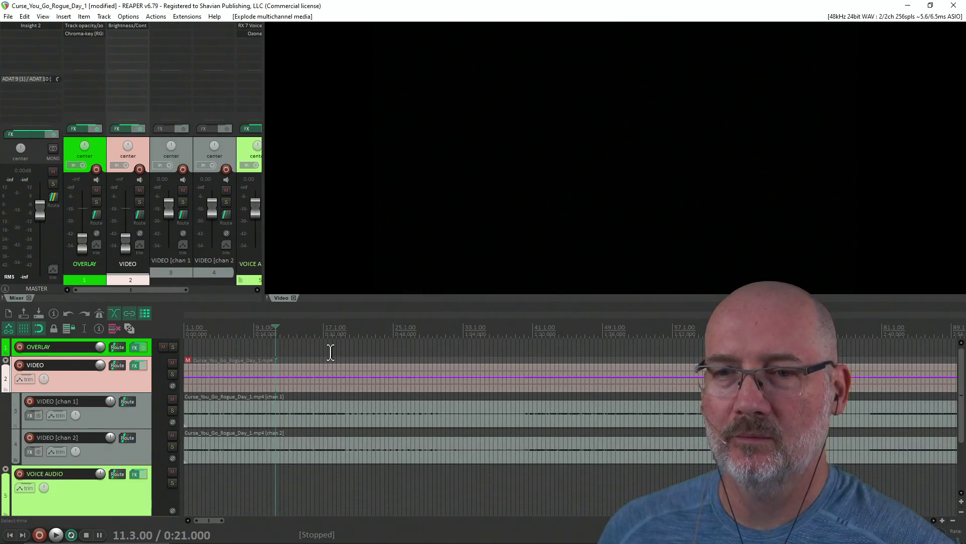
# Unmute the video item and move the chan 1 and chan 2 audio items onto the VOICE AUDIO tracks.
pyautogui.click(188, 361)
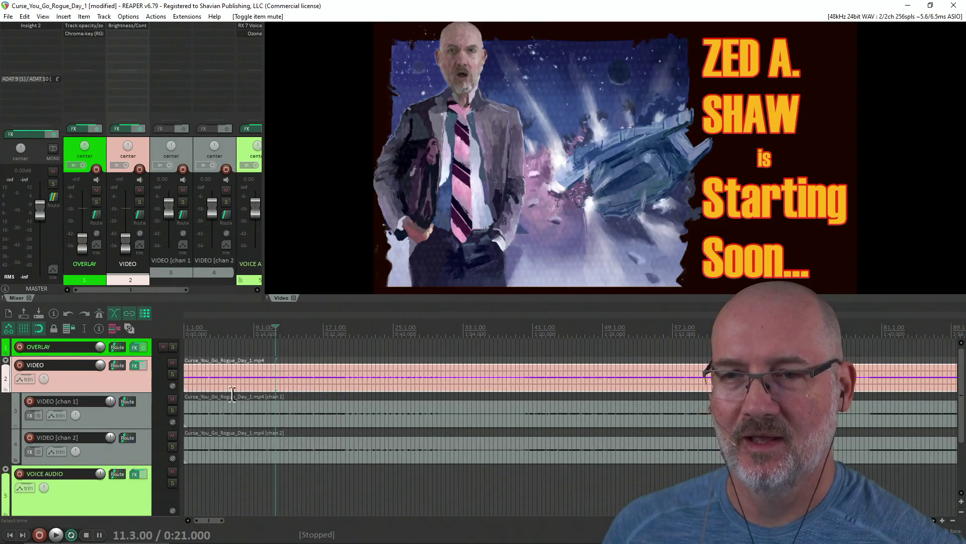
pyautogui.scroll(-2, 335, 423)
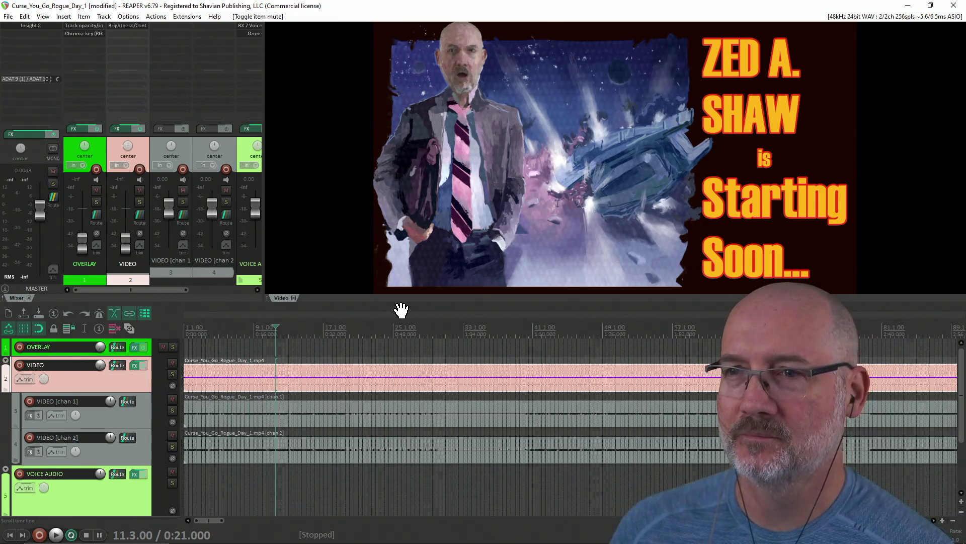
pyautogui.moveTo(401, 302); pyautogui.dragTo(406, 210)
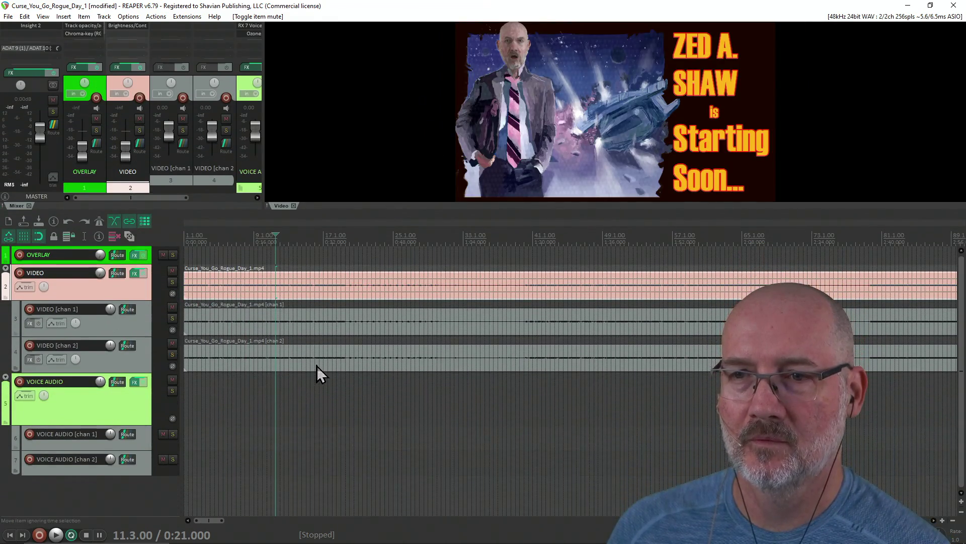
pyautogui.click(316, 365)
pyautogui.keyDown('ctrl'); pyautogui.click(313, 330); pyautogui.keyUp('ctrl')
pyautogui.moveTo(329, 327)
pyautogui.mouseDown()
pyautogui.moveTo(344, 390)
pyautogui.moveTo(338, 425)
pyautogui.mouseUp()
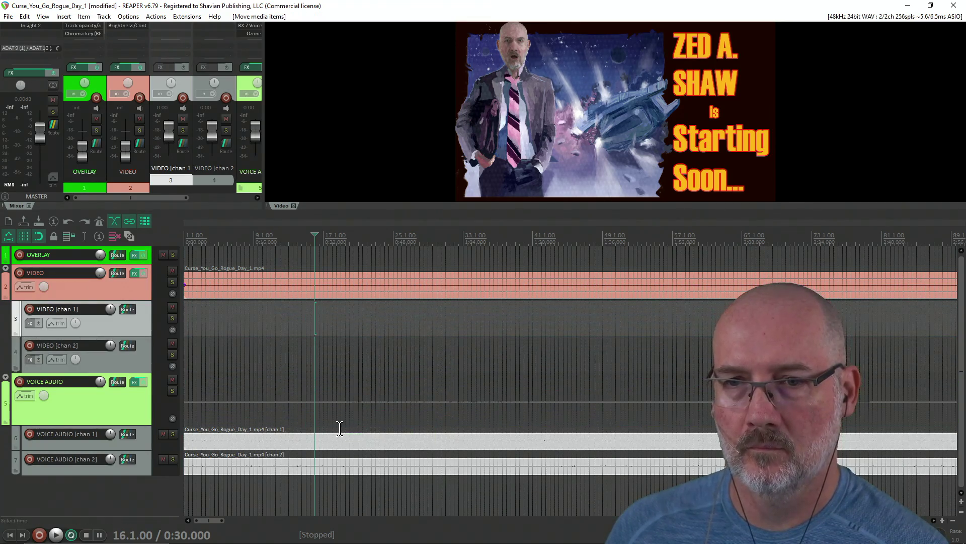
# Delete the empty VIDEO chan 1 and chan 2 tracks, save, and list the project templates.
pyautogui.click(139, 334)
pyautogui.keyDown('ctrl'); pyautogui.click(140, 327); pyautogui.keyUp('ctrl')
pyautogui.rightClick(140, 327)
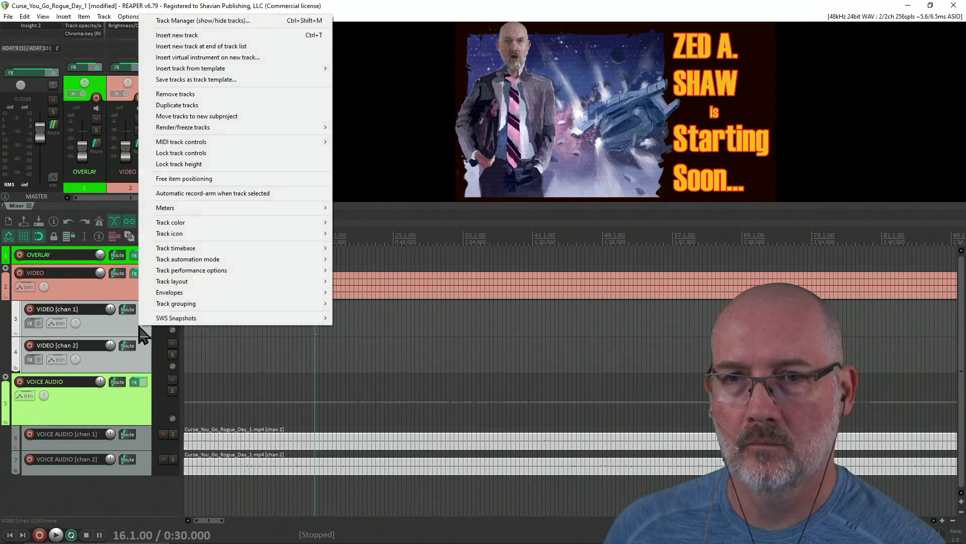
pyautogui.click(187, 94)
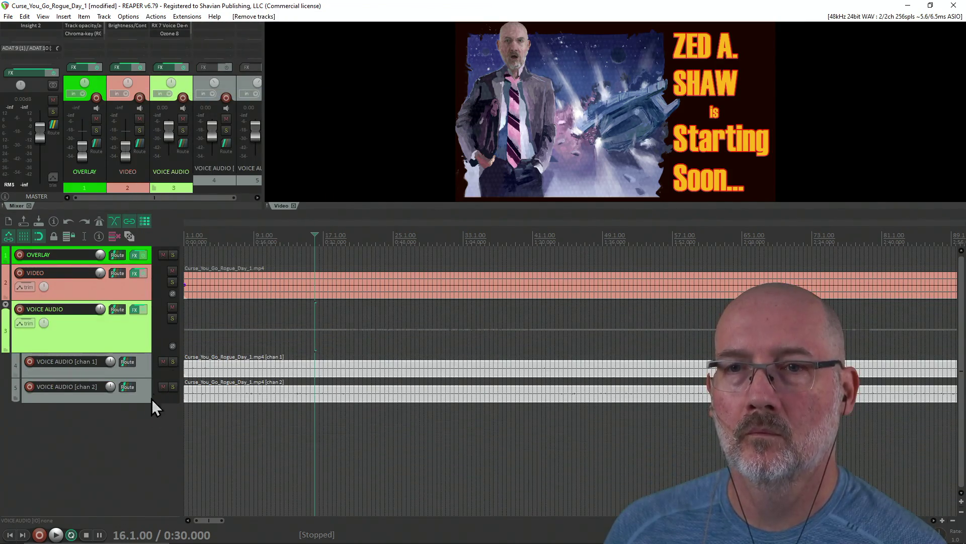
pyautogui.hotkey('ctrl', 's')
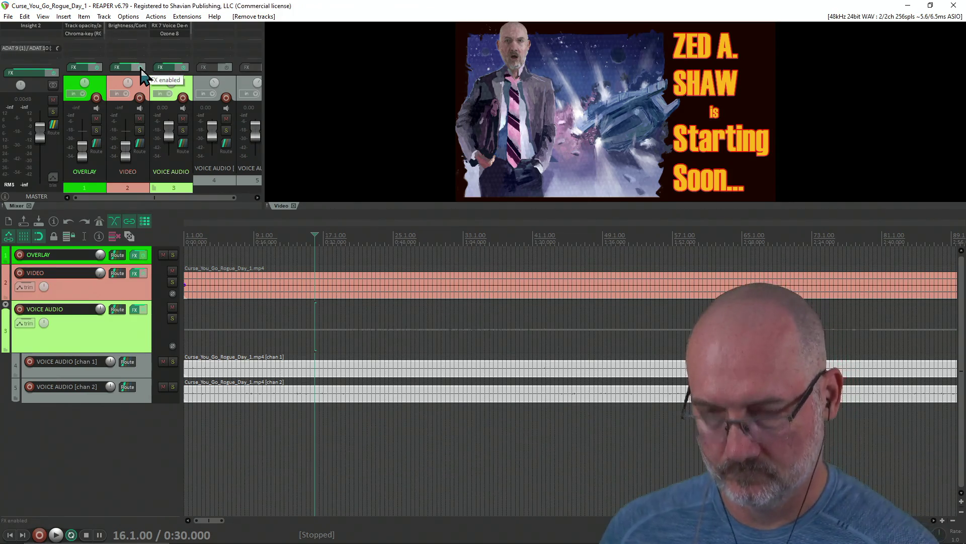
pyautogui.hotkey('ctrl', 'n')
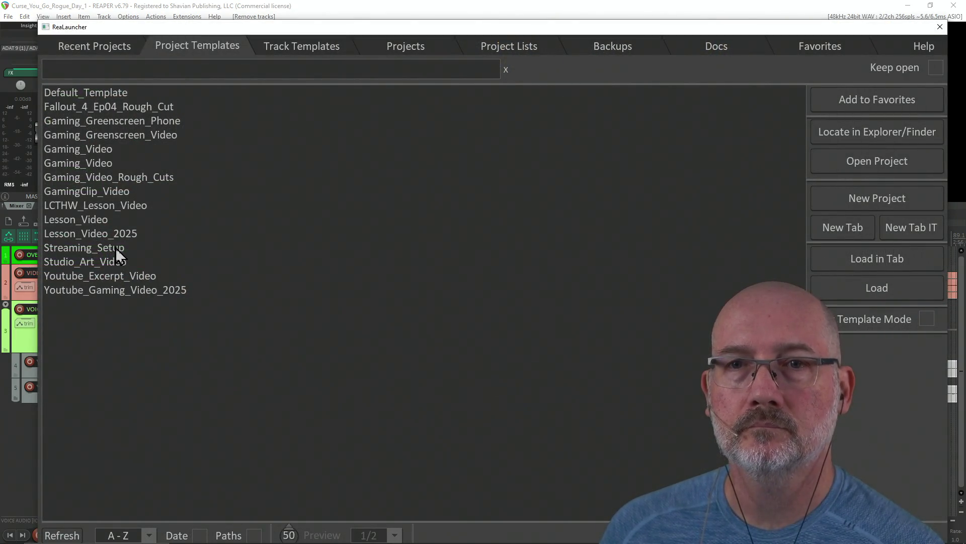
# Load the Lesson_Video_2025 template as a new project.
pyautogui.click(114, 235)
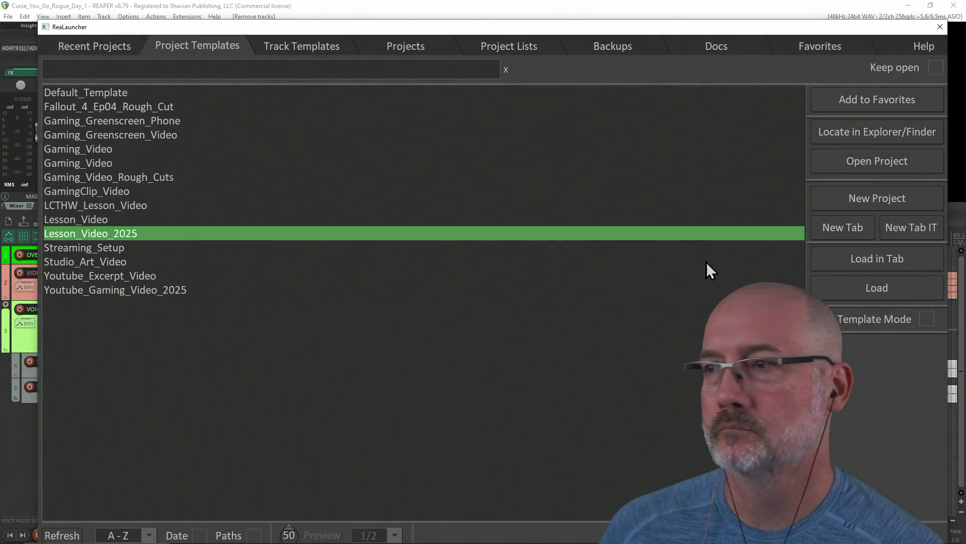
pyautogui.click(875, 285)
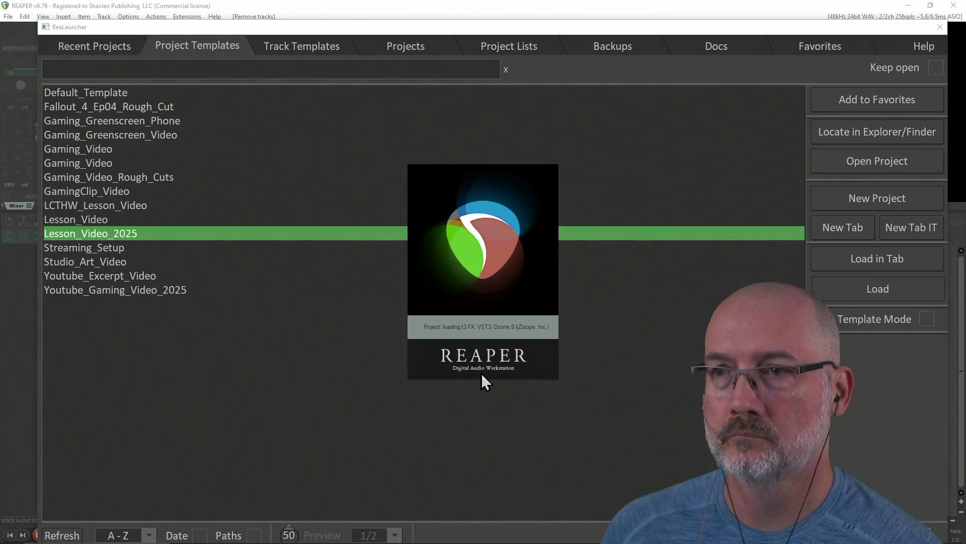
pyautogui.hotkey('alt', 'Tab')
pyautogui.press('Escape')
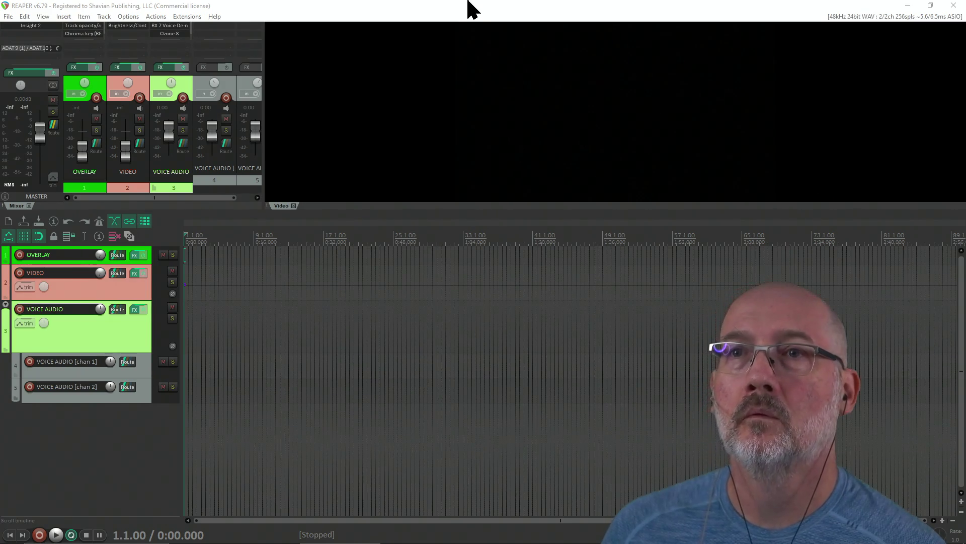
# Save it as Curse_You_Go_Rogue_Day_2 under CurseYouGoRogue and drop the Day_2 recording onto VIDEO.
pyautogui.hotkey('ctrl', 's')
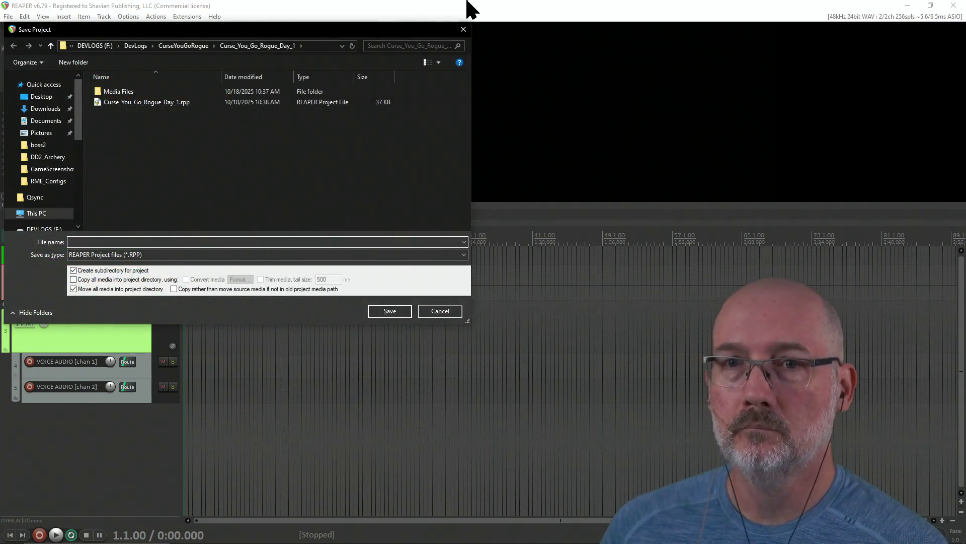
pyautogui.write('Cu')
pyautogui.press('Down')
pyautogui.press('BackSpace')
pyautogui.press('BackSpace')
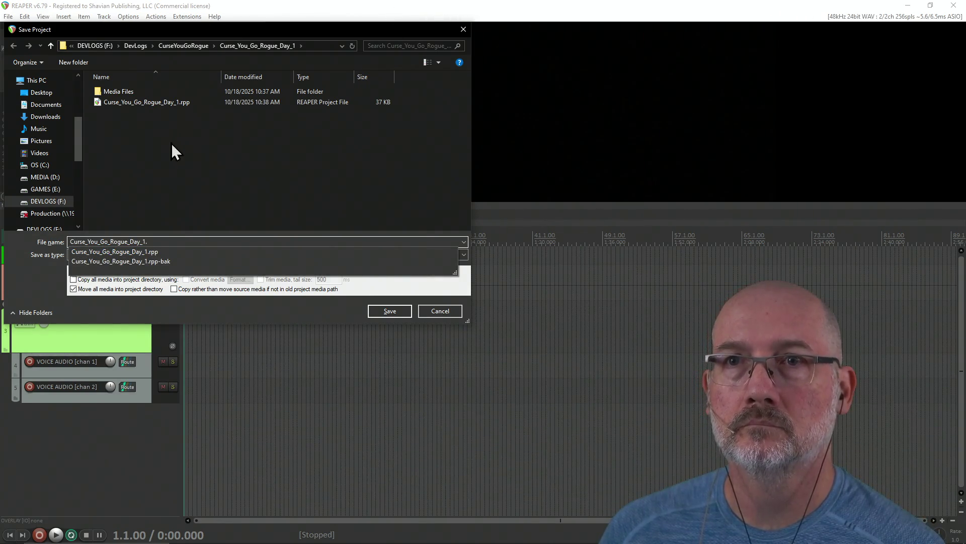
pyautogui.click(173, 47)
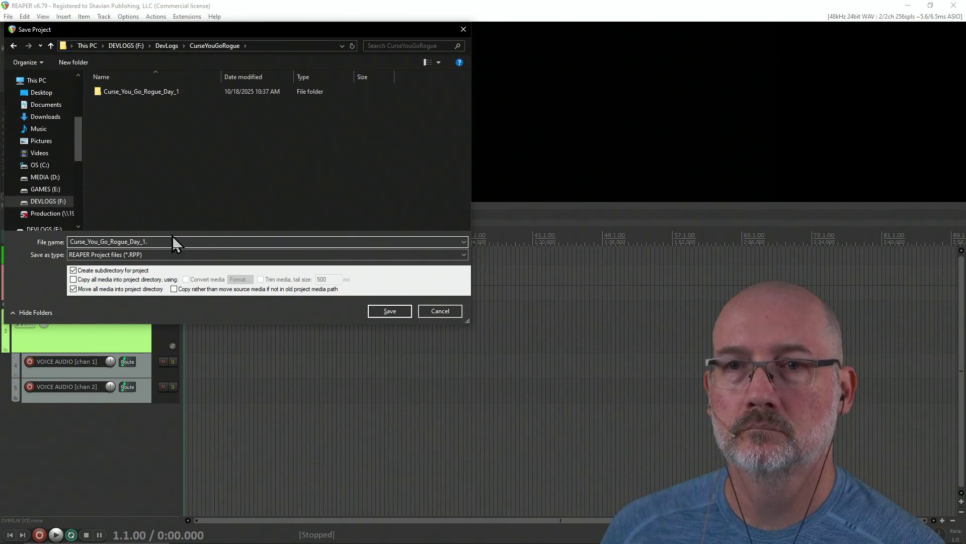
pyautogui.press('BackSpace')
pyautogui.press('BackSpace')
pyautogui.write('2')
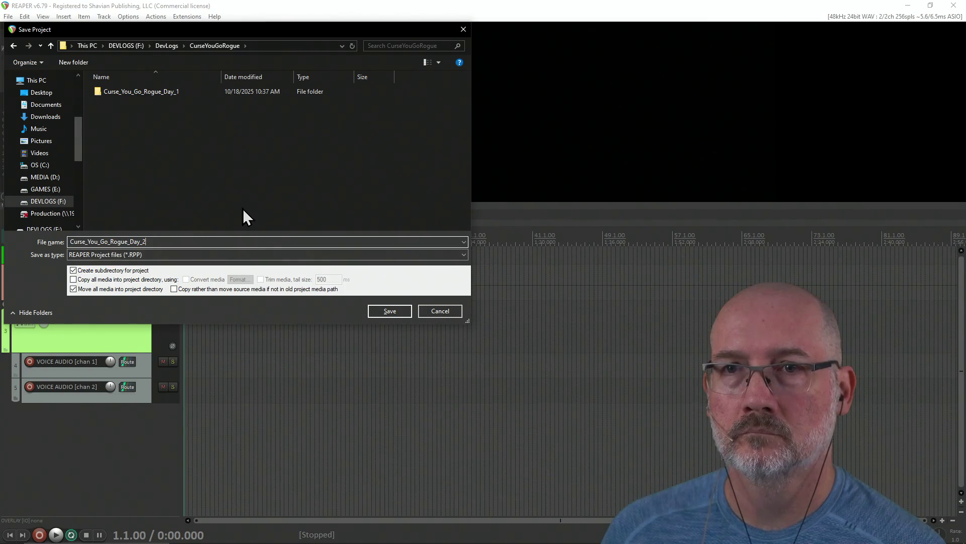
pyautogui.click(388, 311)
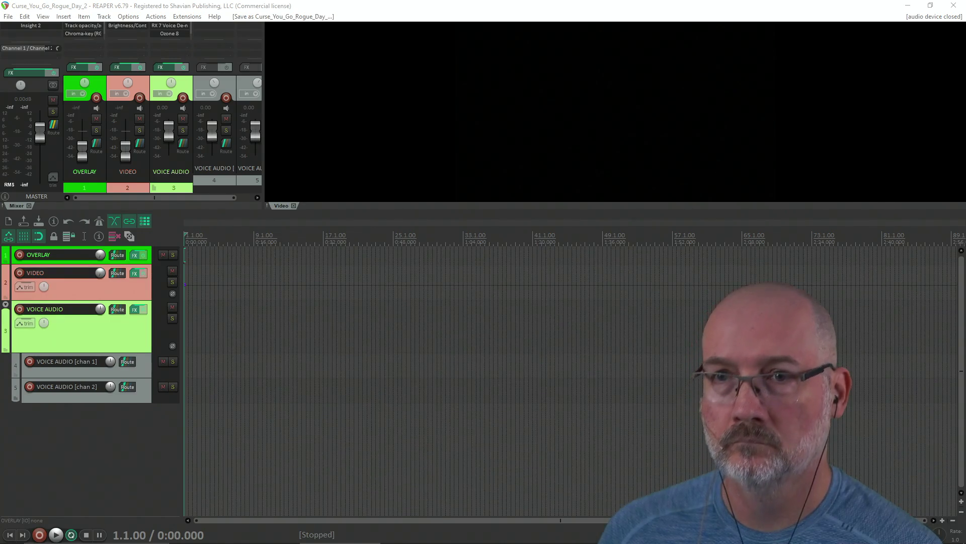
pyautogui.moveTo(665, 304); pyautogui.dragTo(185, 282)
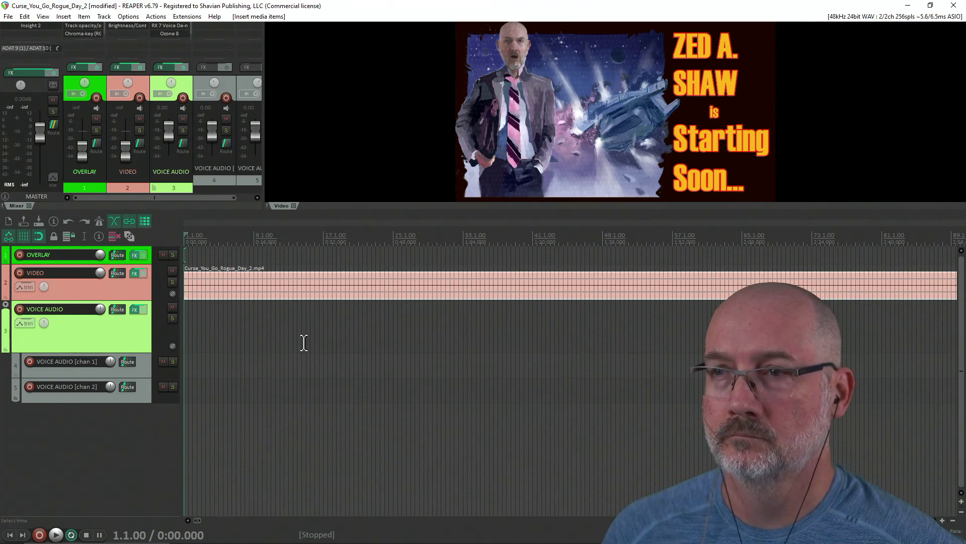
# Bring up the context menu of the Curse_You_Go_Rogue_Day_2.mp4 item on the VIDEO track.
pyautogui.rightClick(229, 294)
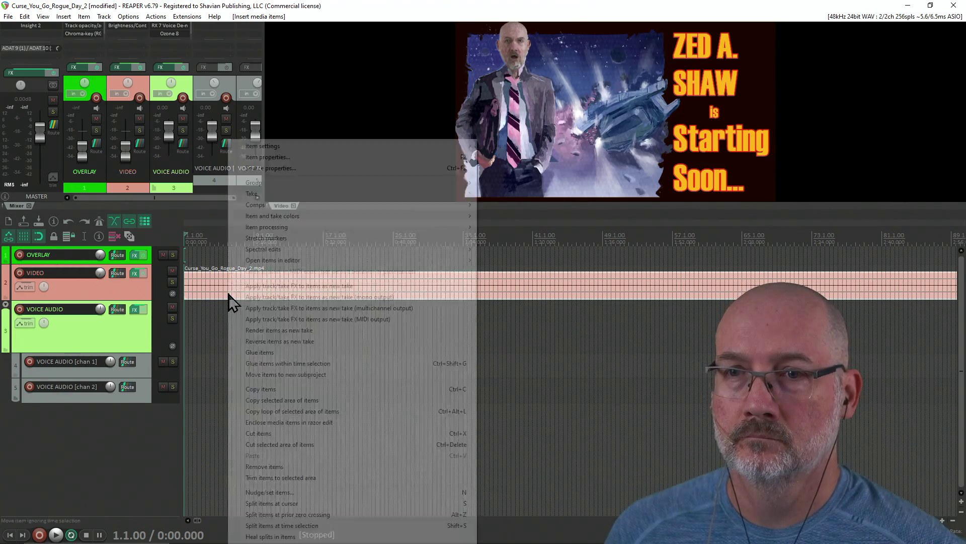
# Explode the video's audio into channel items and move them onto the VOICE AUDIO chan 1 and chan 2 tracks.
pyautogui.moveTo(266, 229)
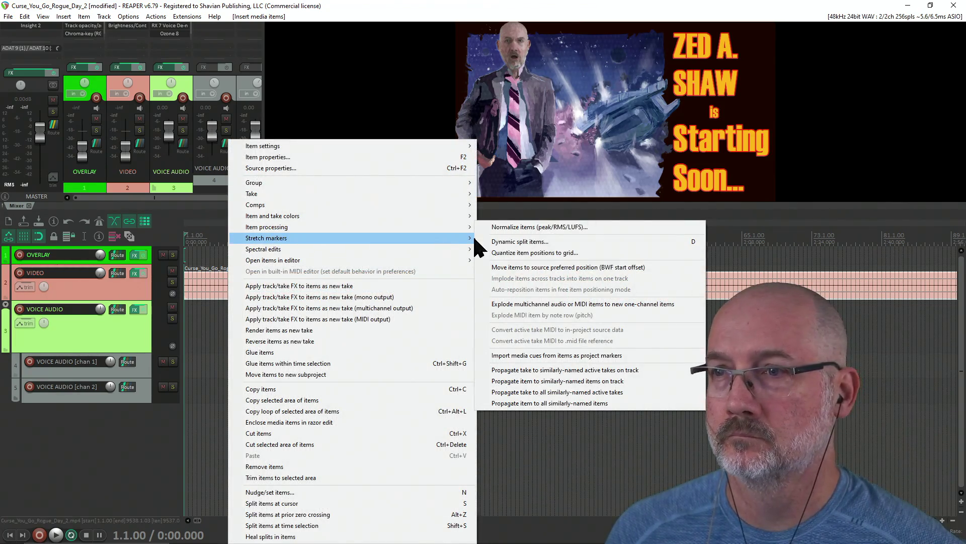
pyautogui.click(527, 304)
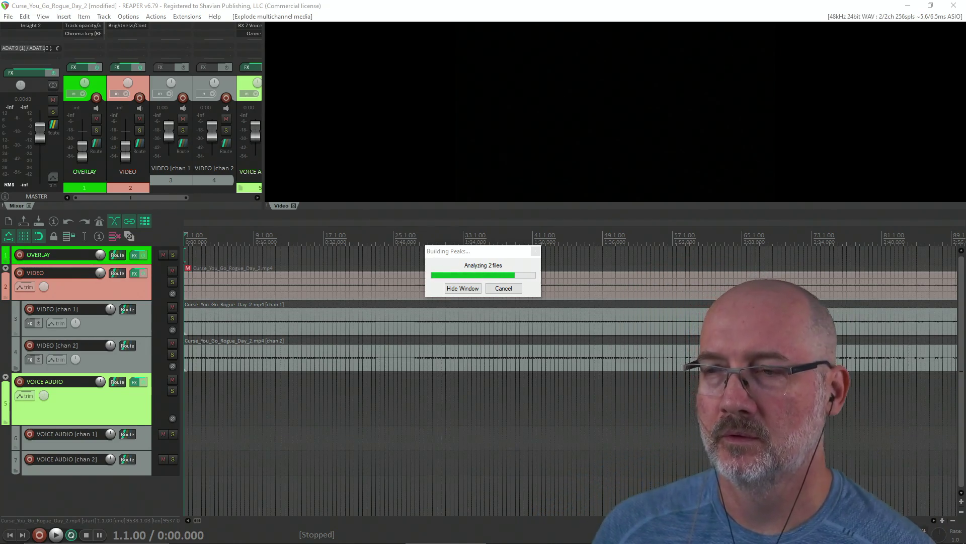
pyautogui.click(317, 371)
pyautogui.moveTo(337, 328); pyautogui.dragTo(334, 445)
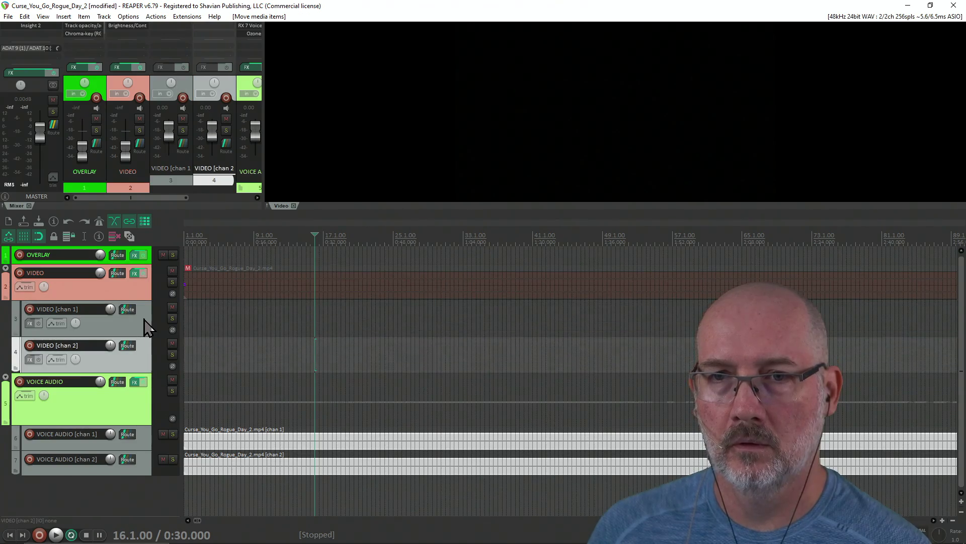
# Remove the empty video channel tracks, unmute the video item, and save the project.
pyautogui.rightClick(145, 322)
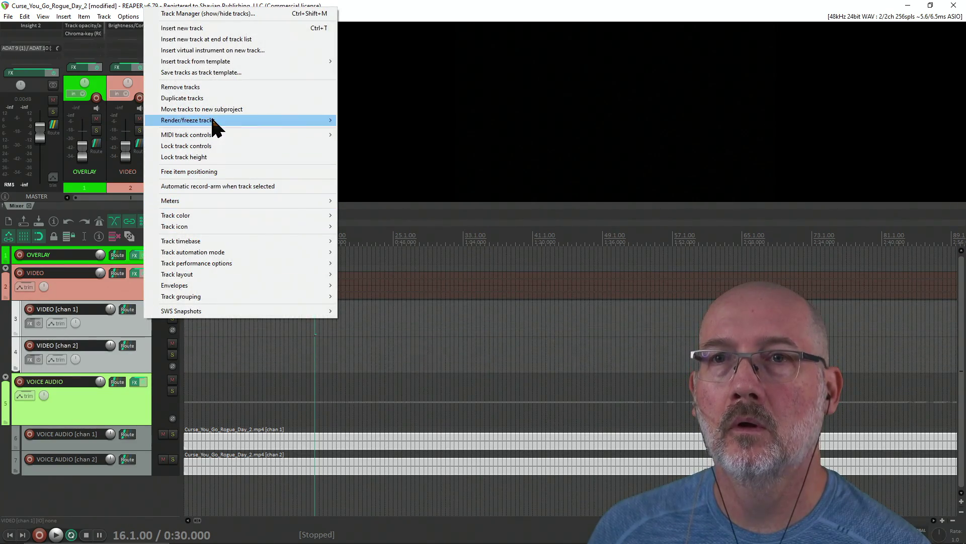
pyautogui.click(210, 86)
pyautogui.click(189, 269)
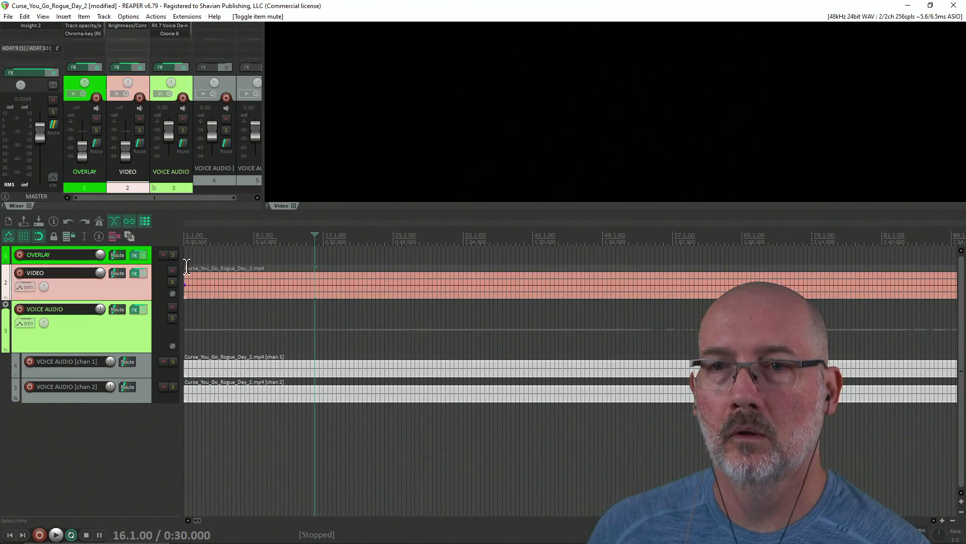
pyautogui.hotkey('ctrl', 's')
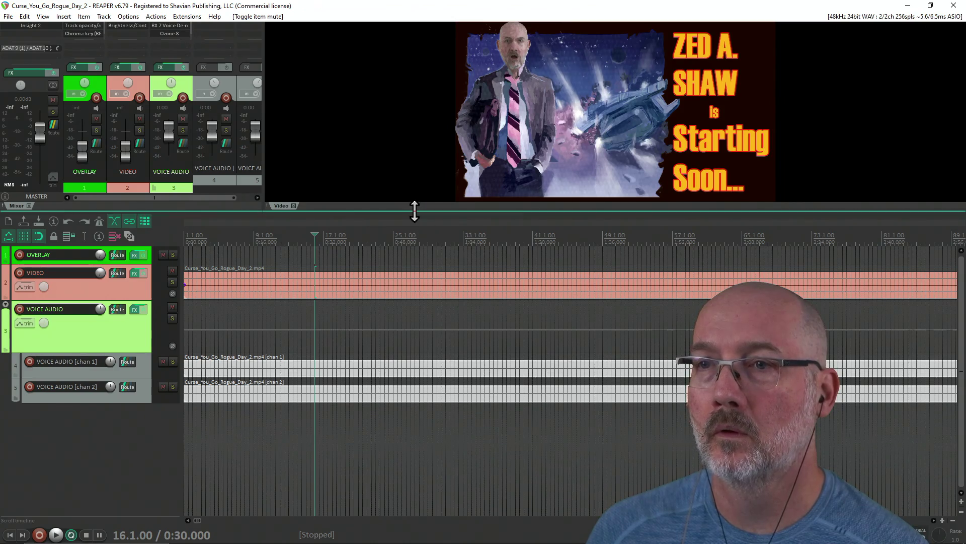
# Enlarge the mixer and video preview, shrink the VOICE AUDIO track, and open ReaLauncher.
pyautogui.moveTo(429, 210)
pyautogui.mouseDown()
pyautogui.moveTo(431, 331)
pyautogui.moveTo(431, 295)
pyautogui.mouseUp()
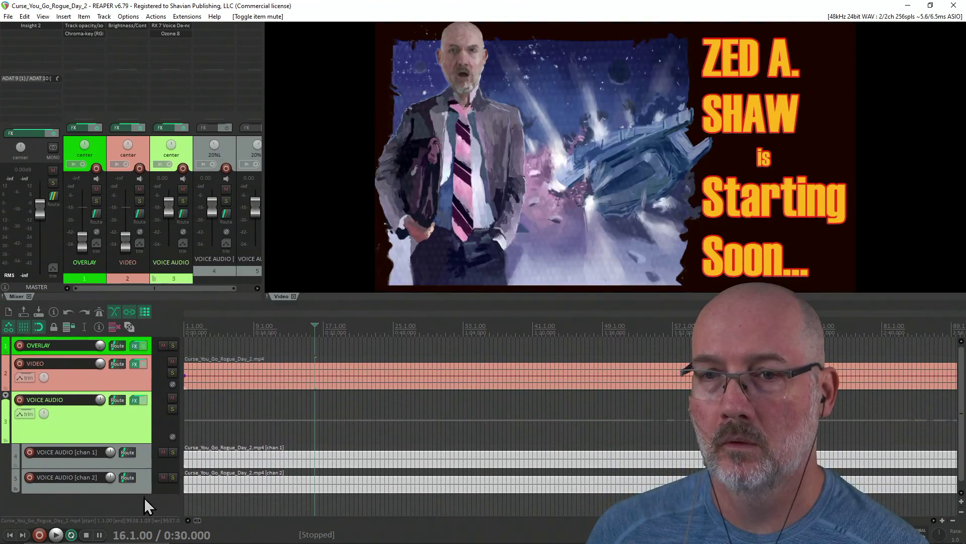
pyautogui.moveTo(146, 443); pyautogui.dragTo(150, 403)
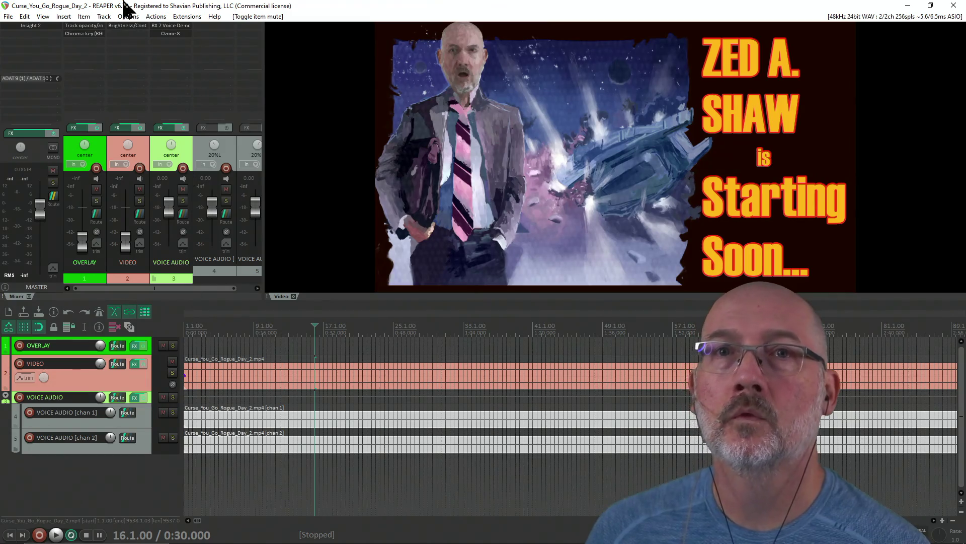
pyautogui.click(8, 17)
# Load the Lesson_Video_2025 template from the project template list as a new project.
pyautogui.doubleClick(8, 17)
pyautogui.click(8, 17)
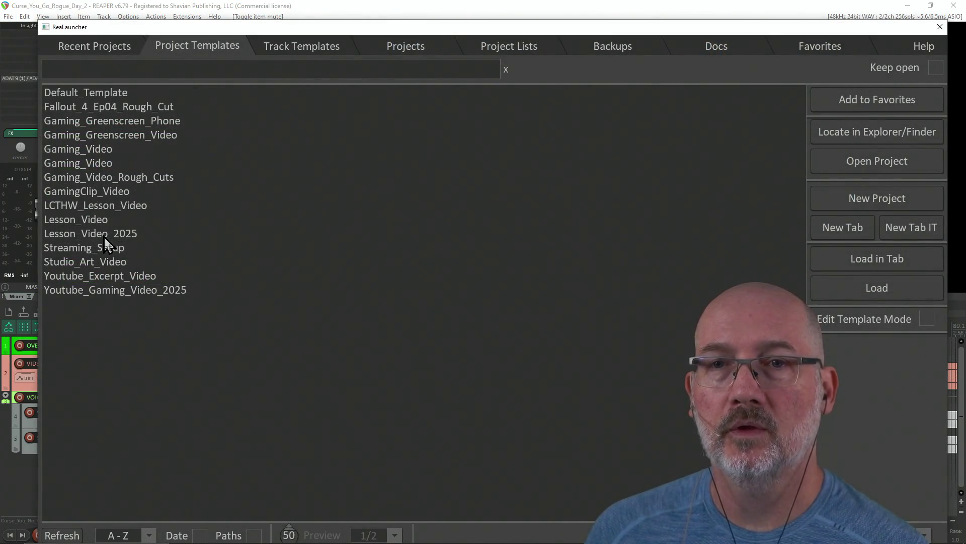
pyautogui.click(103, 234)
pyautogui.click(906, 288)
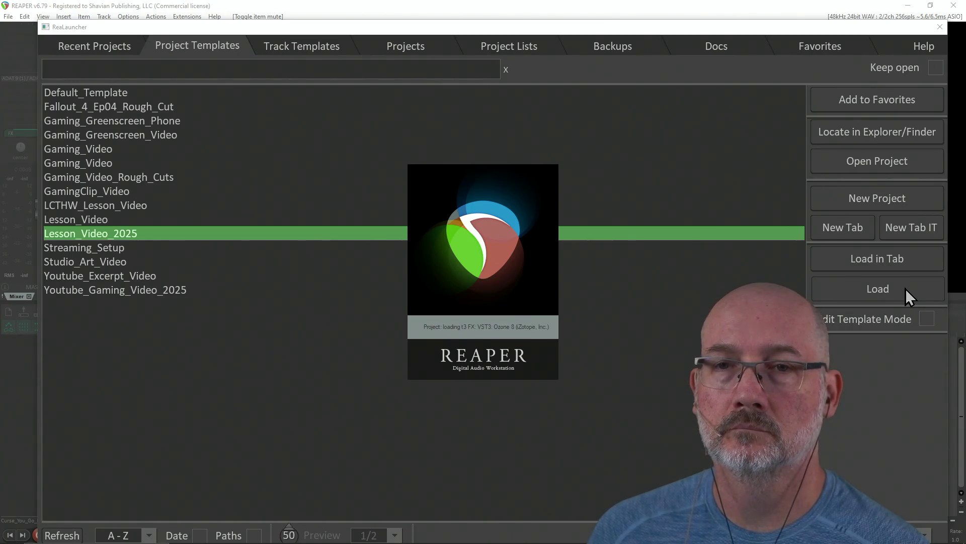
# Save the new project as Curse_You_Go_Rogue_Day_3 in the CurseYouGoRogue folder.
pyautogui.hotkey('ctrl', 's')
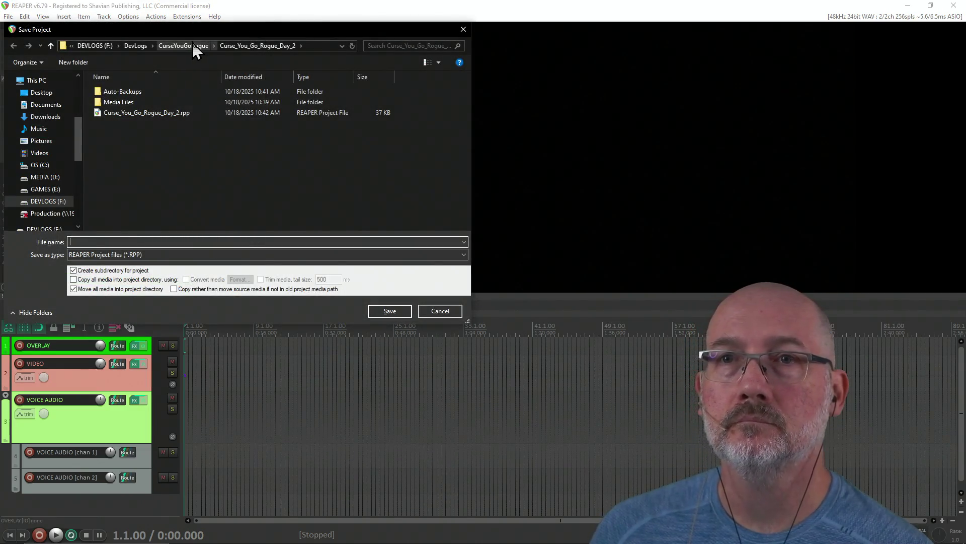
pyautogui.click(193, 45)
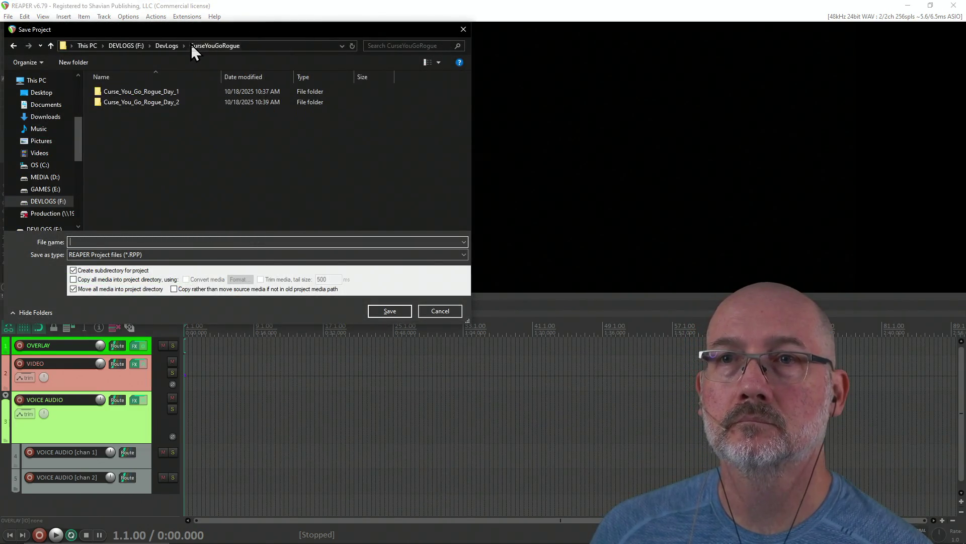
pyautogui.click(176, 241)
pyautogui.write('Curse')
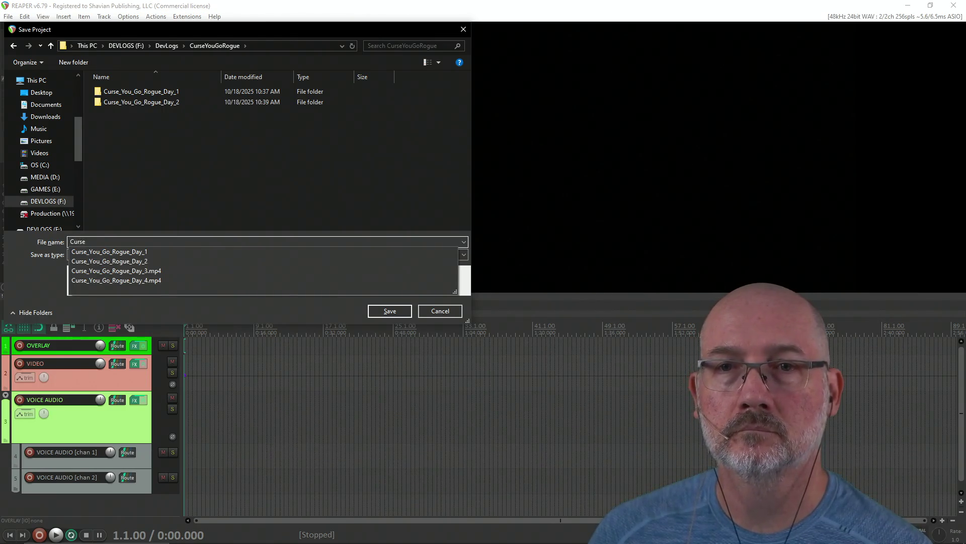
pyautogui.press('Down')
pyautogui.press('BackSpace')
pyautogui.press('BackSpace')
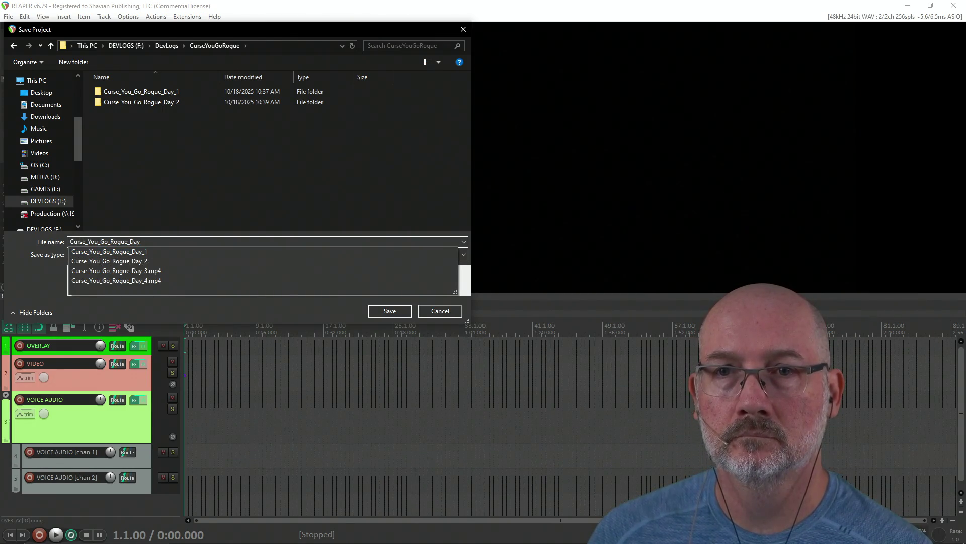
pyautogui.write('_3')
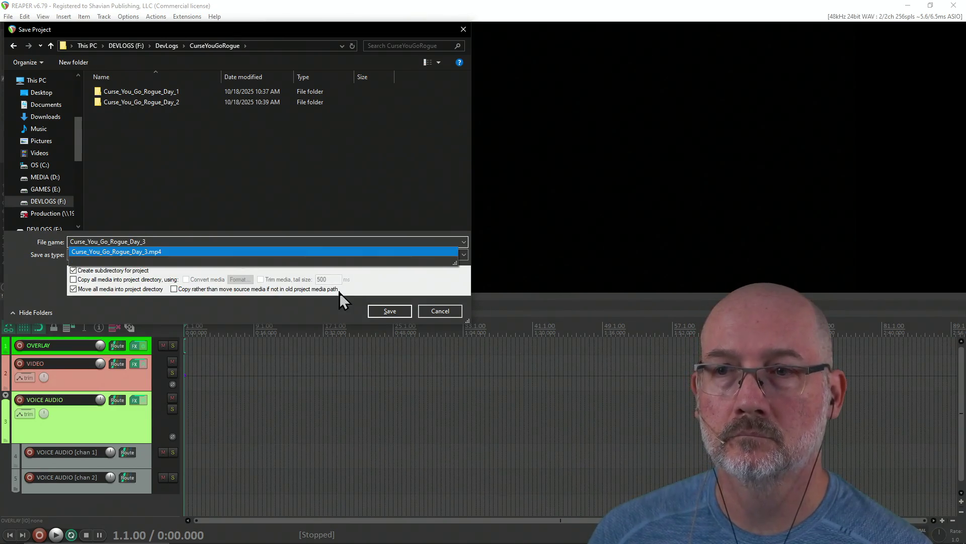
pyautogui.click(388, 312)
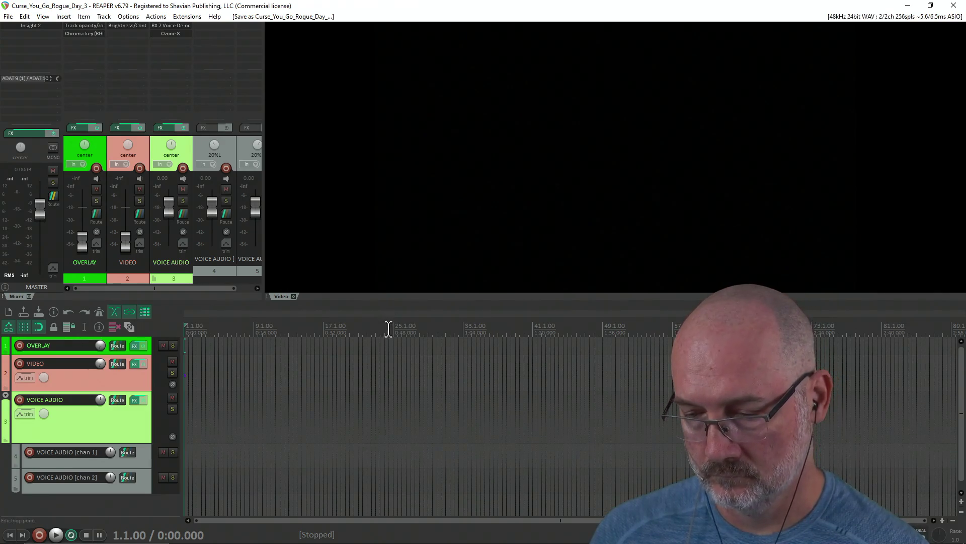
# Drag Curse_You_Go_Rogue_Day_3.mp4 from Explorer onto the start of the VIDEO track.
pyautogui.hotkey('alt', 'Tab')
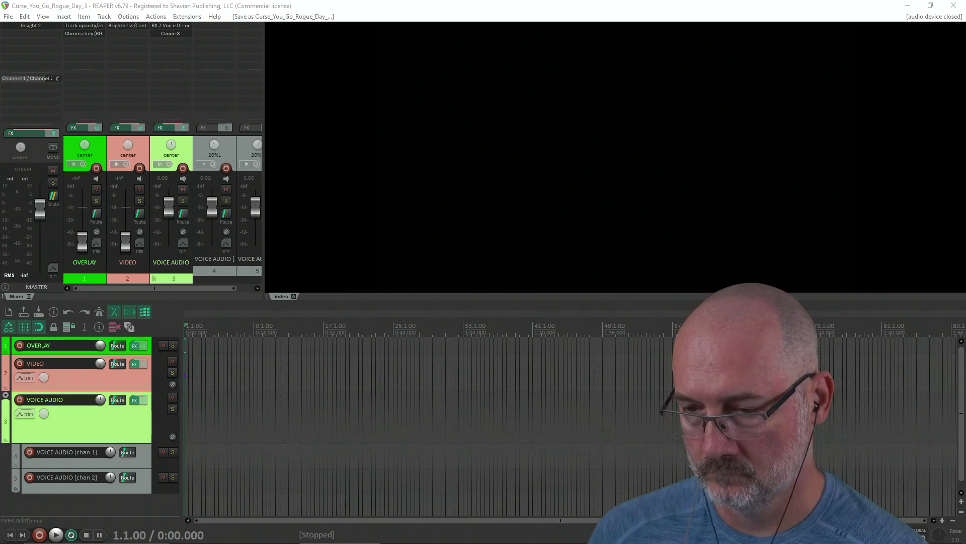
pyautogui.moveTo(885, 224)
pyautogui.mouseDown()
pyautogui.moveTo(424, 369)
pyautogui.moveTo(184, 369)
pyautogui.mouseUp()
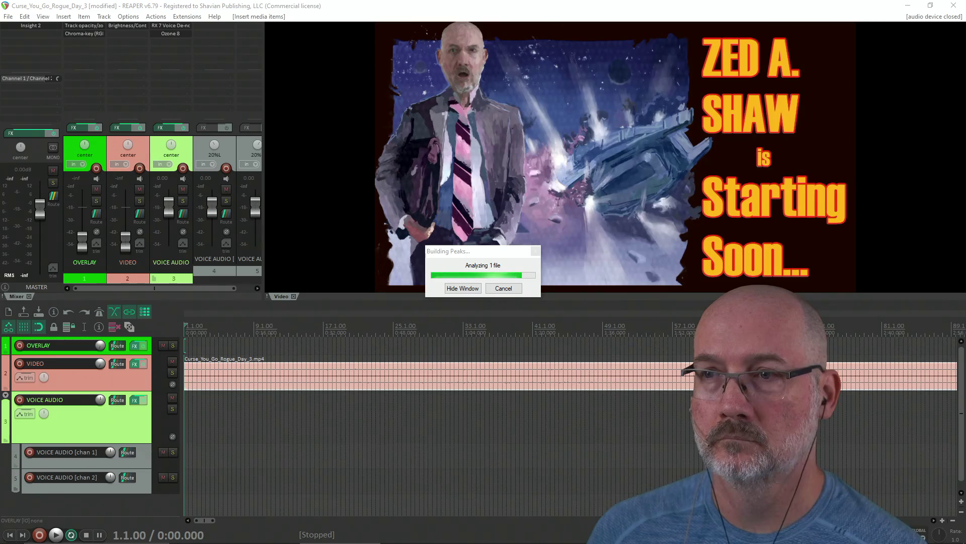
# Explode the Day_3 video's audio into channel items and move them onto the VOICE AUDIO chan tracks.
pyautogui.rightClick(328, 385)
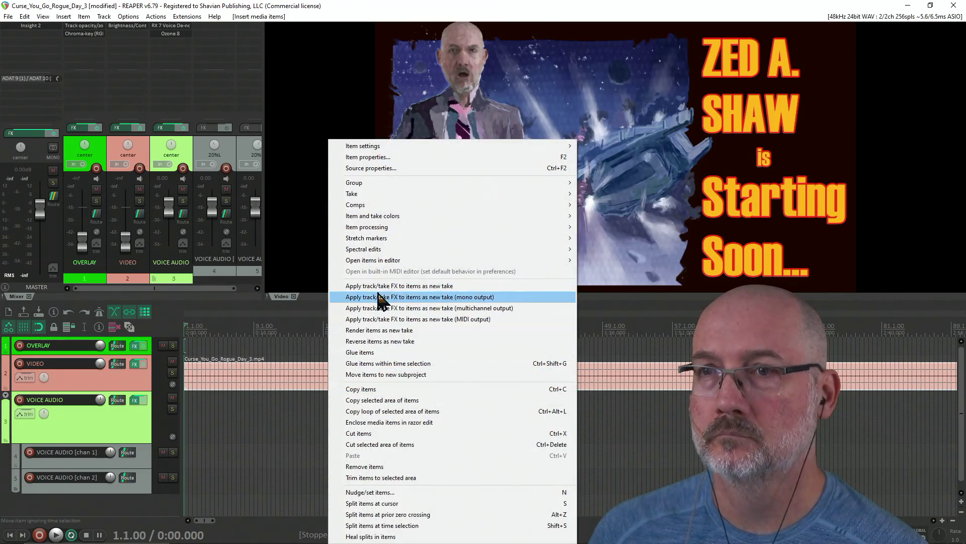
pyautogui.moveTo(403, 227)
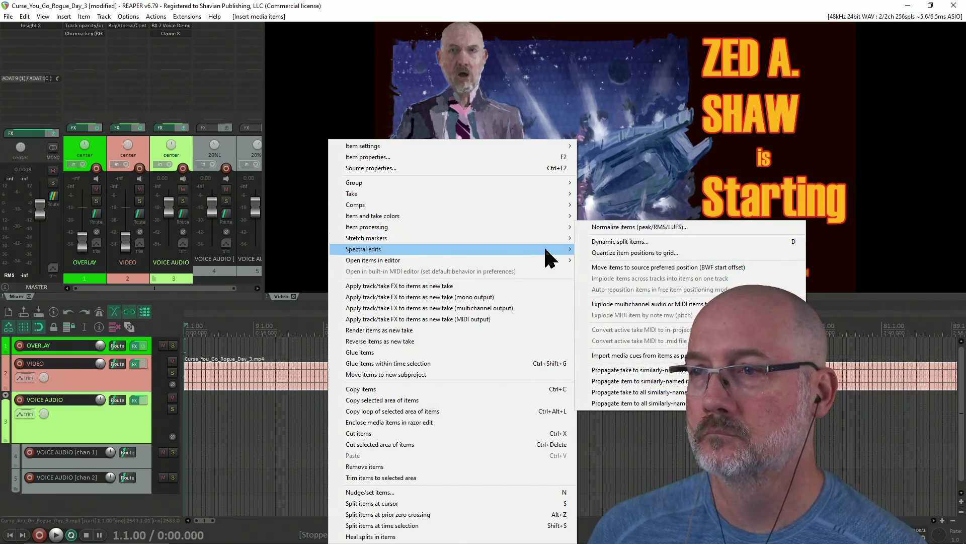
pyautogui.click(620, 304)
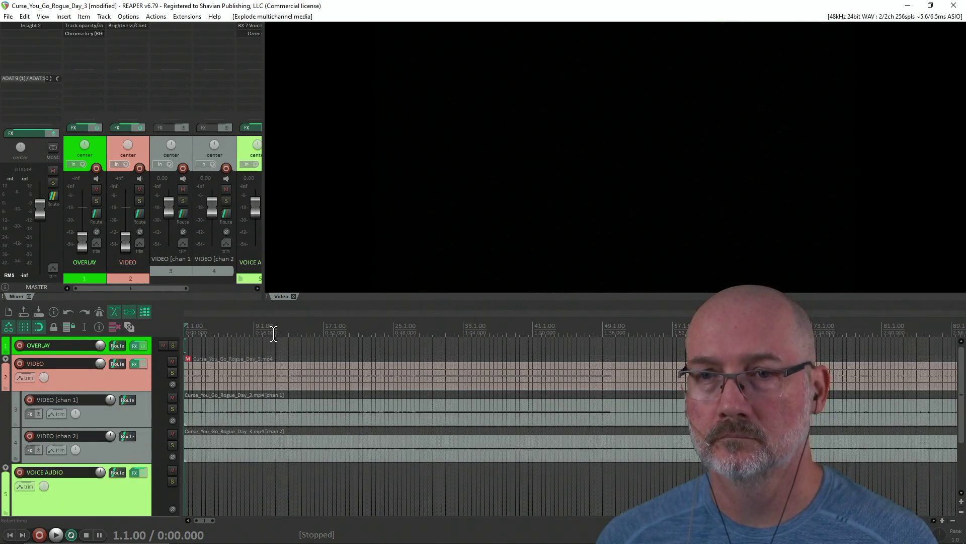
pyautogui.moveTo(349, 302); pyautogui.dragTo(330, 166)
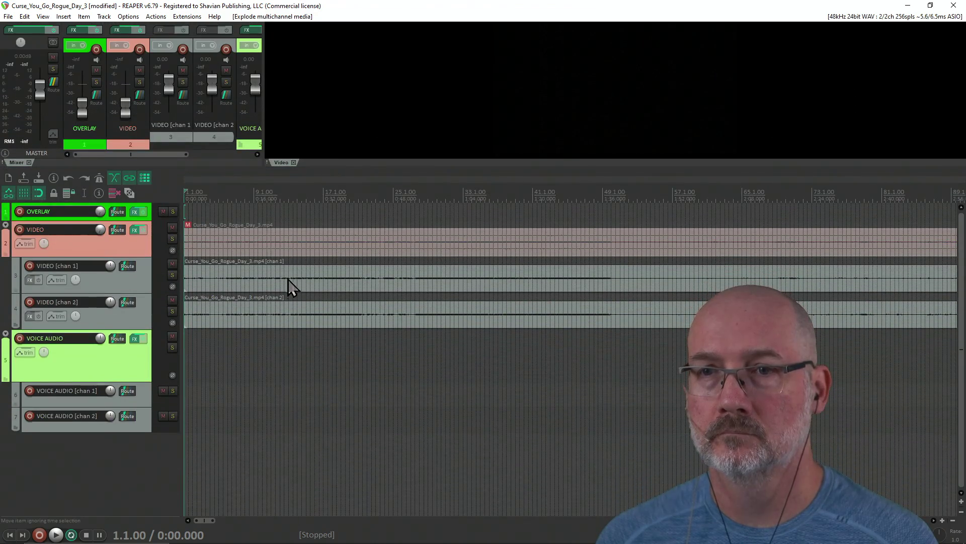
pyautogui.click(288, 281)
pyautogui.moveTo(300, 318)
pyautogui.mouseDown()
pyautogui.moveTo(335, 400)
pyautogui.moveTo(324, 412)
pyautogui.mouseUp()
# Unmute the video item and delete the two empty video channel tracks.
pyautogui.click(187, 224)
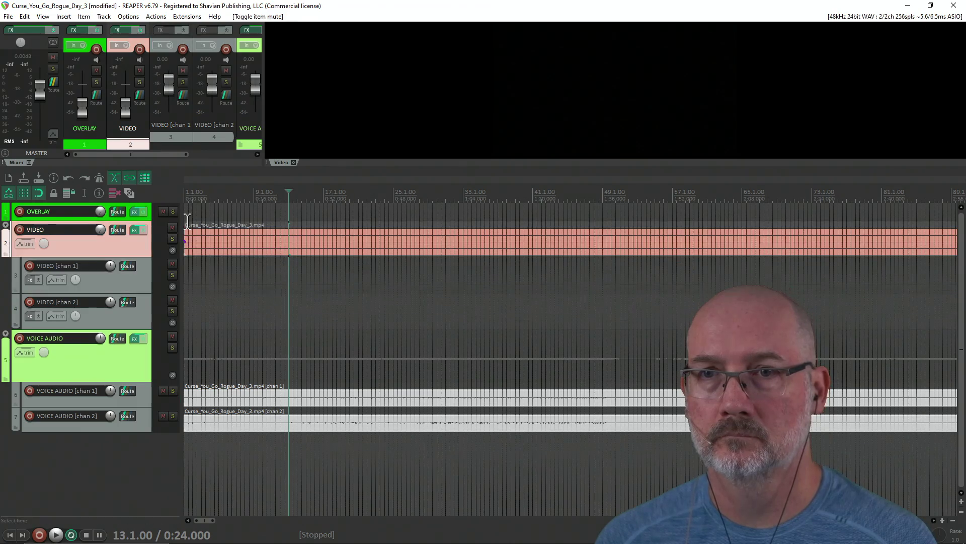
pyautogui.keyDown('ctrl'); pyautogui.click(148, 306); pyautogui.keyUp('ctrl')
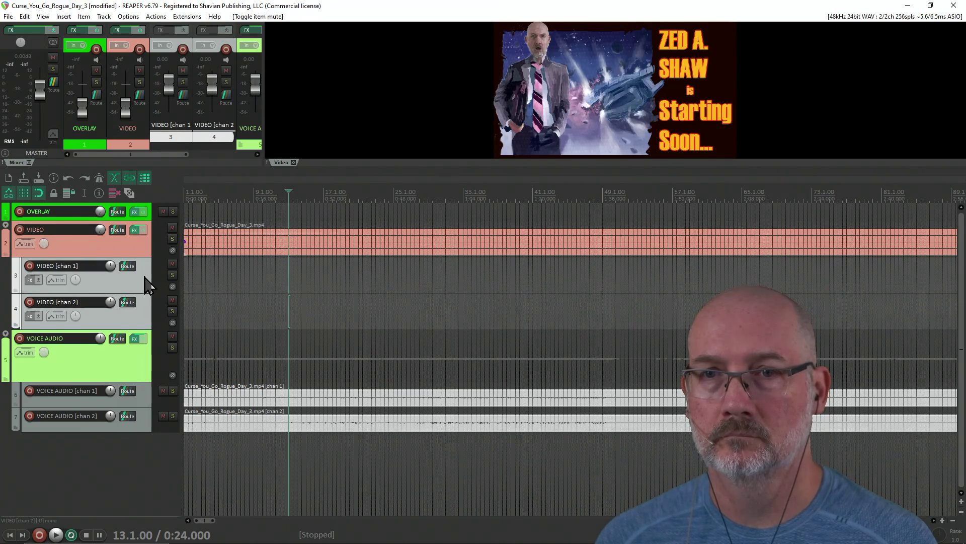
pyautogui.rightClick(144, 277)
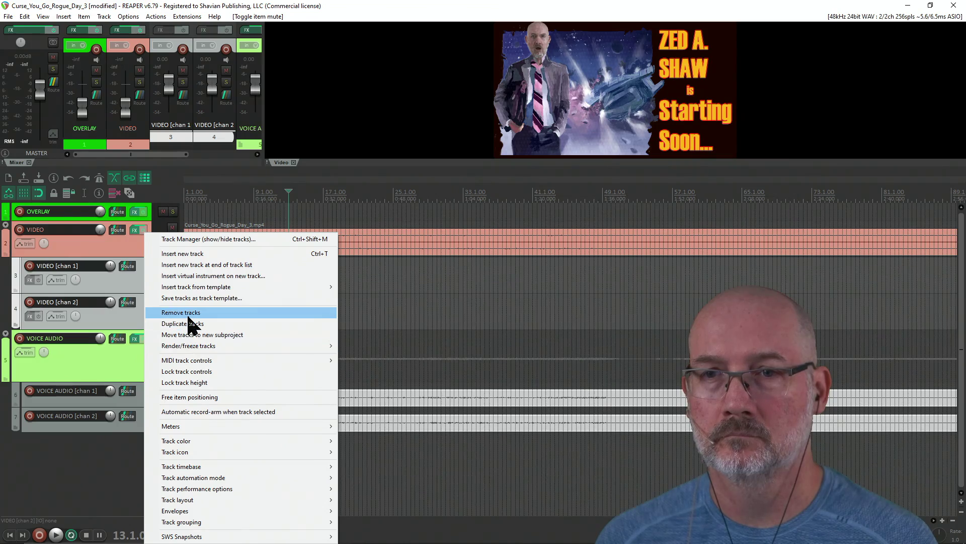
pyautogui.click(186, 312)
# Collapse the VOICE AUDIO folder track to minimum height and enlarge the mixer and video preview.
pyautogui.click(257, 404)
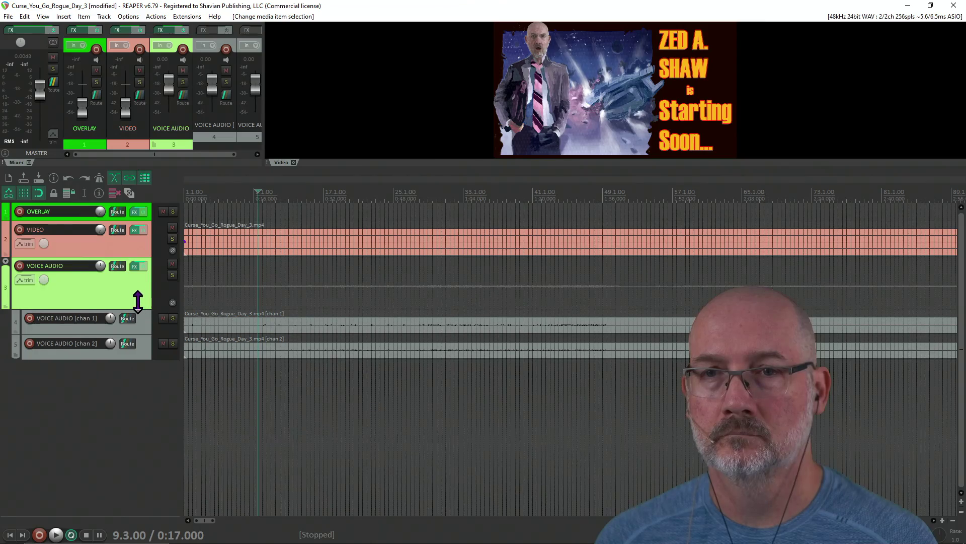
pyautogui.moveTo(140, 306); pyautogui.dragTo(135, 267)
pyautogui.moveTo(355, 167)
pyautogui.mouseDown()
pyautogui.moveTo(369, 363)
pyautogui.moveTo(369, 353)
pyautogui.mouseUp()
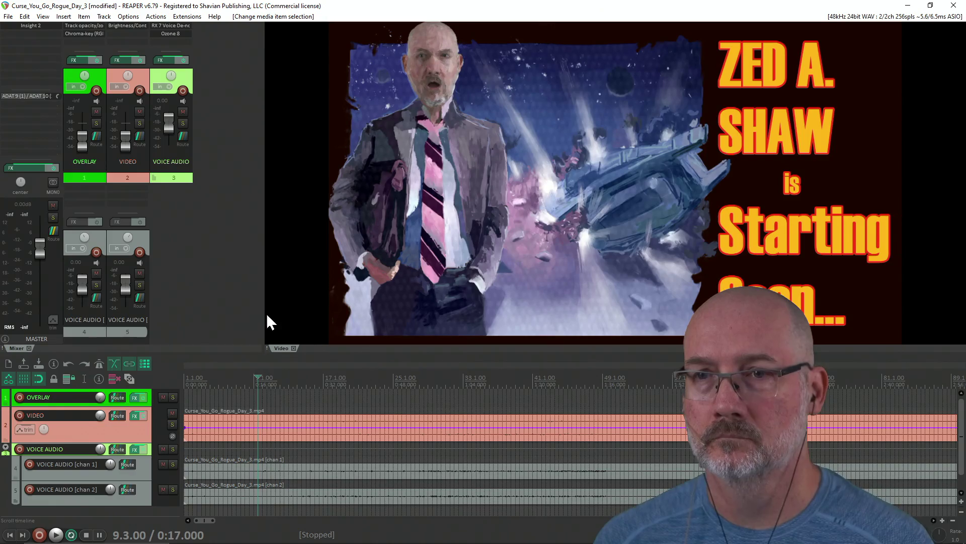
# Save the Day 3 project and load the Lesson_Video_2025 template as a new project.
pyautogui.hotkey('ctrl', 's')
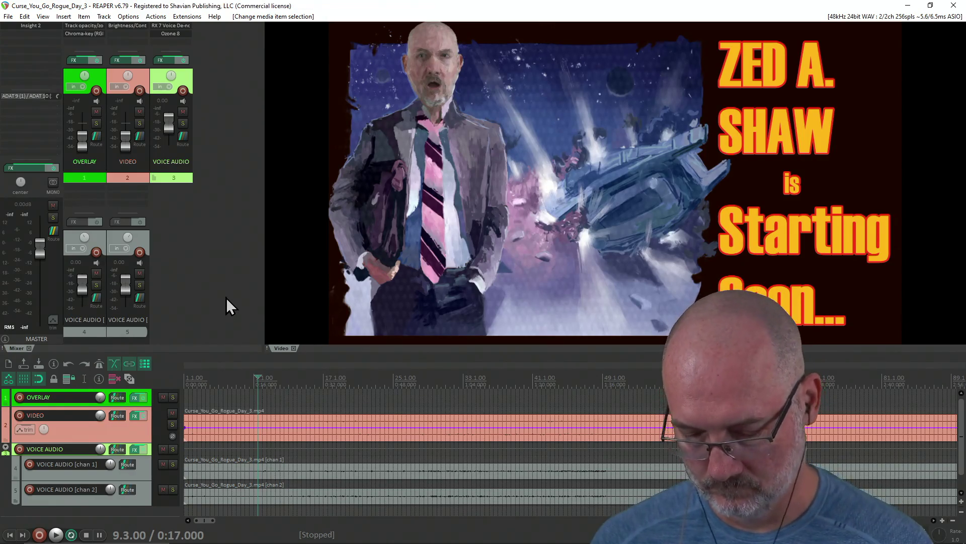
pyautogui.hotkey('ctrl', 'n')
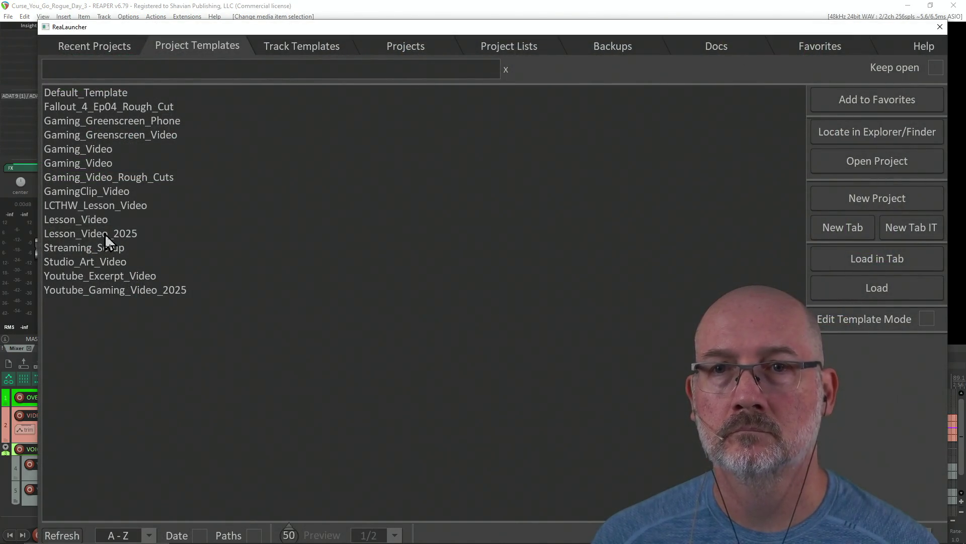
pyautogui.click(105, 234)
pyautogui.click(903, 284)
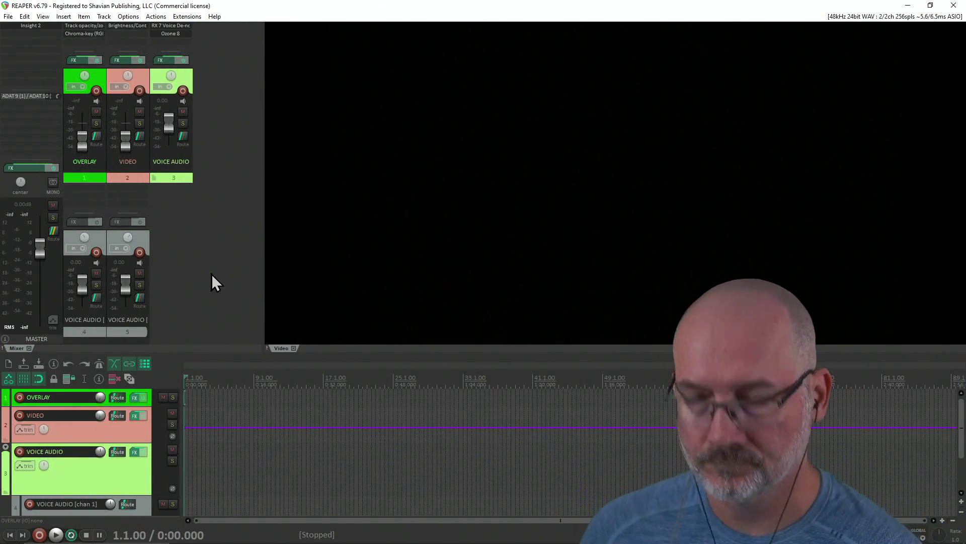
# Save the new project as Curse_You_Go_Rogue_Day_4 in the CurseYouGoRogue folder.
pyautogui.hotkey('ctrl', 's')
pyautogui.click(175, 45)
pyautogui.click(155, 111)
pyautogui.click(147, 240)
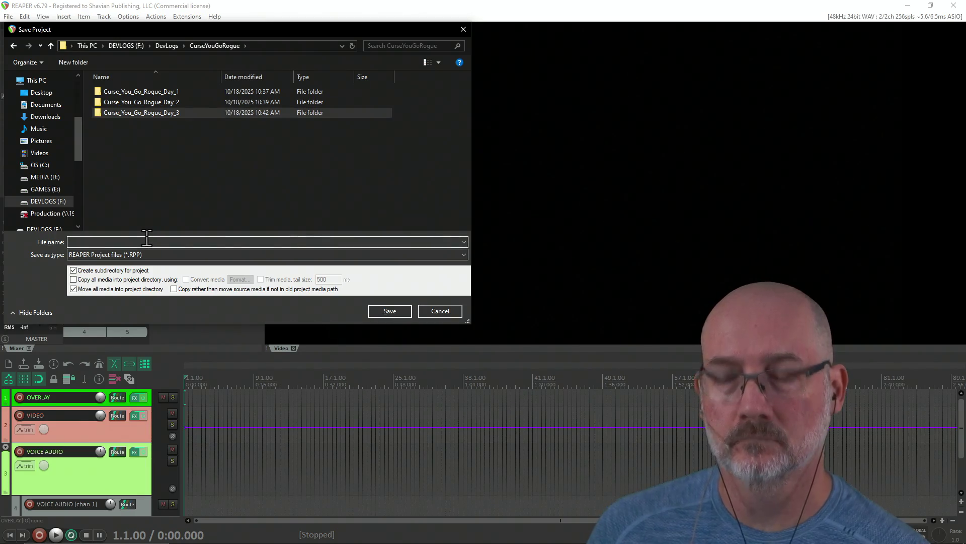
pyautogui.write('C')
pyautogui.press('Down')
pyautogui.press('Down')
pyautogui.press('Down')
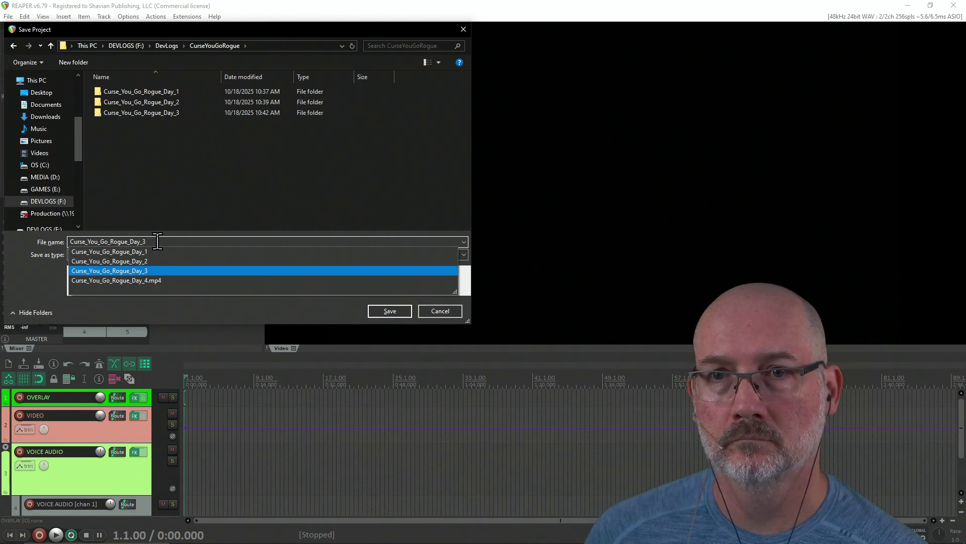
pyautogui.press('BackSpace')
pyautogui.write('4')
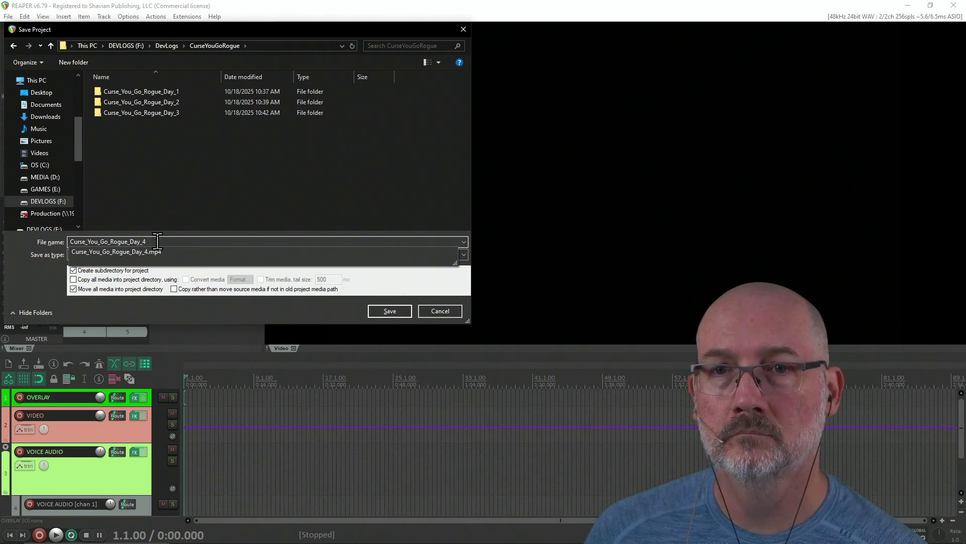
pyautogui.press('Return')
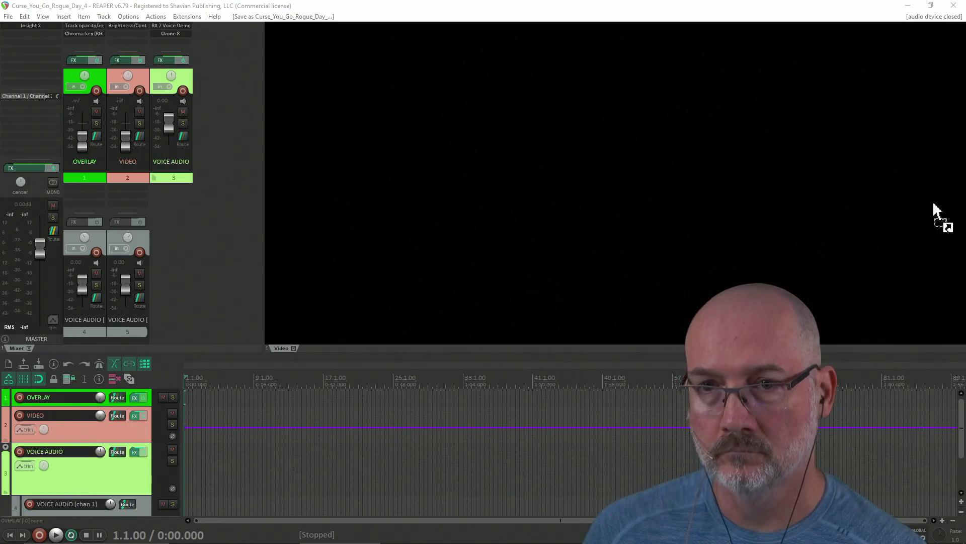
# Place Curse_You_Go_Rogue_Day_4.mp4 at the start of the VIDEO track and shrink the mixer to enlarge the track view.
pyautogui.moveTo(550, 383)
pyautogui.mouseDown()
pyautogui.moveTo(268, 436)
pyautogui.moveTo(185, 439)
pyautogui.mouseUp()
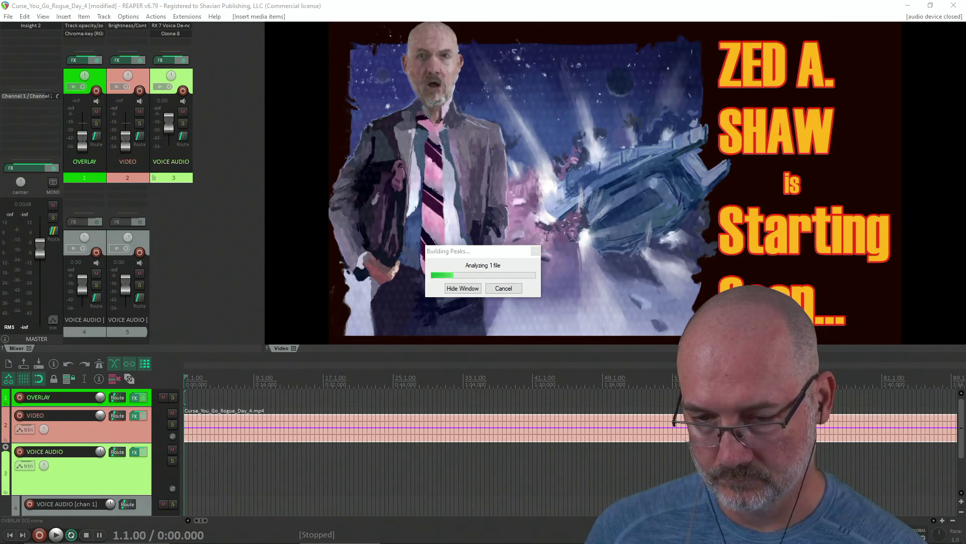
pyautogui.hotkey('alt', 'Tab')
pyautogui.hotkey('alt', 'Tab')
pyautogui.hotkey('alt', 'Tab')
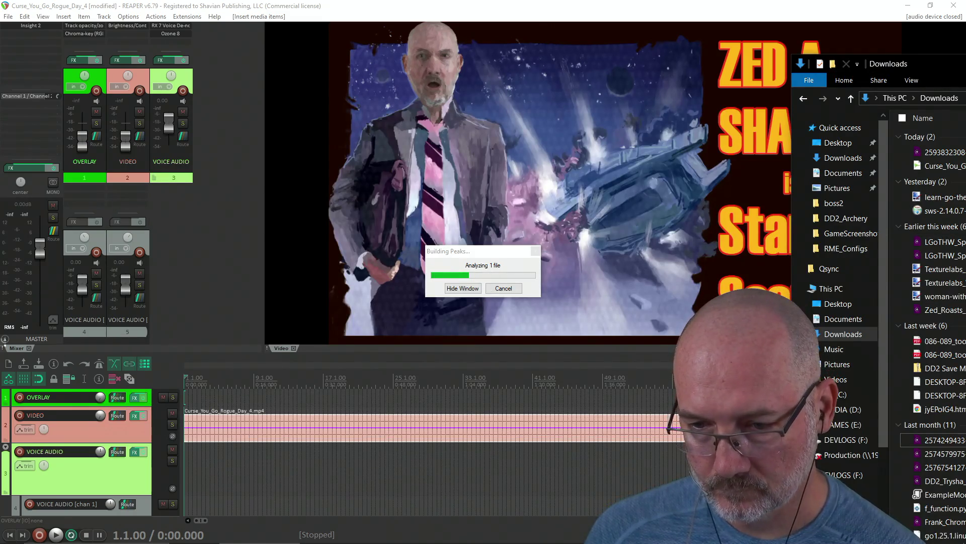
pyautogui.hotkey('alt', 'Tab')
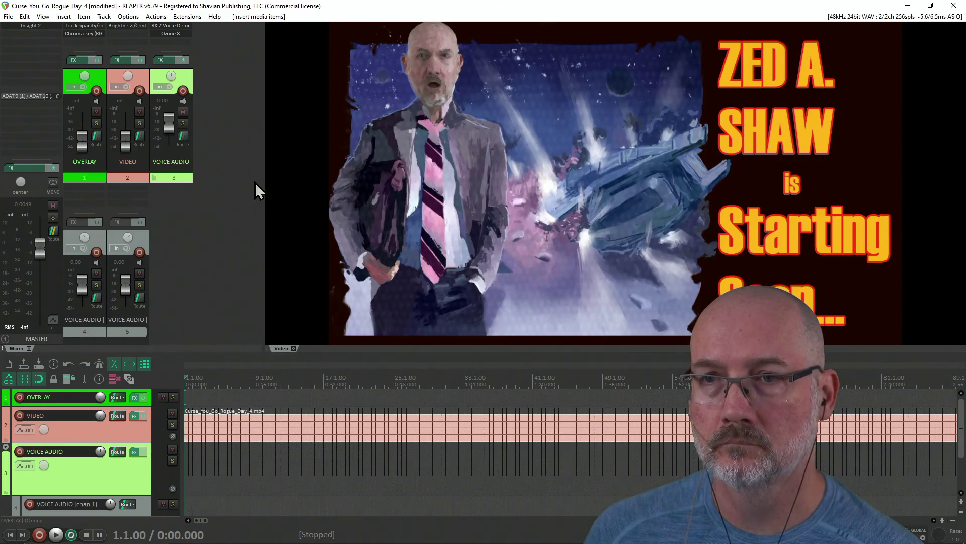
pyautogui.moveTo(242, 355); pyautogui.dragTo(241, 156)
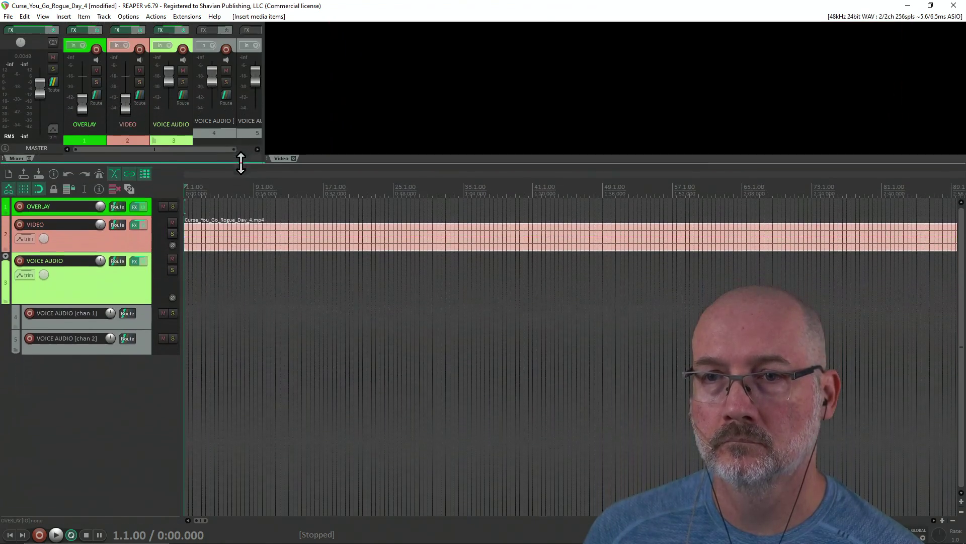
# Explode the video item's multichannel audio into separate channel items.
pyautogui.rightClick(256, 243)
pyautogui.moveTo(300, 228)
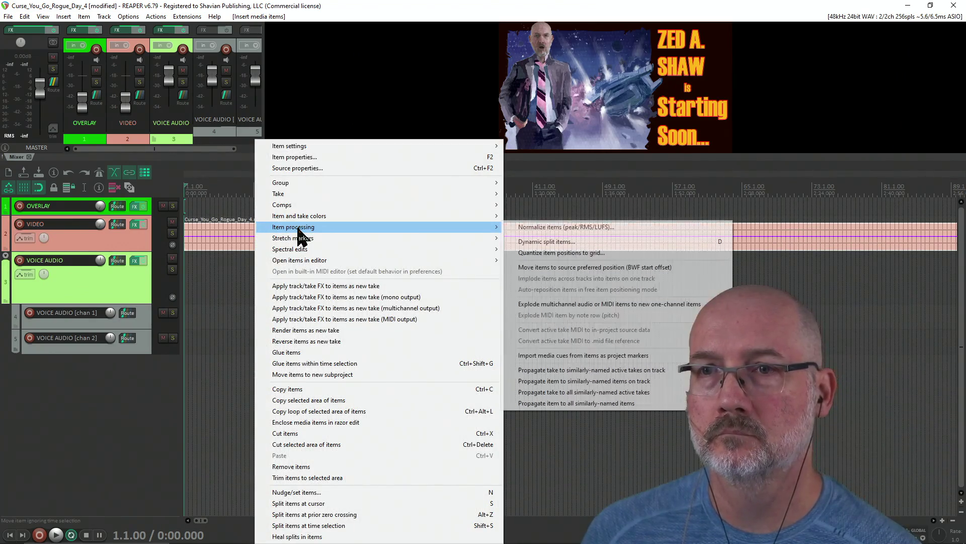
pyautogui.click(571, 304)
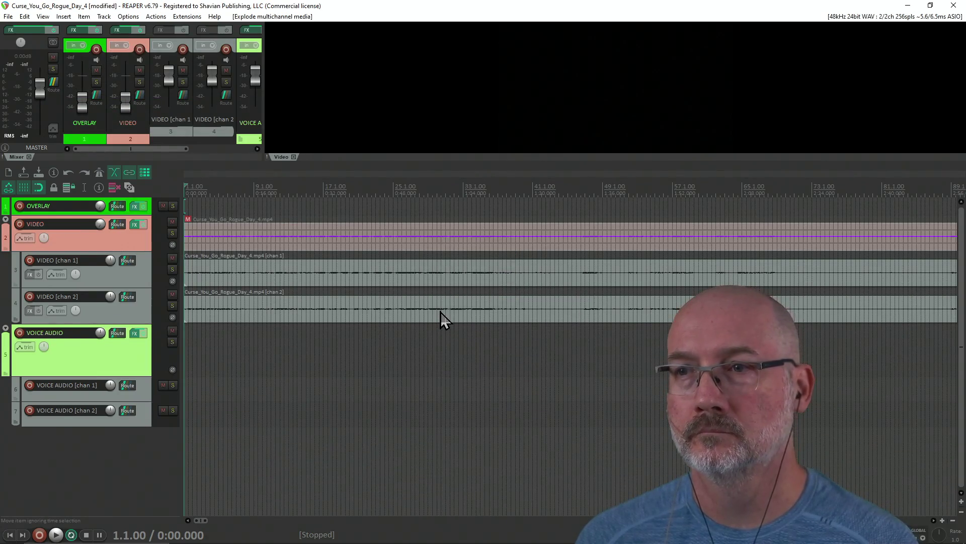
# Move the chan 1 and chan 2 audio items onto the VOICE AUDIO tracks and remove the empty channel tracks.
pyautogui.click(286, 308)
pyautogui.keyDown('ctrl'); pyautogui.click(327, 289); pyautogui.keyUp('ctrl')
pyautogui.moveTo(334, 291)
pyautogui.mouseDown()
pyautogui.moveTo(345, 324)
pyautogui.moveTo(336, 395)
pyautogui.mouseUp()
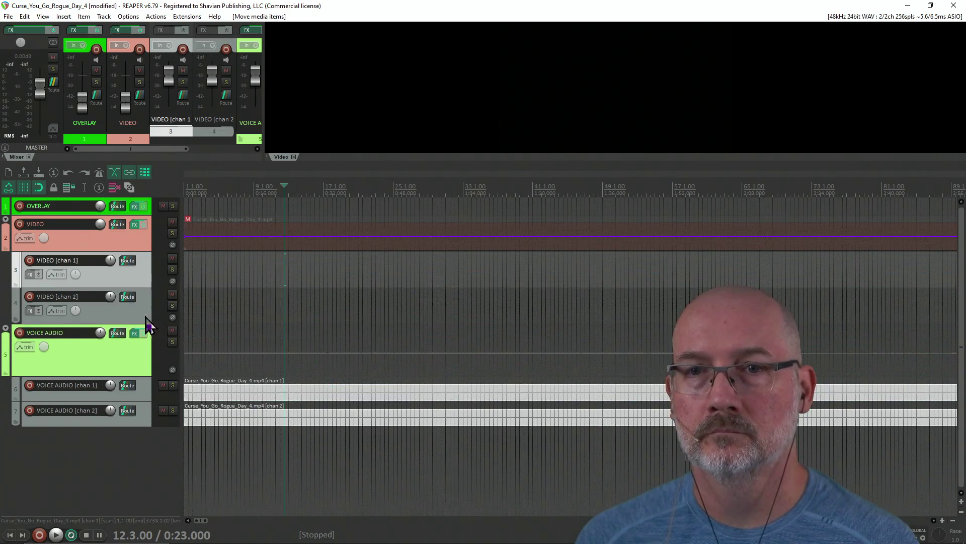
pyautogui.click(149, 325)
pyautogui.keyDown('ctrl'); pyautogui.click(148, 280); pyautogui.keyUp('ctrl')
pyautogui.rightClick(147, 279)
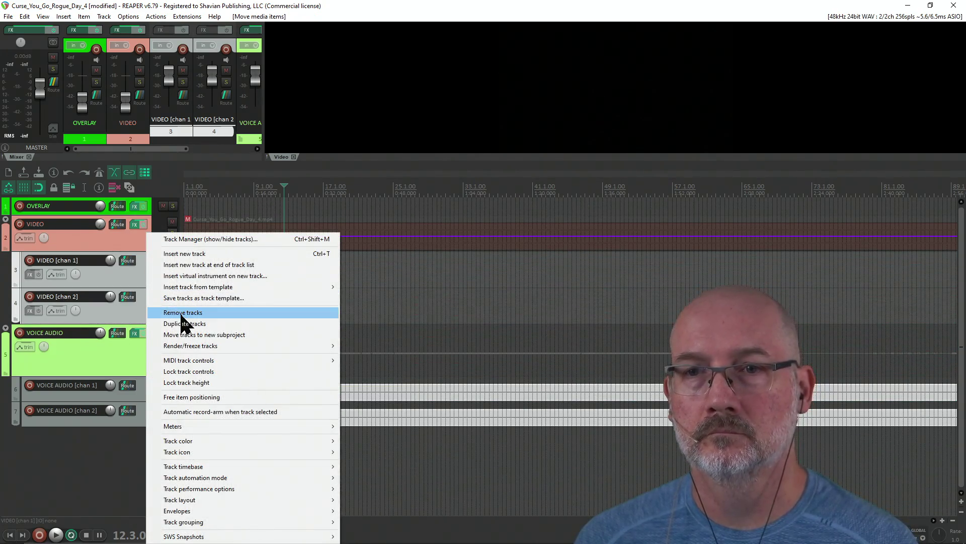
pyautogui.click(183, 313)
# Unmute the video item, collapse the VOICE AUDIO folder, enlarge the preview, and save the Day 4 project.
pyautogui.click(188, 220)
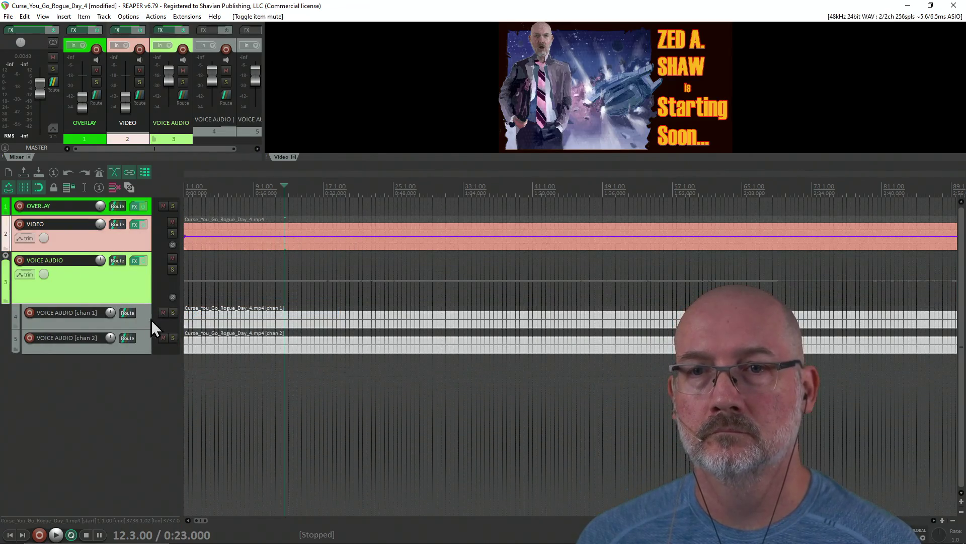
pyautogui.moveTo(145, 301); pyautogui.dragTo(145, 264)
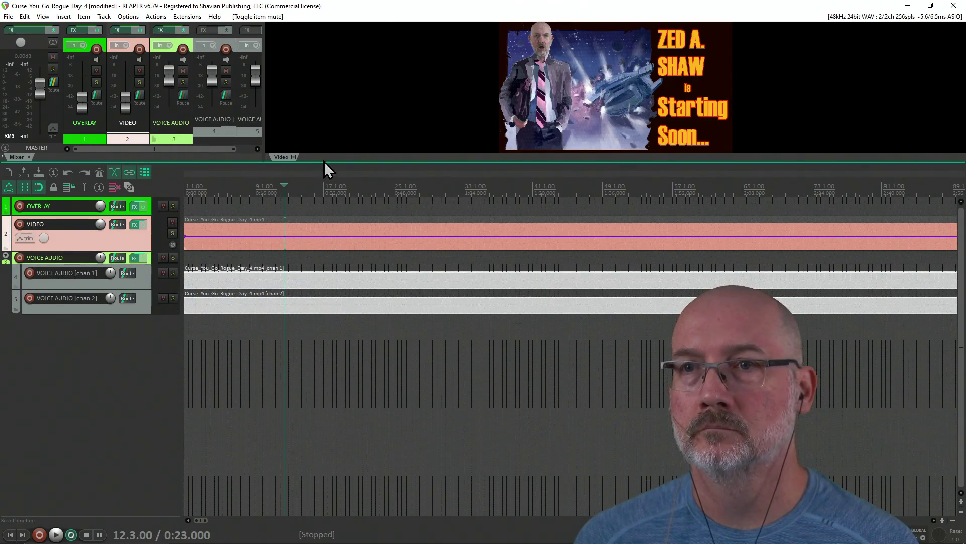
pyautogui.moveTo(323, 162); pyautogui.dragTo(334, 340)
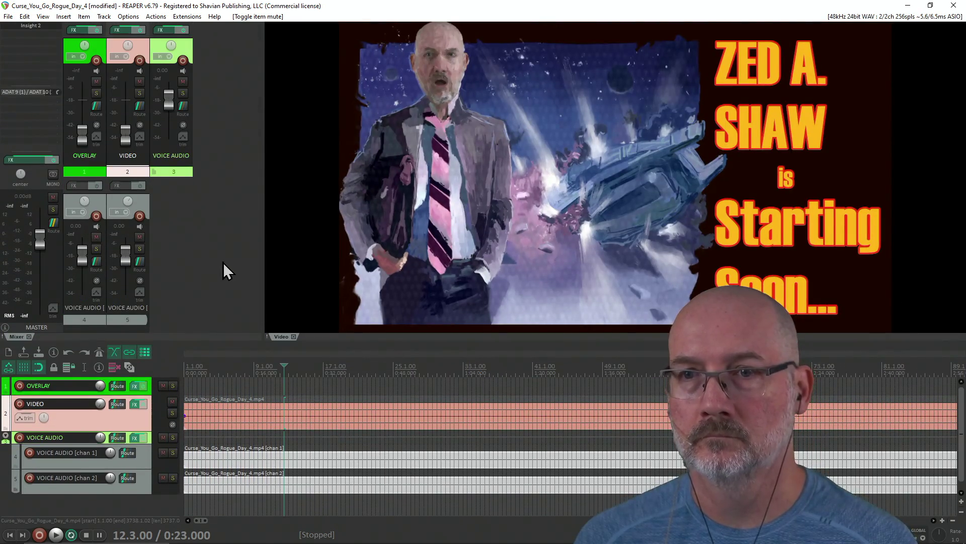
pyautogui.hotkey('ctrl', 's')
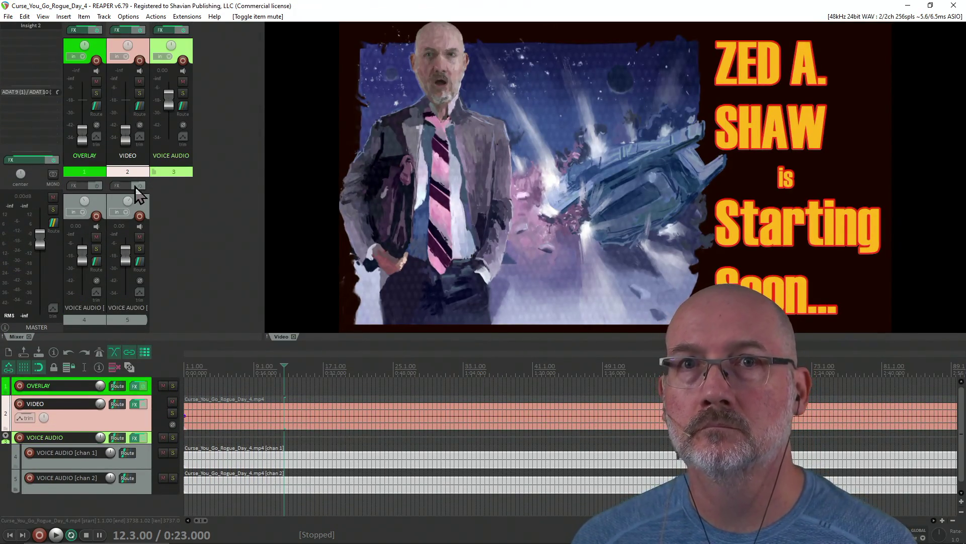
# Start a new project from the Lesson_Video_2025 template.
pyautogui.hotkey('ctrl', 'n')
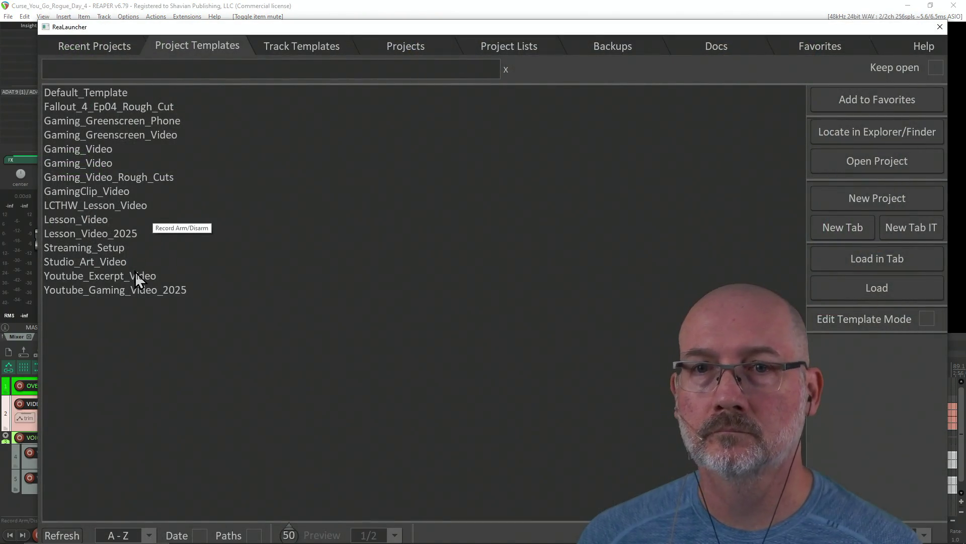
pyautogui.click(108, 233)
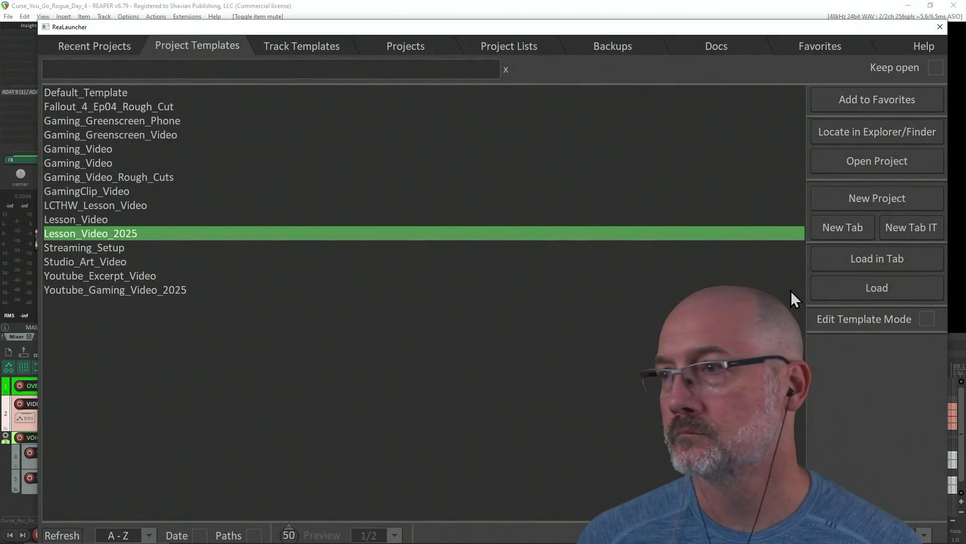
pyautogui.click(867, 282)
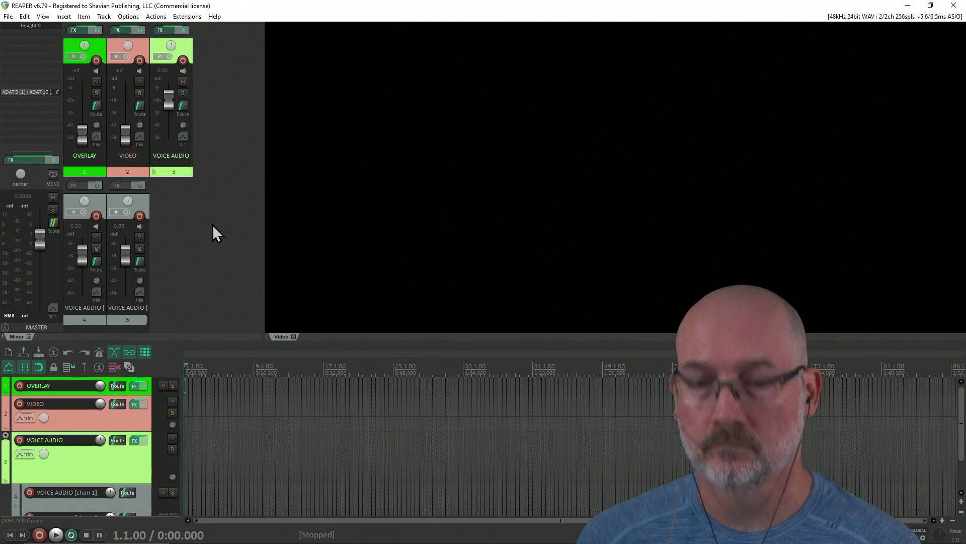
# Save the new project as Curse_You_Go_Rogue_Day_5 in the CurseYouGoRogue folder.
pyautogui.hotkey('ctrl', 's')
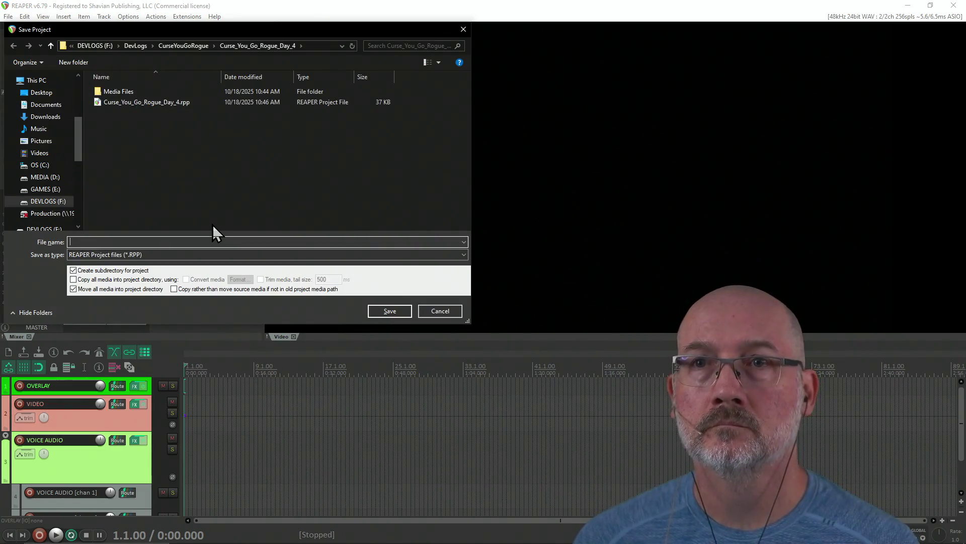
pyautogui.click(189, 47)
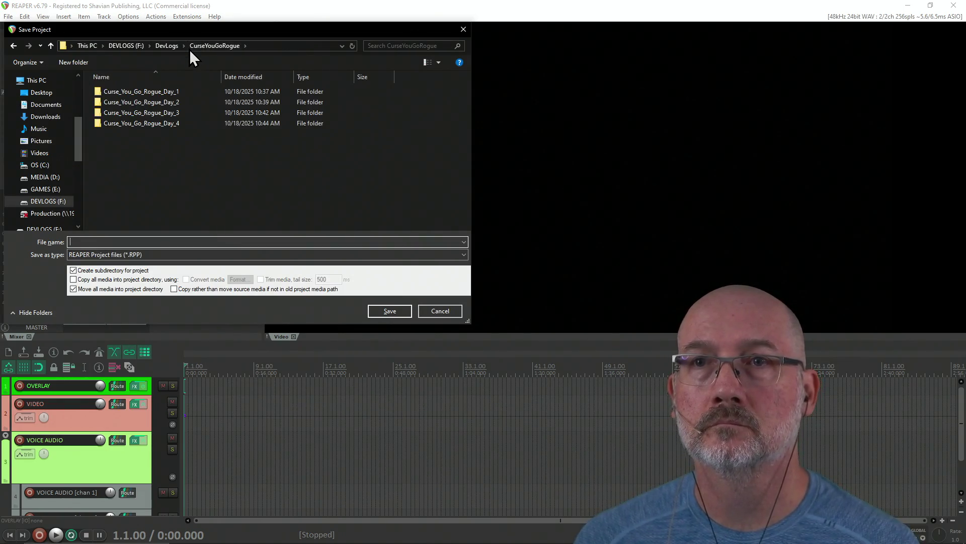
pyautogui.click(182, 242)
pyautogui.write('Curse')
pyautogui.press('Down')
pyautogui.press('Down')
pyautogui.press('Down')
pyautogui.press('Down')
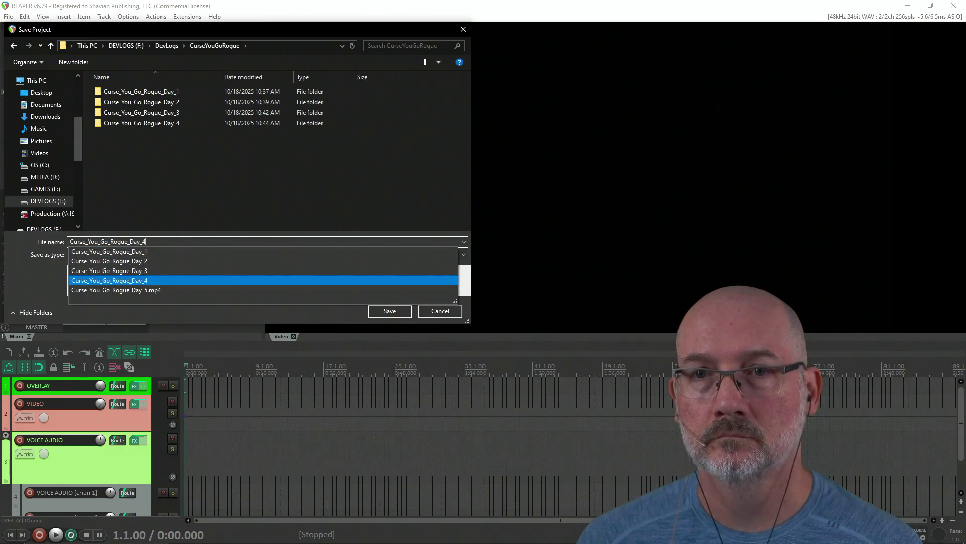
pyautogui.press('BackSpace')
pyautogui.write('5')
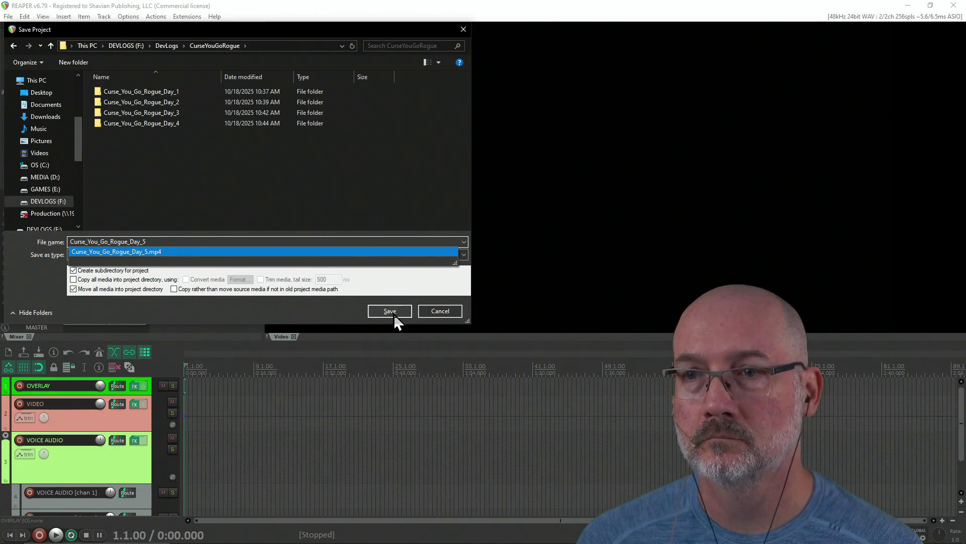
pyautogui.click(394, 315)
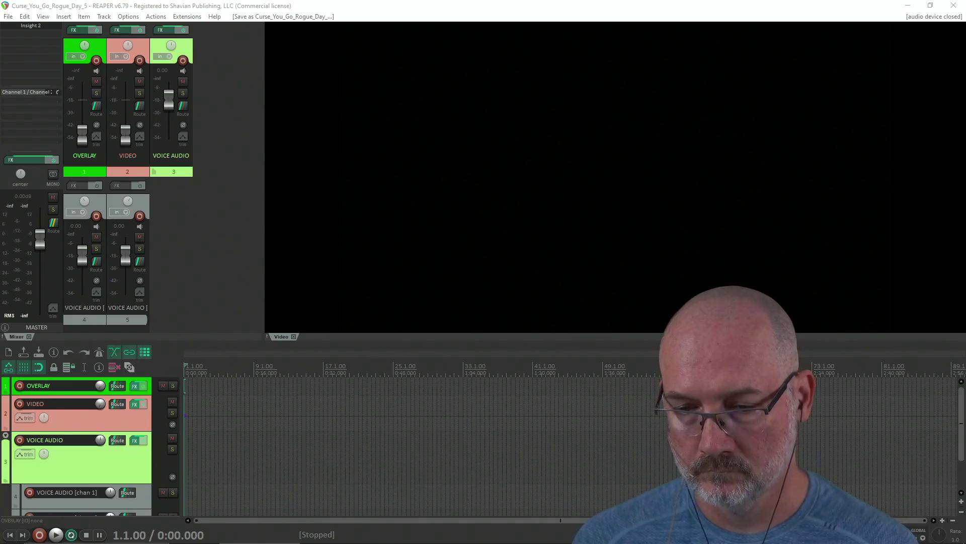
# Drag the Curse_You_Go_Rogue_Day_5.mp4 recording onto the VIDEO track and let its peaks build.
pyautogui.moveTo(667, 319)
pyautogui.mouseDown()
pyautogui.moveTo(377, 421)
pyautogui.moveTo(195, 431)
pyautogui.moveTo(187, 422)
pyautogui.mouseUp()
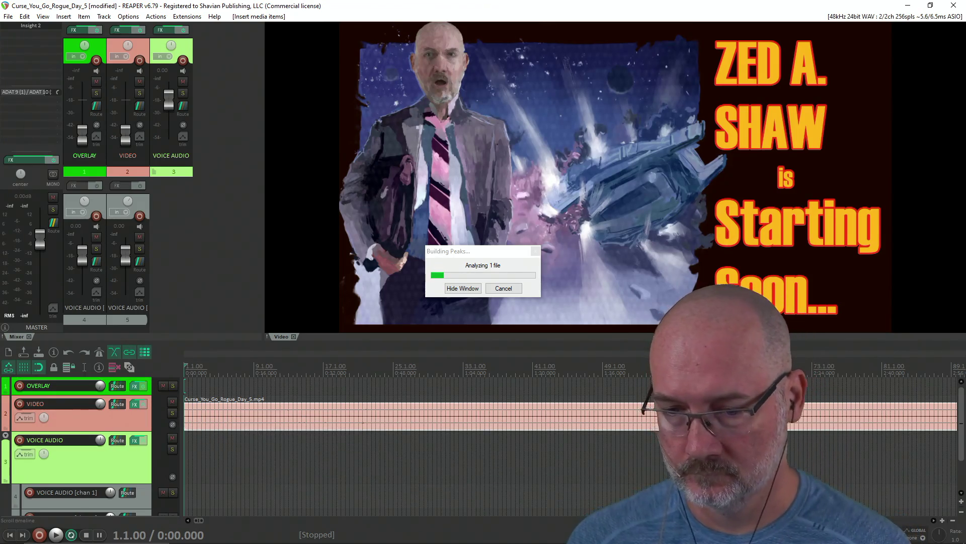
pyautogui.hotkey('alt', 'Tab')
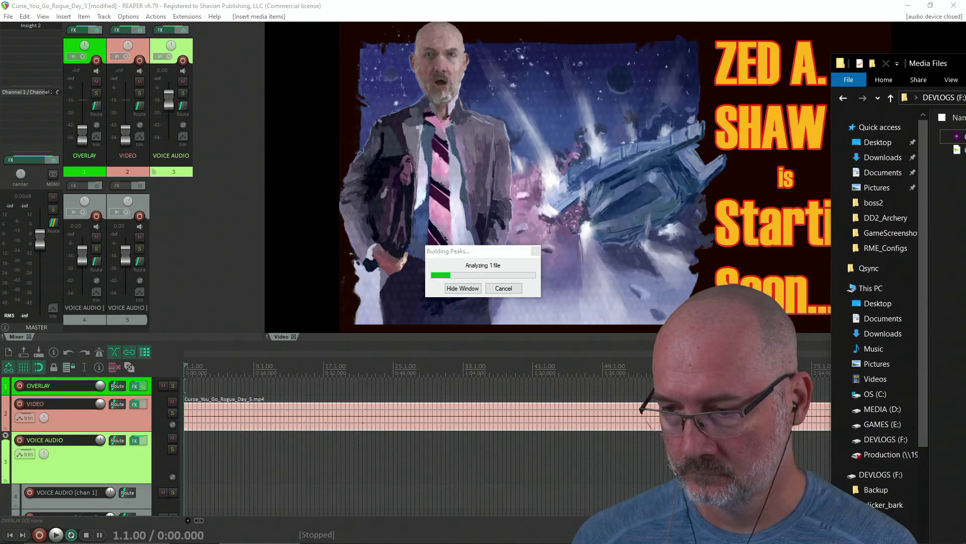
pyautogui.hotkey('alt', 'Tab')
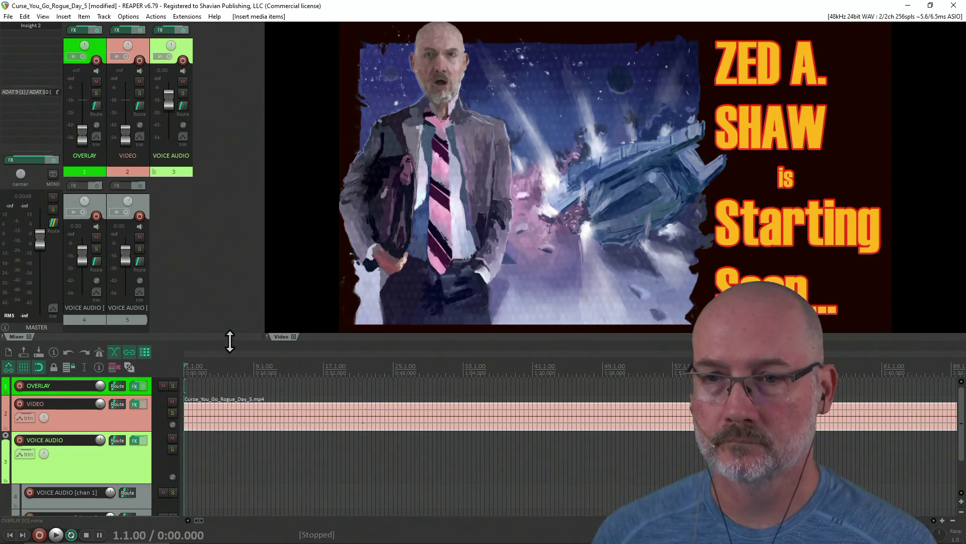
pyautogui.rightClick(296, 422)
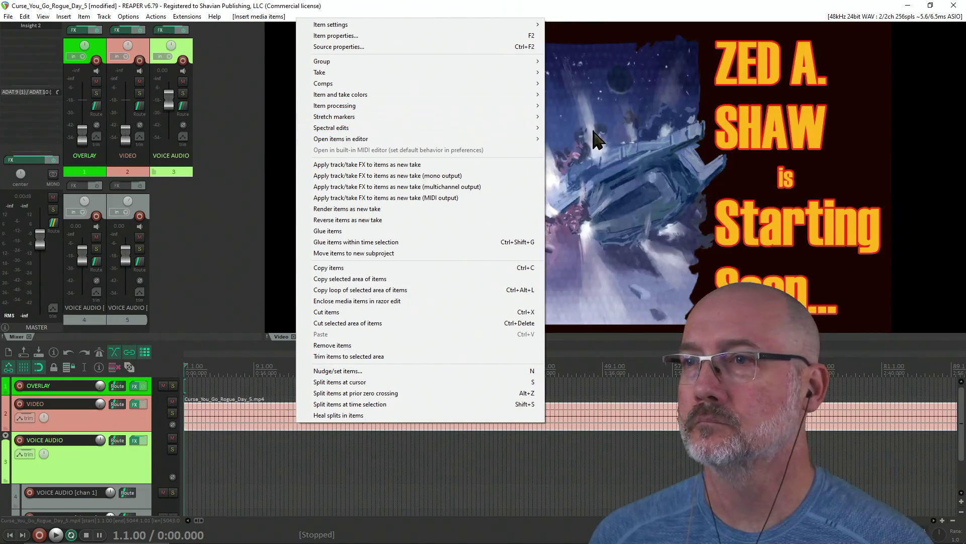
# Explode the stream item's audio into one-channel items and move them onto VOICE AUDIO chan 1 and chan 2.
pyautogui.moveTo(508, 106)
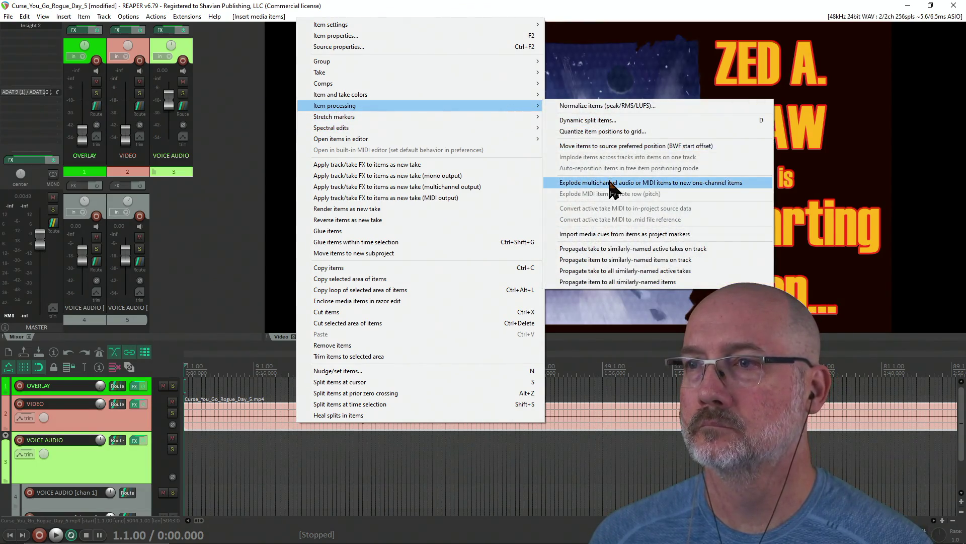
pyautogui.click(610, 183)
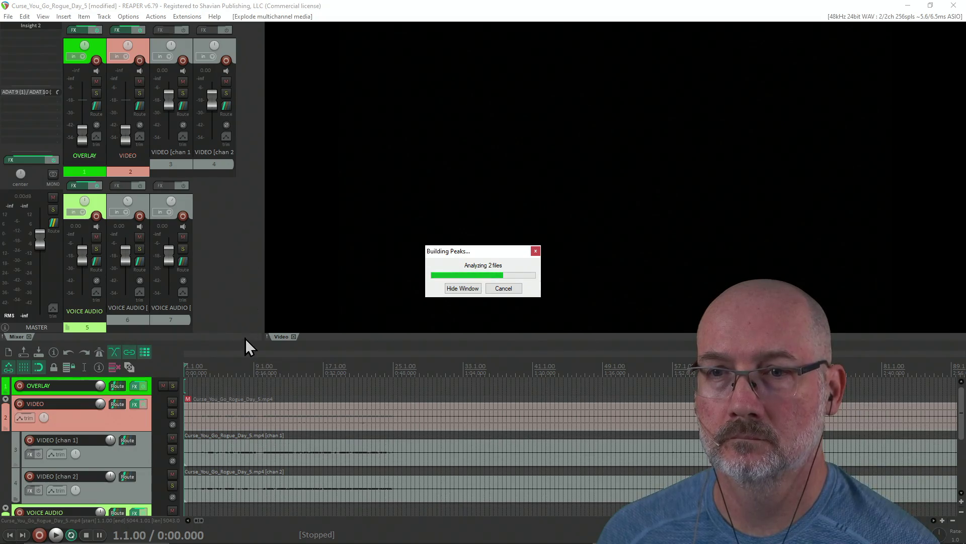
pyautogui.moveTo(244, 341)
pyautogui.mouseDown()
pyautogui.moveTo(231, 259)
pyautogui.moveTo(237, 170)
pyautogui.mouseUp()
pyautogui.click(233, 352)
pyautogui.moveTo(236, 277)
pyautogui.mouseDown()
pyautogui.moveTo(241, 317)
pyautogui.moveTo(261, 345)
pyautogui.moveTo(261, 418)
pyautogui.mouseUp()
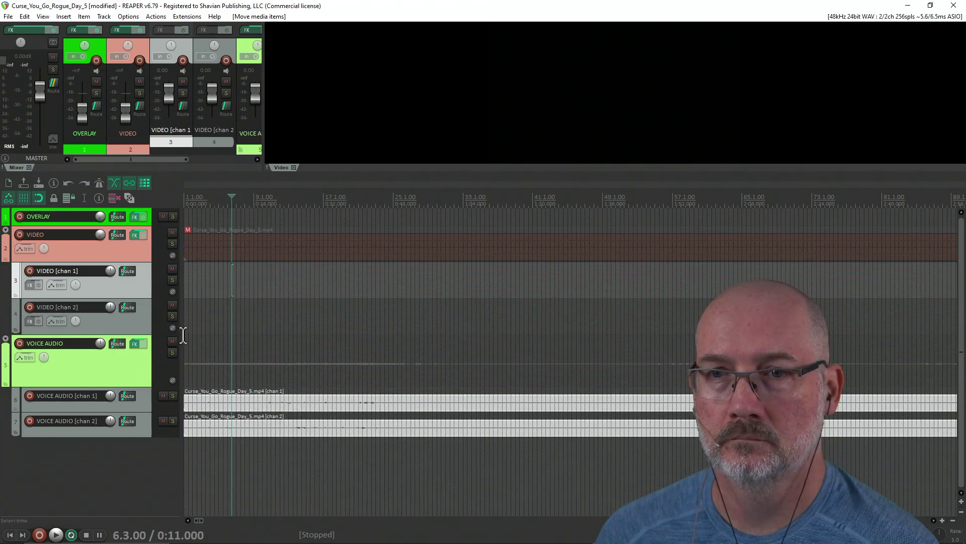
# Remove the two empty video channel tracks, unmute the stream video item, and enlarge the preview.
pyautogui.rightClick(138, 281)
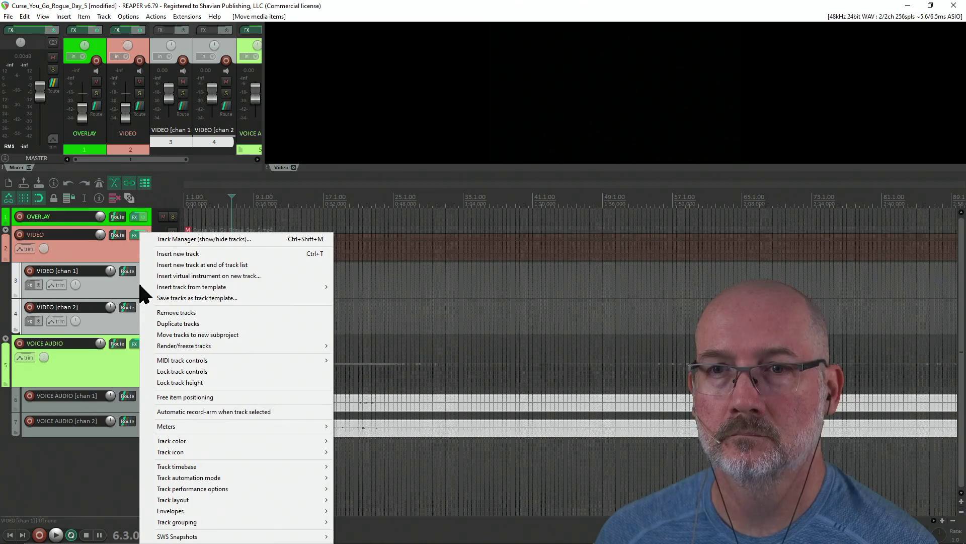
pyautogui.click(170, 314)
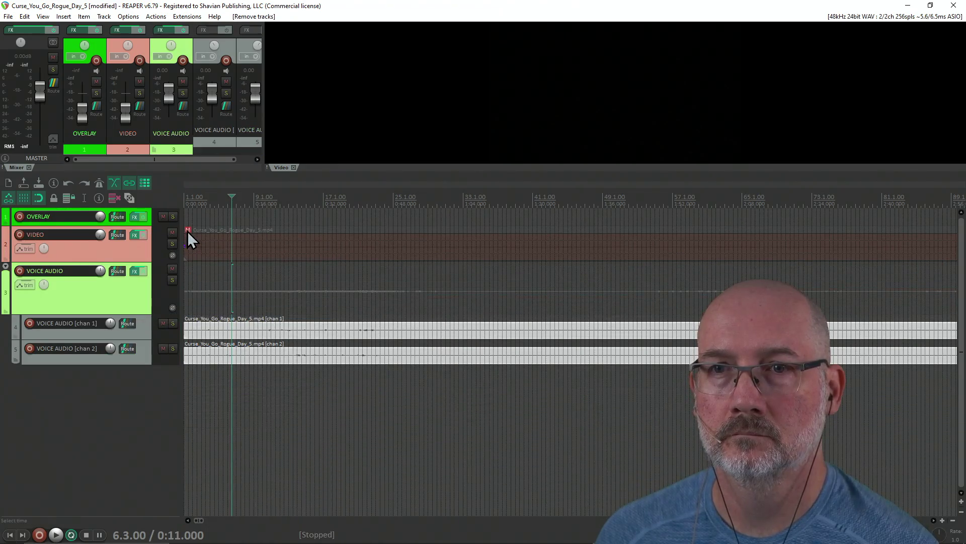
pyautogui.click(188, 230)
pyautogui.click(140, 314)
pyautogui.moveTo(140, 313)
pyautogui.mouseDown()
pyautogui.moveTo(145, 289)
pyautogui.moveTo(140, 347)
pyautogui.mouseUp()
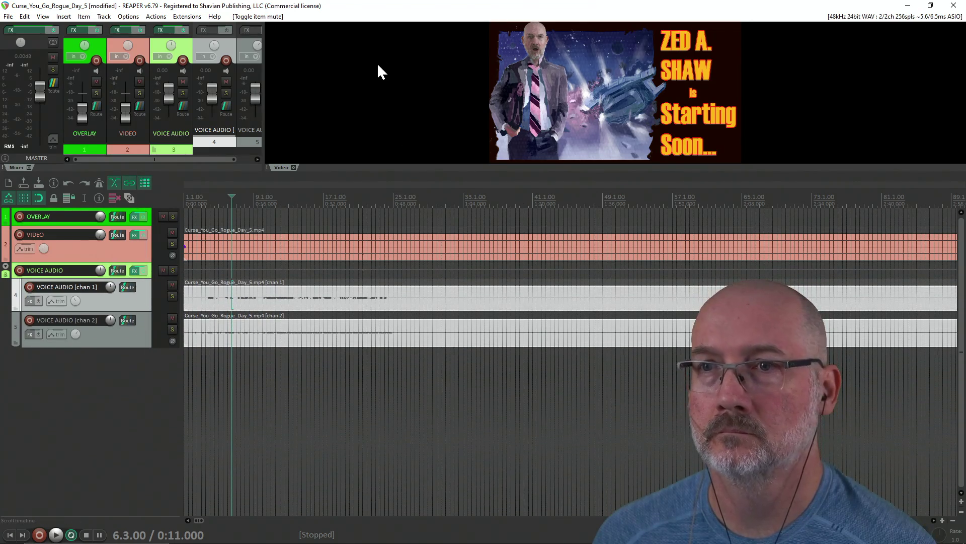
pyautogui.moveTo(394, 175); pyautogui.dragTo(388, 327)
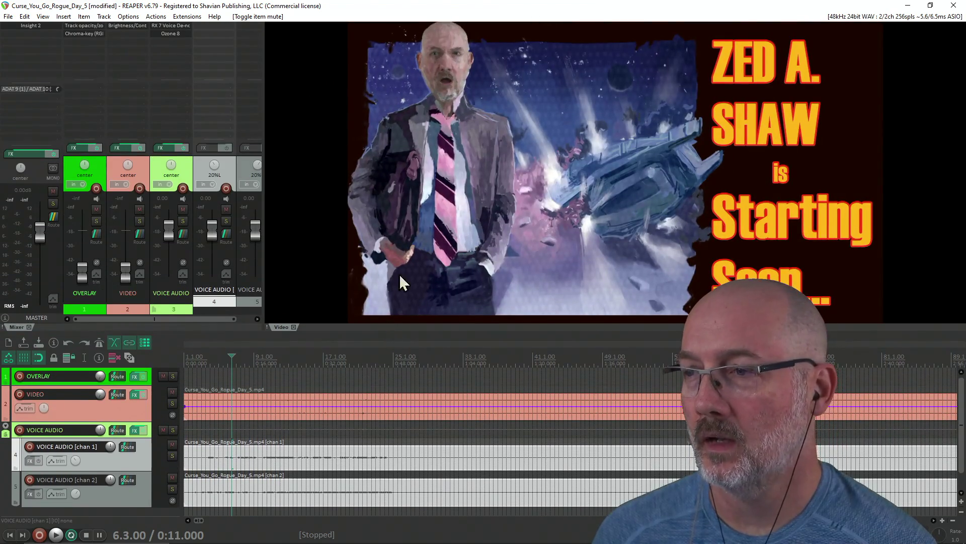
# Save the project and skim through the middle of the stream footage.
pyautogui.hotkey('ctrl', 's')
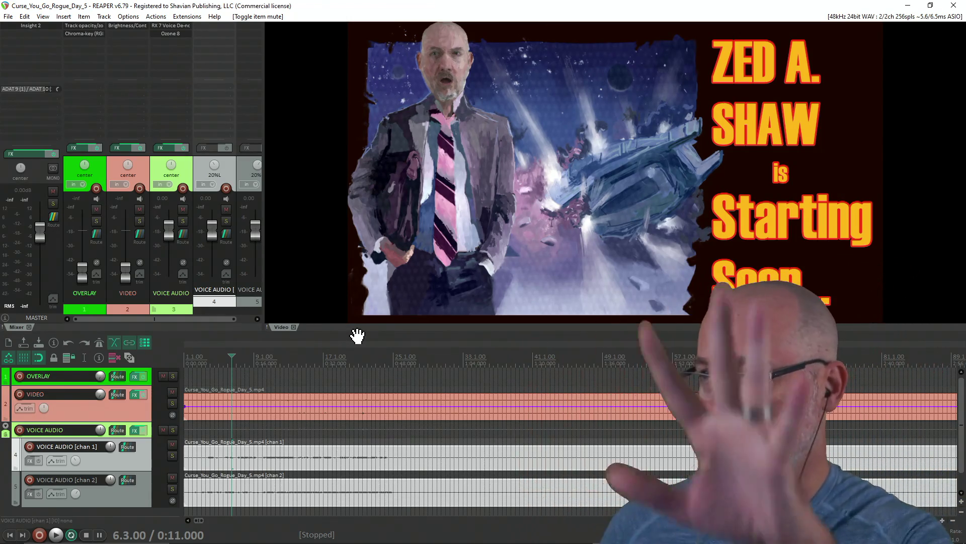
pyautogui.click(300, 385)
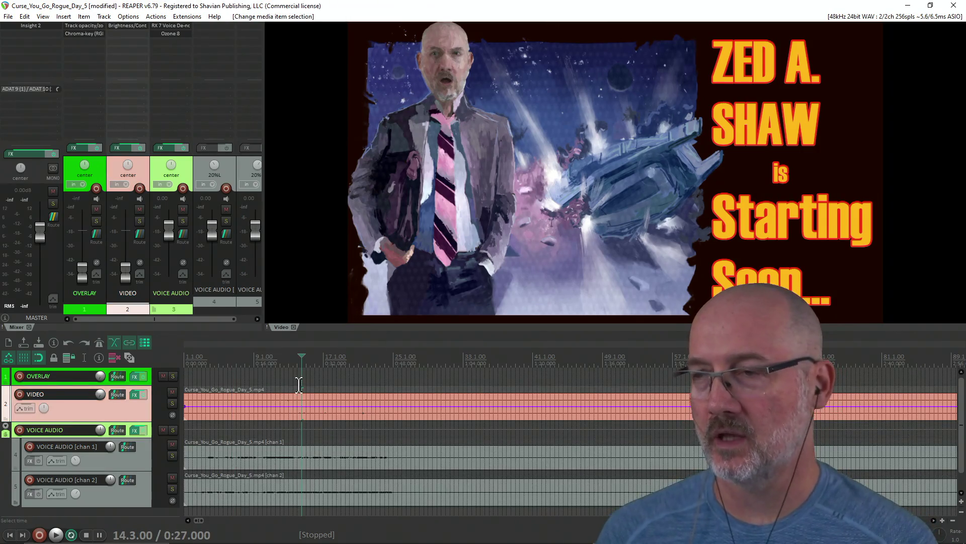
pyautogui.scroll(-10, 451, 404)
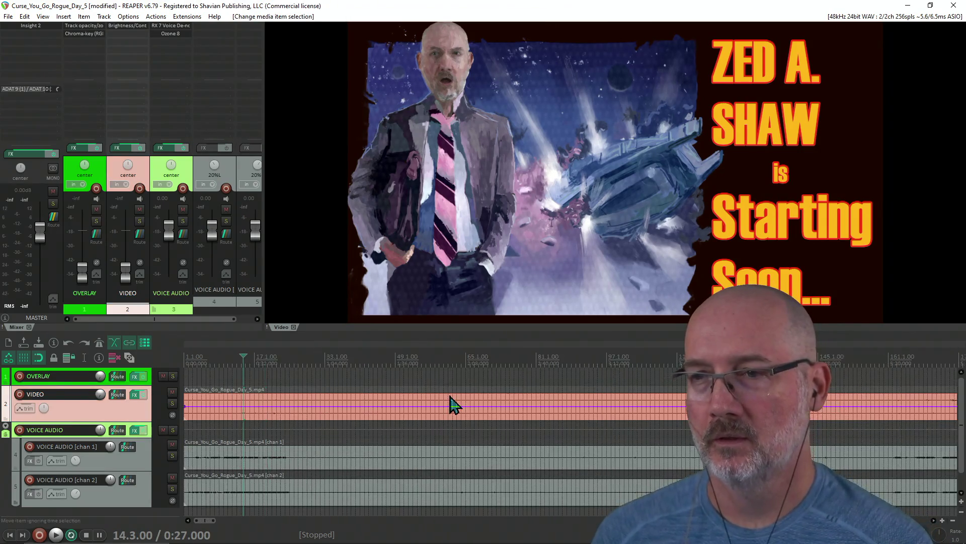
pyautogui.scroll(-3, 452, 405)
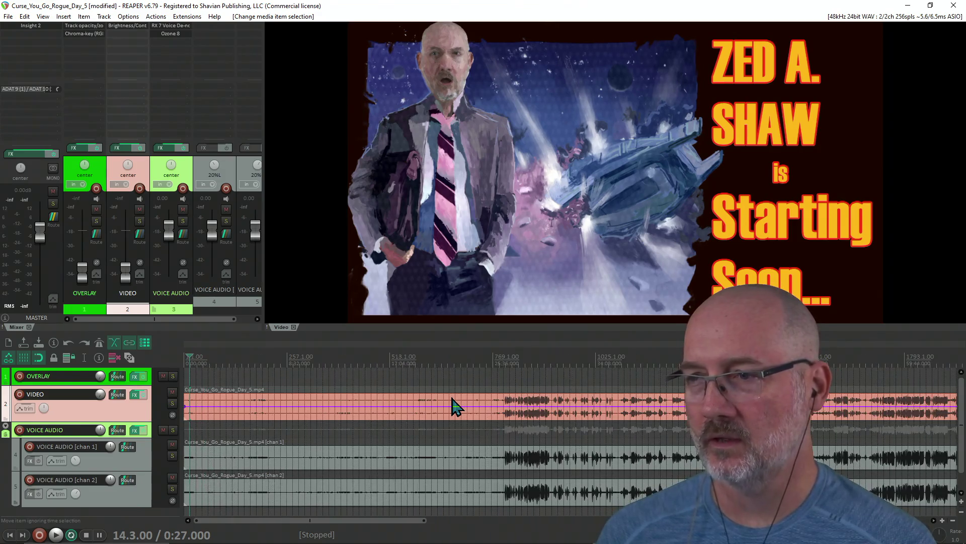
pyautogui.click(507, 381)
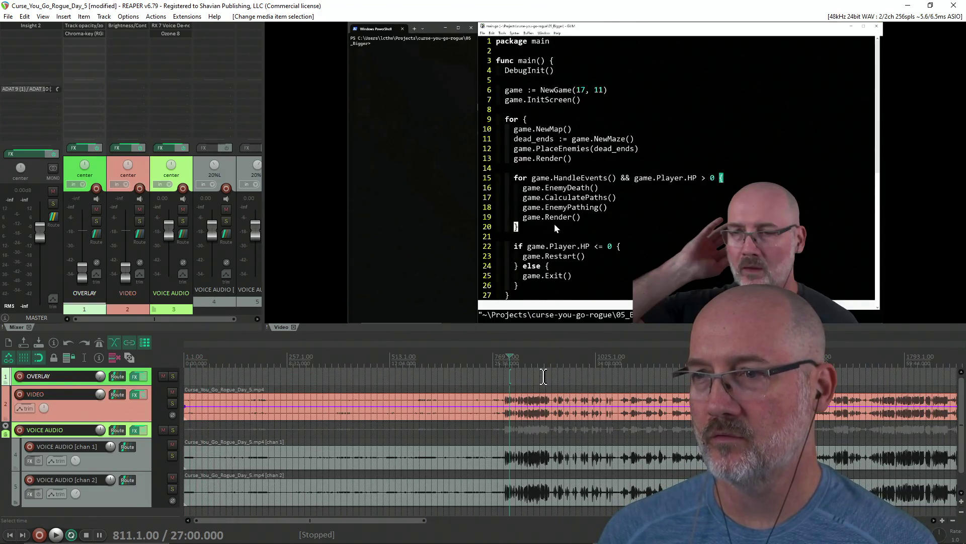
pyautogui.click(546, 378)
pyautogui.click(600, 378)
pyautogui.click(659, 379)
pyautogui.scroll(-3, 659, 378)
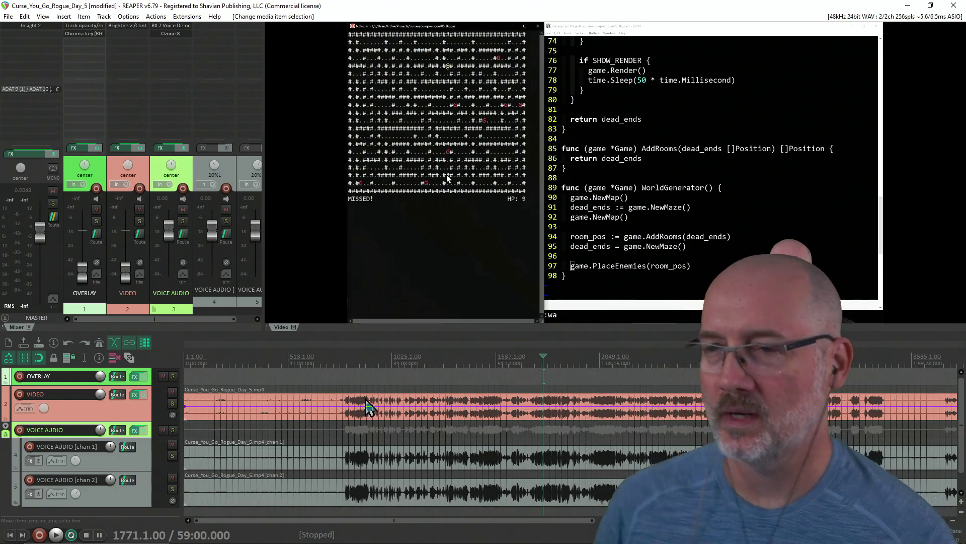
pyautogui.click(353, 377)
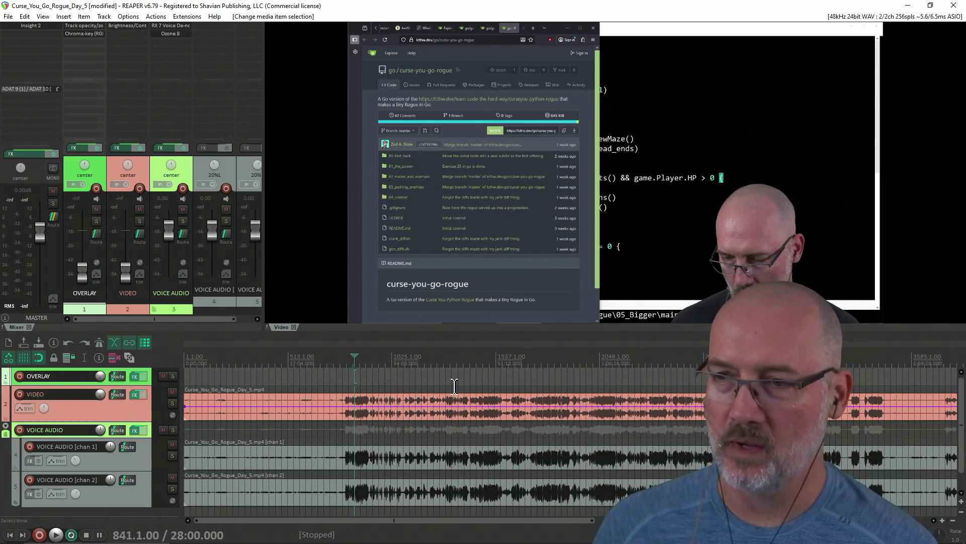
pyautogui.click(542, 377)
pyautogui.click(610, 372)
pyautogui.scroll(-2, 610, 371)
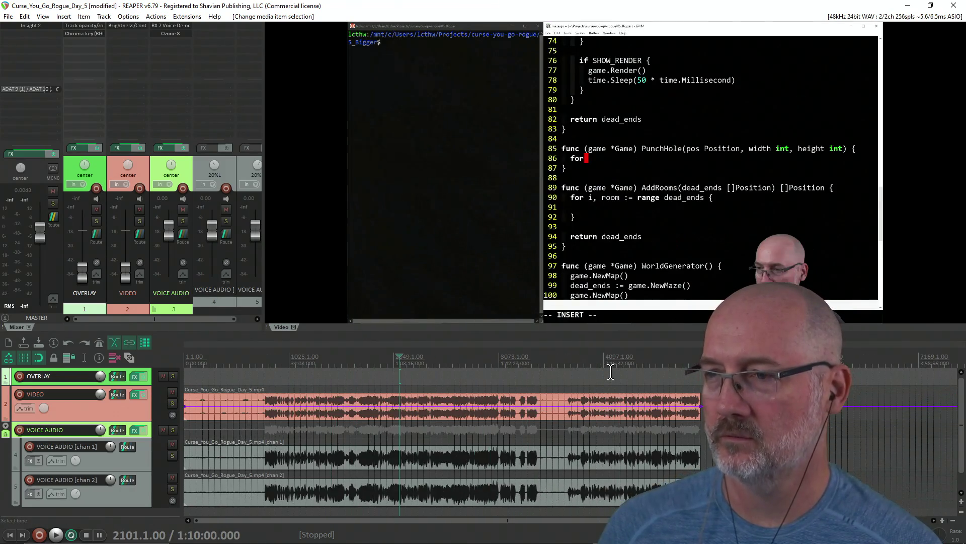
# Scan the early footage to find where the Starting Soon screen ends and the desktop scene begins.
pyautogui.click(355, 376)
pyautogui.click(269, 376)
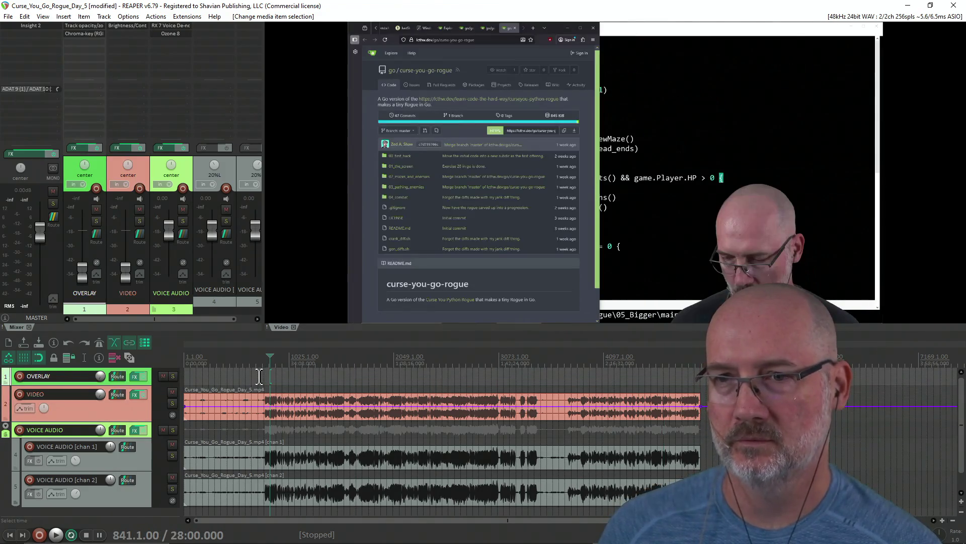
pyautogui.click(258, 377)
pyautogui.scroll(4, 259, 376)
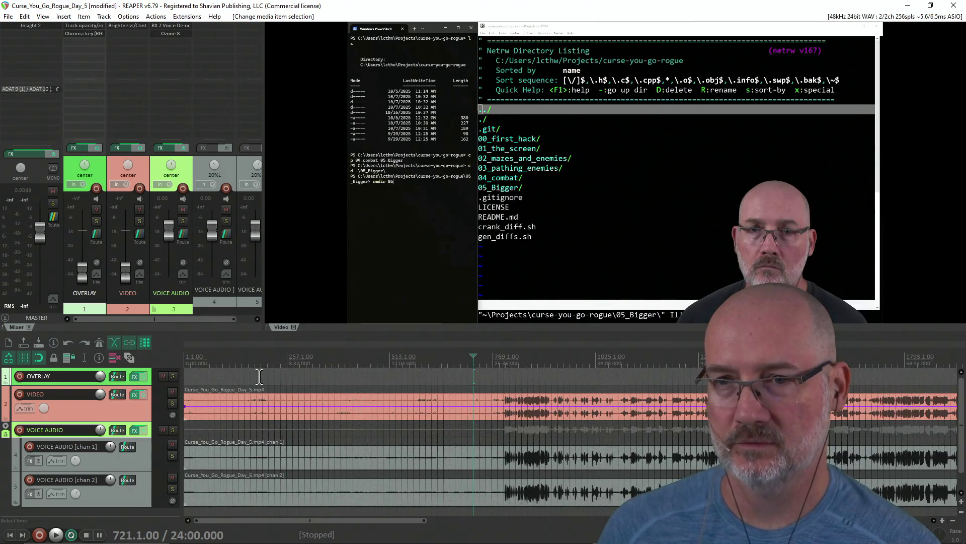
pyautogui.click(214, 377)
pyautogui.moveTo(260, 527)
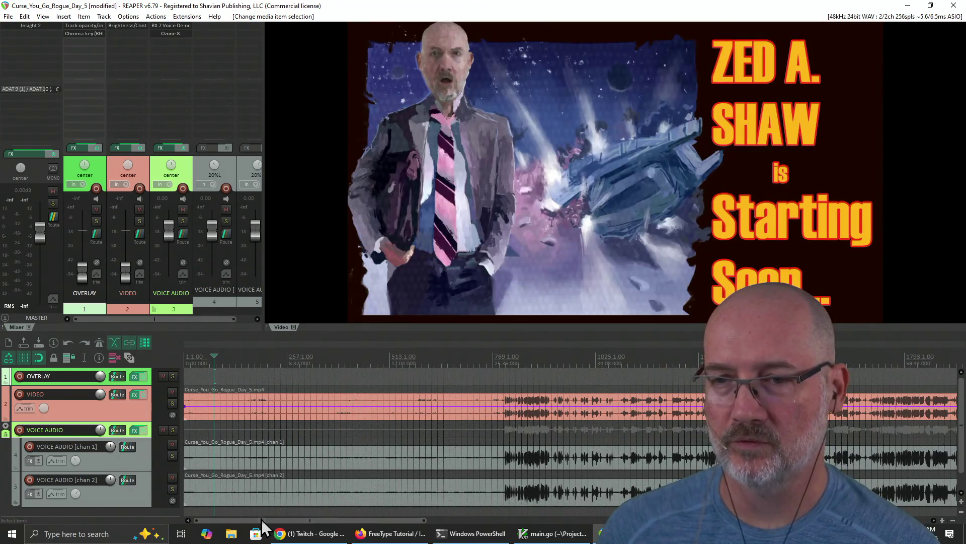
pyautogui.click(251, 373)
pyautogui.click(317, 373)
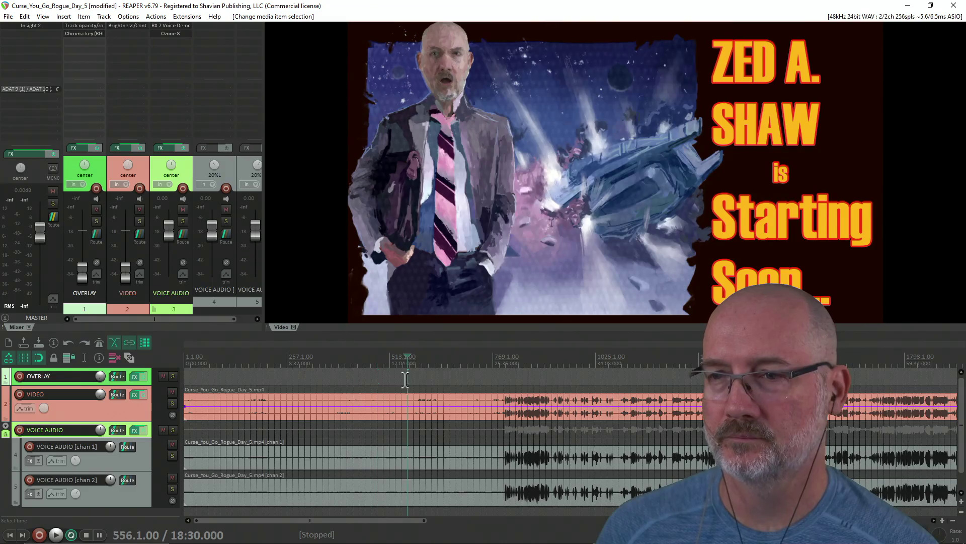
pyautogui.click(443, 377)
pyautogui.click(476, 377)
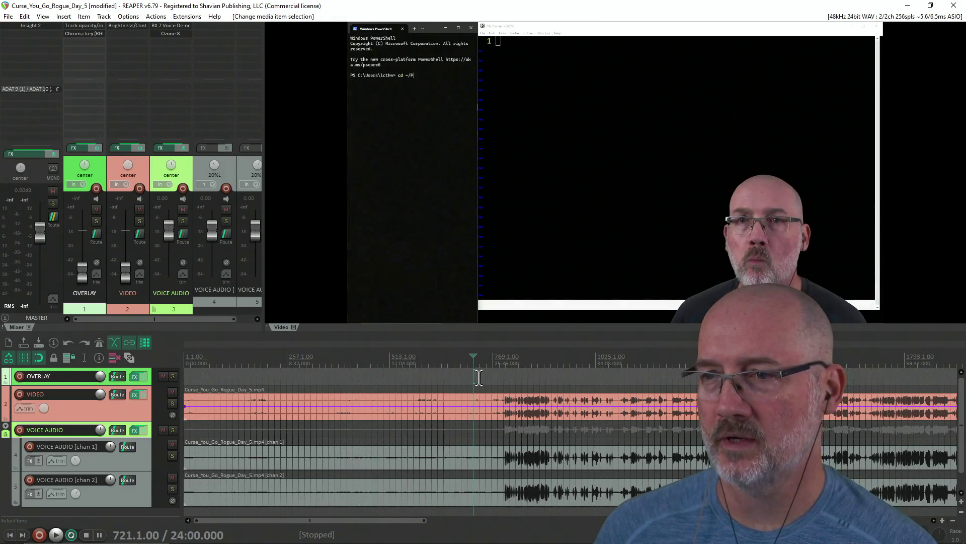
pyautogui.click(449, 377)
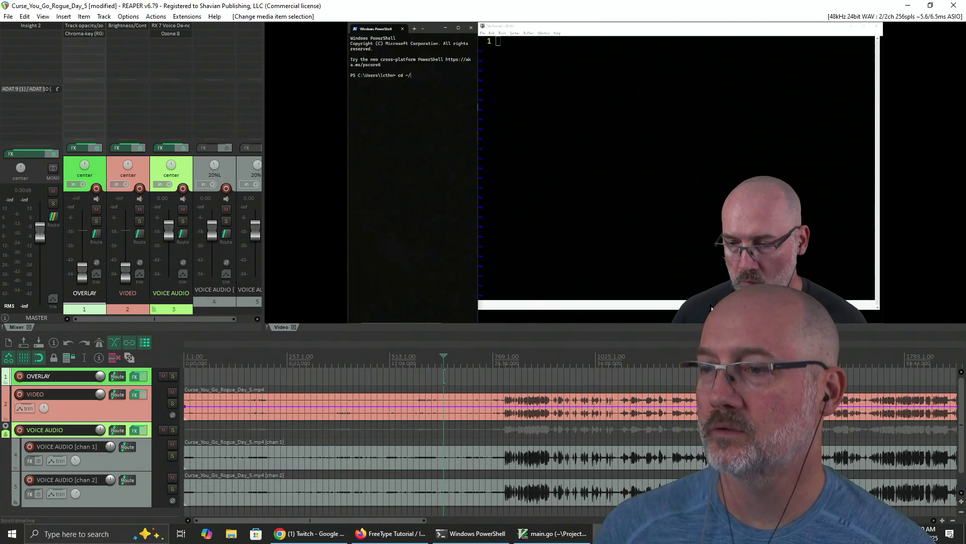
# Close the TourBox console and return to REAPER.
pyautogui.hotkey('alt', 'Tab')
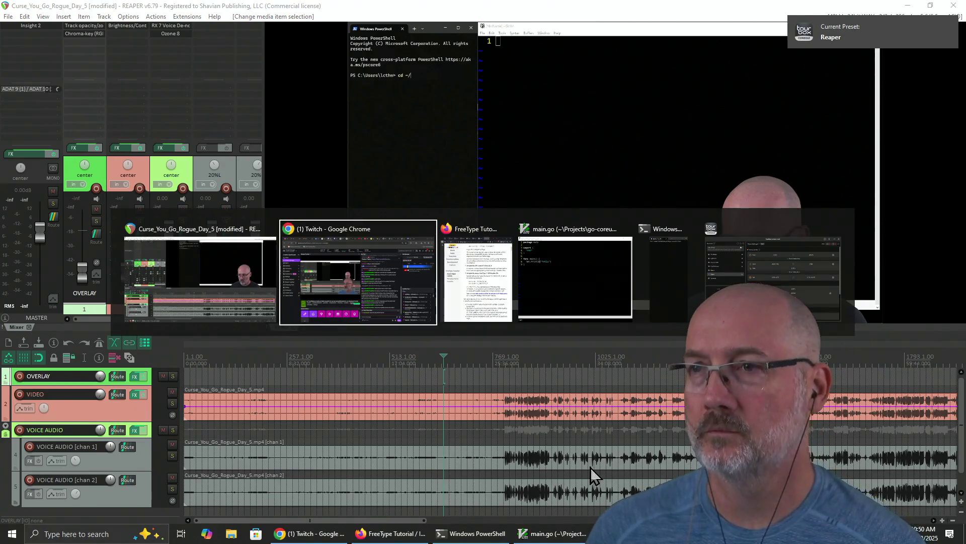
pyautogui.press('Tab')
pyautogui.press('Tab')
pyautogui.press('Tab')
pyautogui.click(796, 101)
pyautogui.click(798, 78)
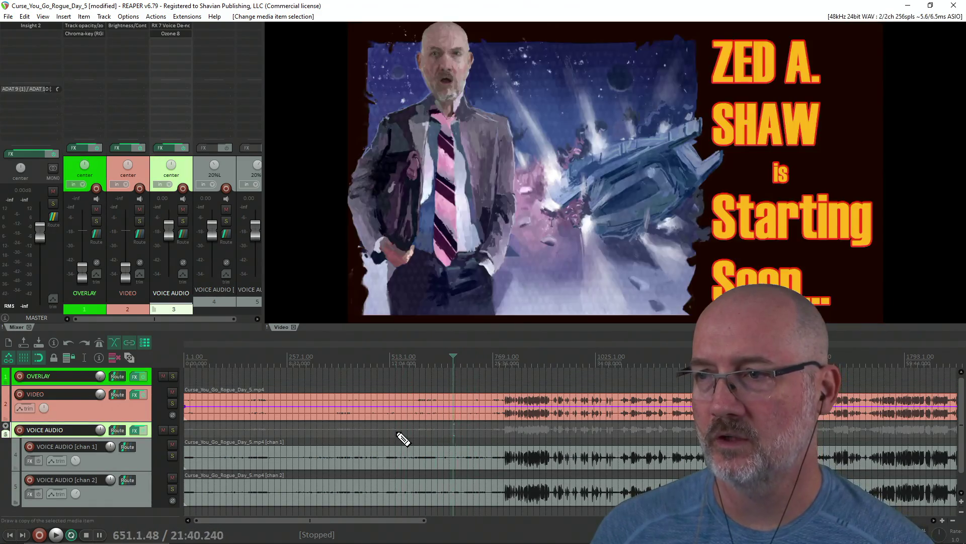
# Split the stream at about 21:27 and ripple-delete the Starting Soon video and audio pieces before it.
pyautogui.moveTo(508, 403); pyautogui.dragTo(444, 383)
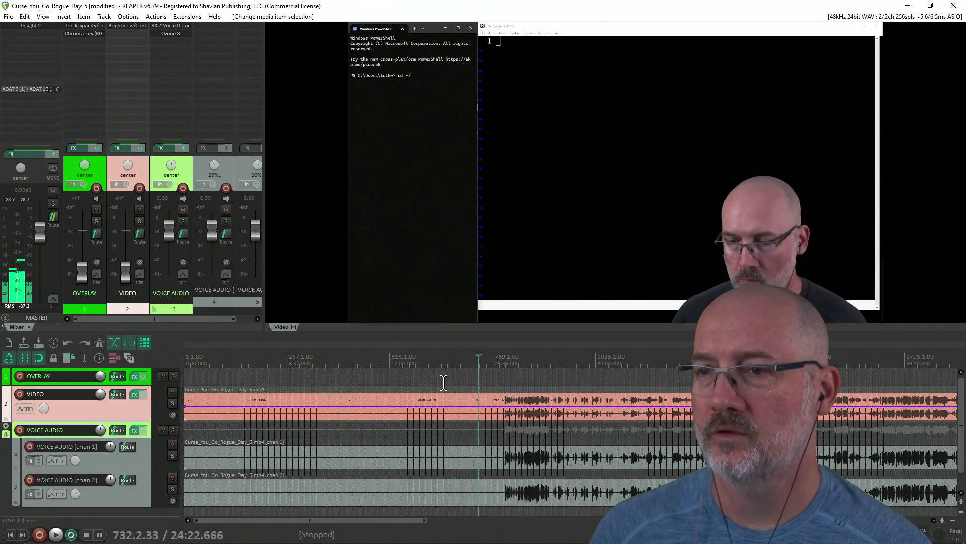
pyautogui.press('space')
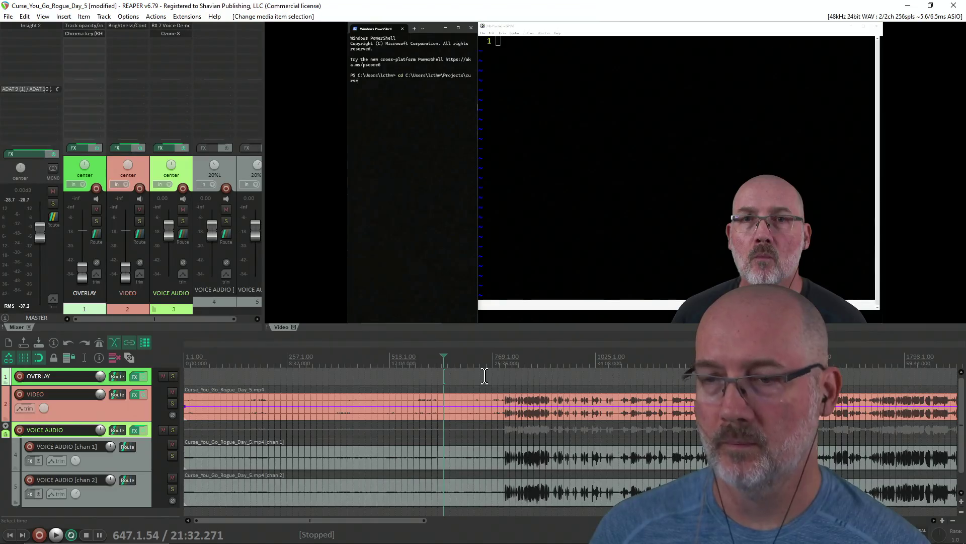
pyautogui.press('s')
pyautogui.click(401, 418)
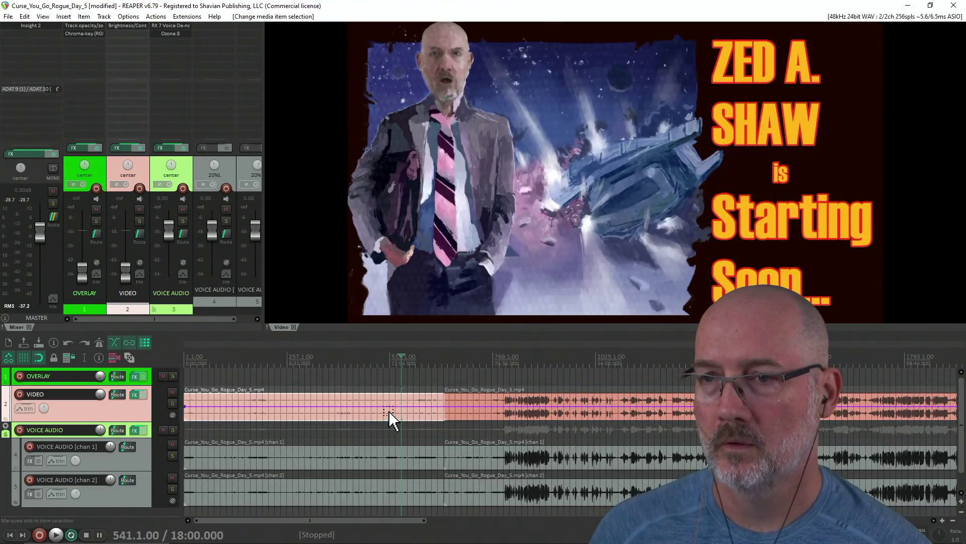
pyautogui.hotkey('ctrl', 'z')
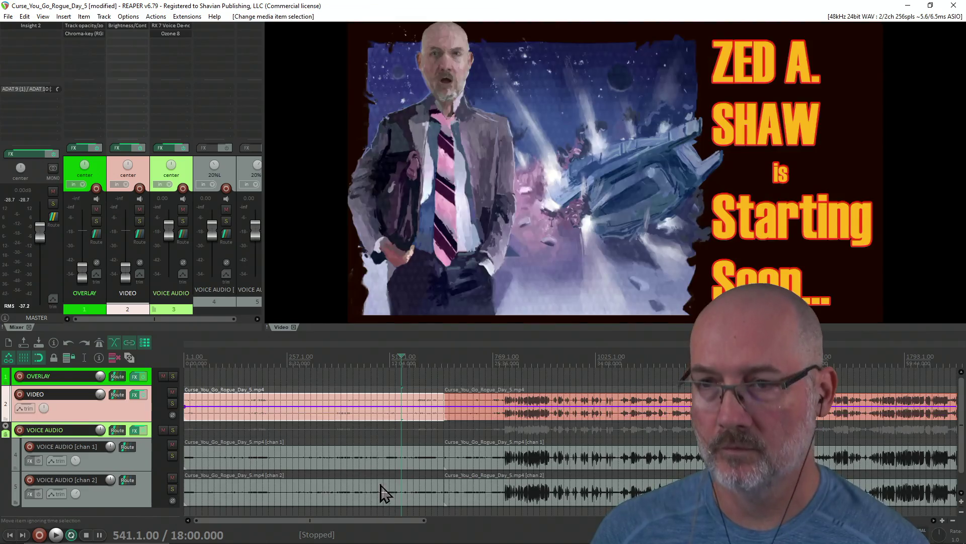
pyautogui.moveTo(379, 414)
pyautogui.mouseDown()
pyautogui.moveTo(386, 524)
pyautogui.moveTo(382, 503)
pyautogui.mouseUp()
pyautogui.press('Delete')
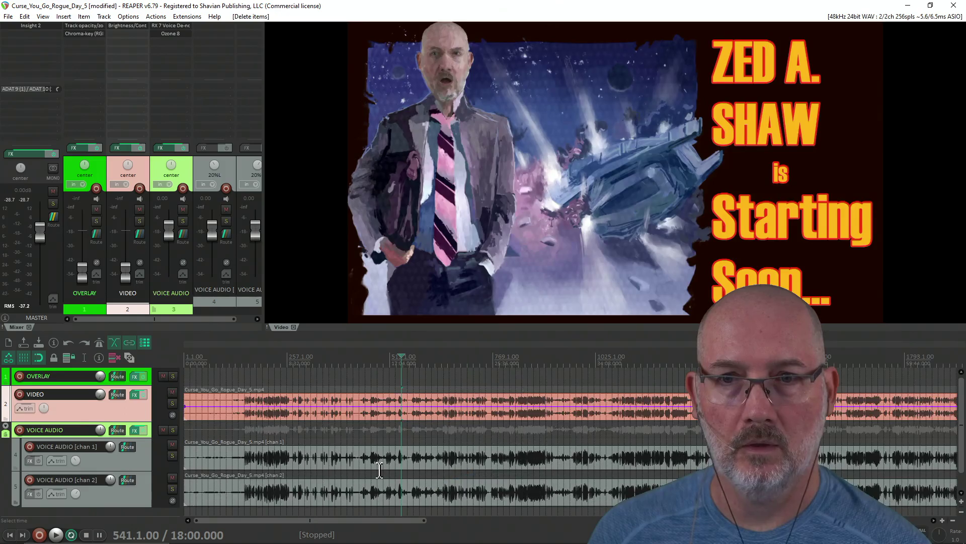
pyautogui.scroll(-2, 396, 451)
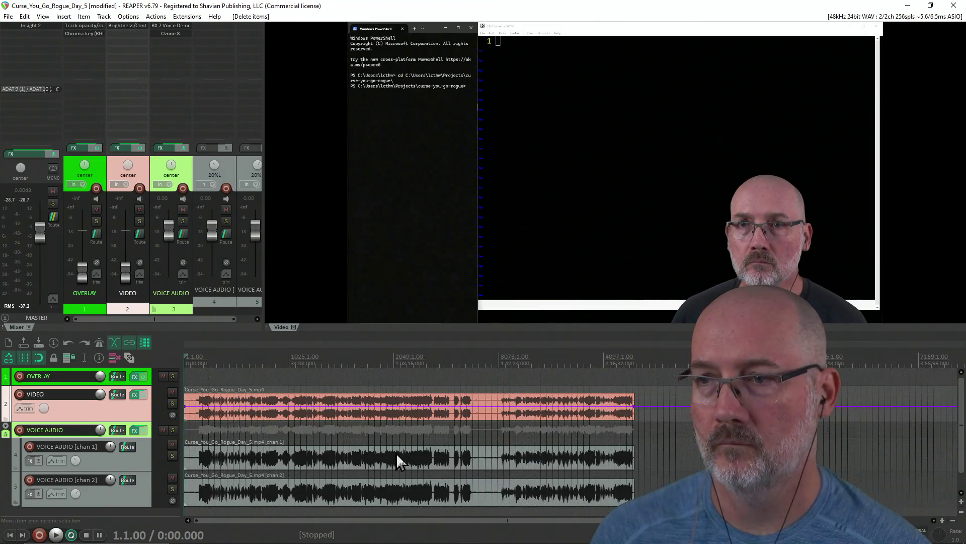
# Split the video and voice items at about 1:33:32 and again at 1:43:10.
pyautogui.click(467, 374)
pyautogui.press('space')
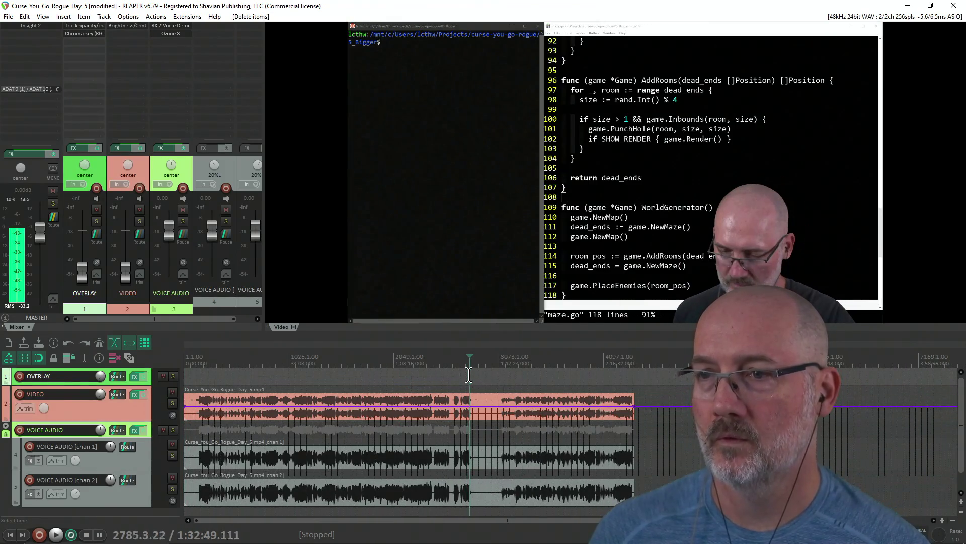
pyautogui.press('Right')
pyautogui.press('Right')
pyautogui.scroll(2, 474, 375)
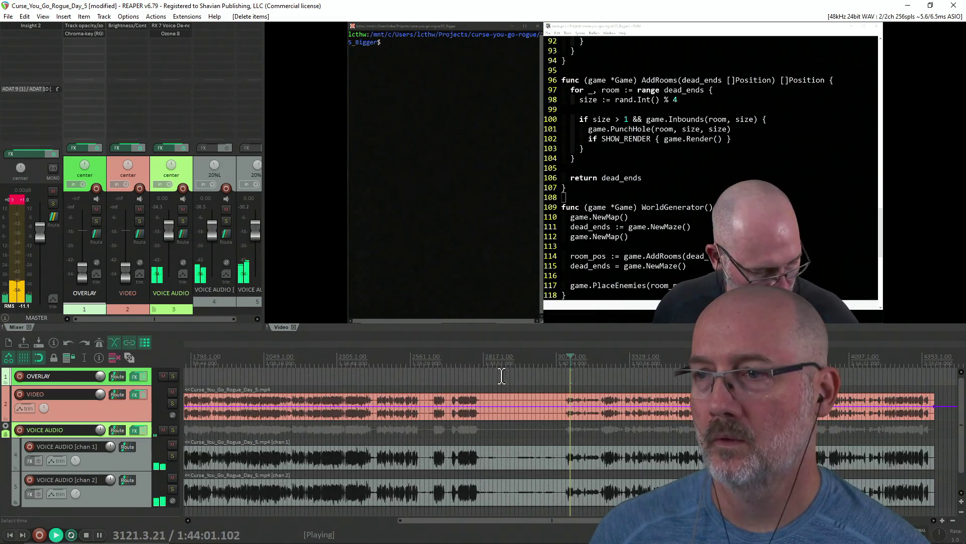
pyautogui.click(476, 367)
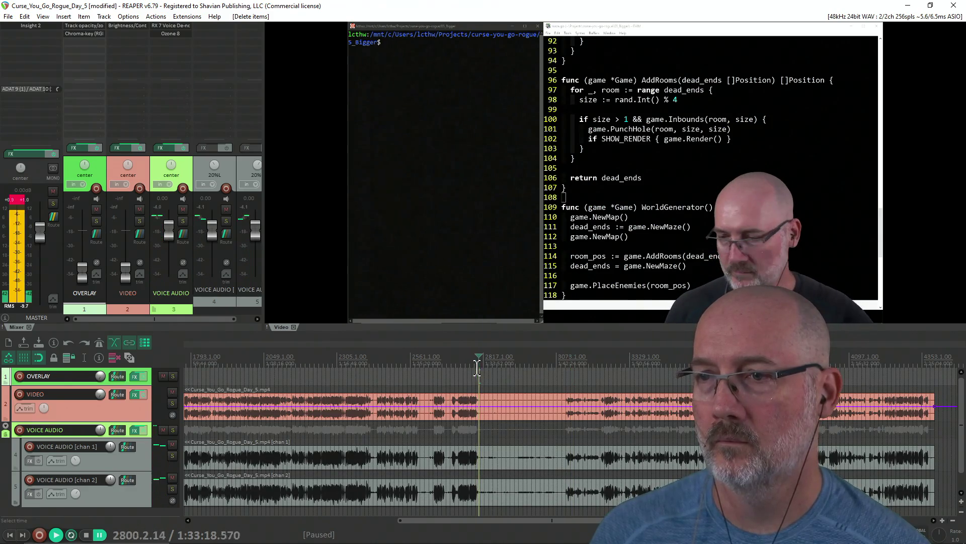
pyautogui.press('space')
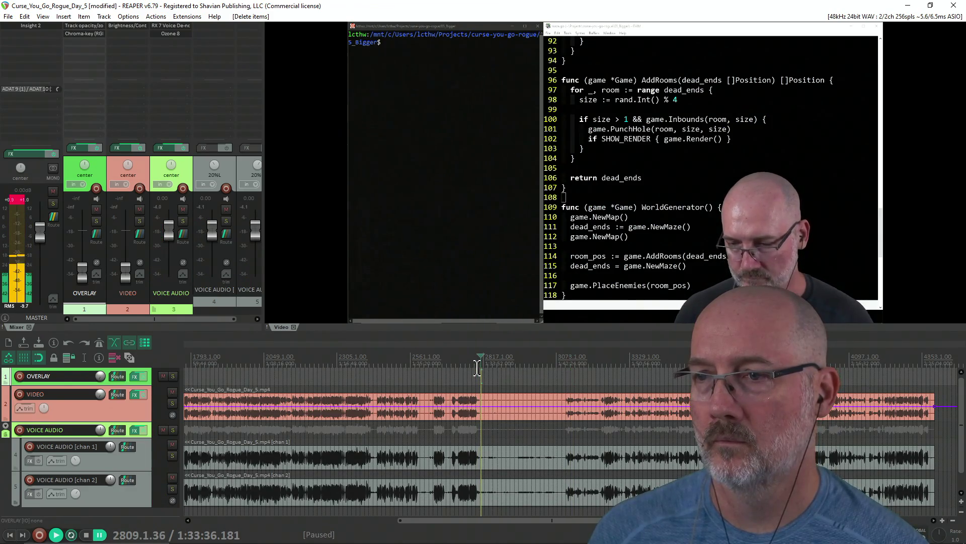
pyautogui.press('s')
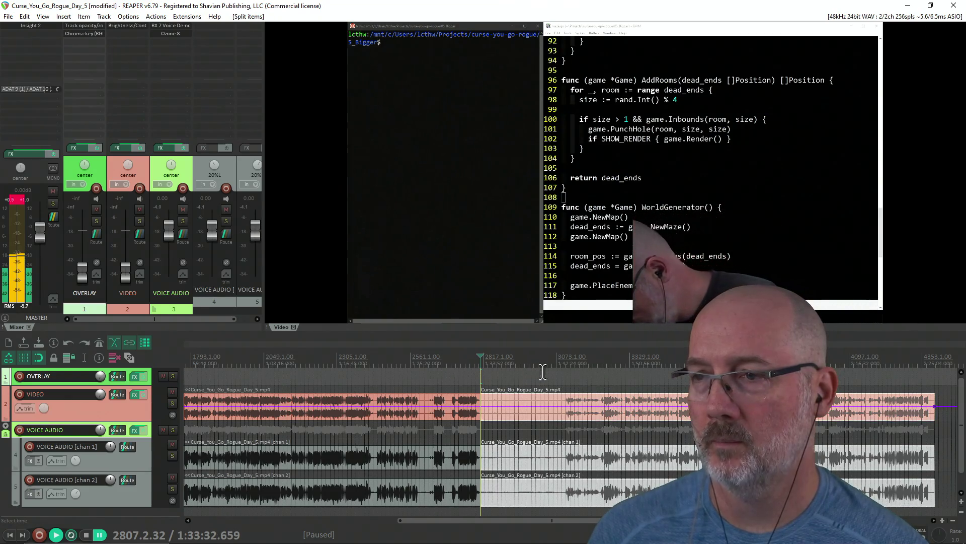
pyautogui.click(550, 371)
pyautogui.press('s')
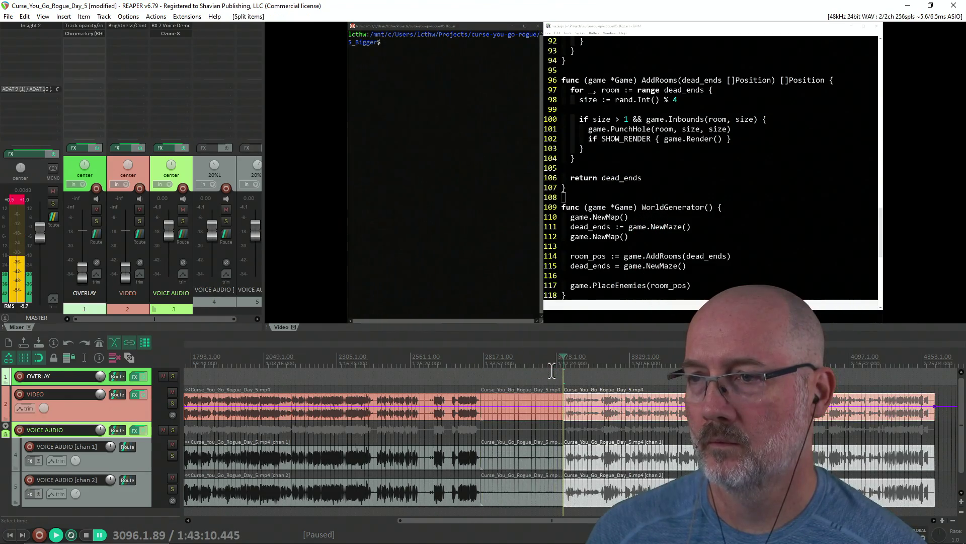
# Ripple-delete the section between the two cuts so later footage closes the gap.
pyautogui.scroll(3, 554, 375)
pyautogui.click(577, 384)
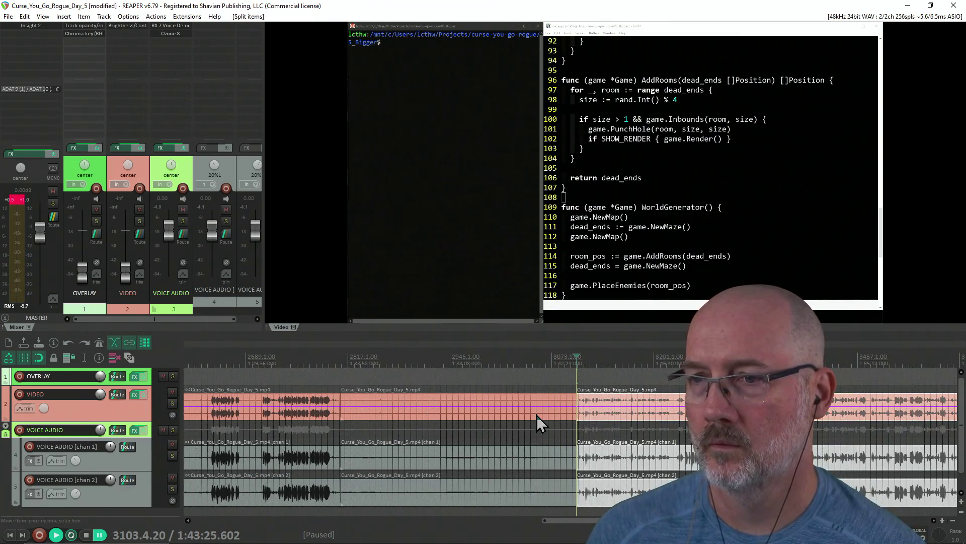
pyautogui.click(536, 415)
pyautogui.moveTo(509, 421); pyautogui.dragTo(512, 503)
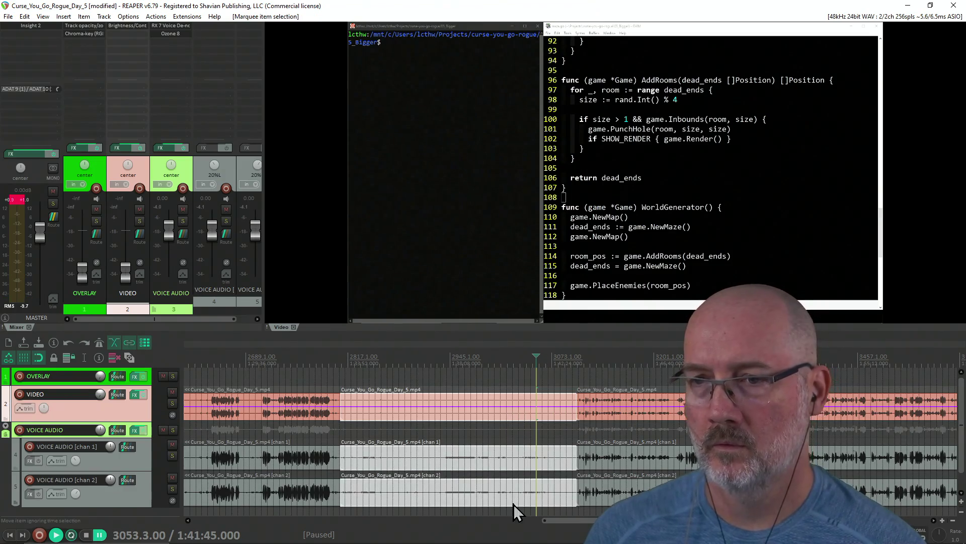
pyautogui.press('Delete')
pyautogui.scroll(-4, 372, 415)
pyautogui.scroll(-1, 371, 414)
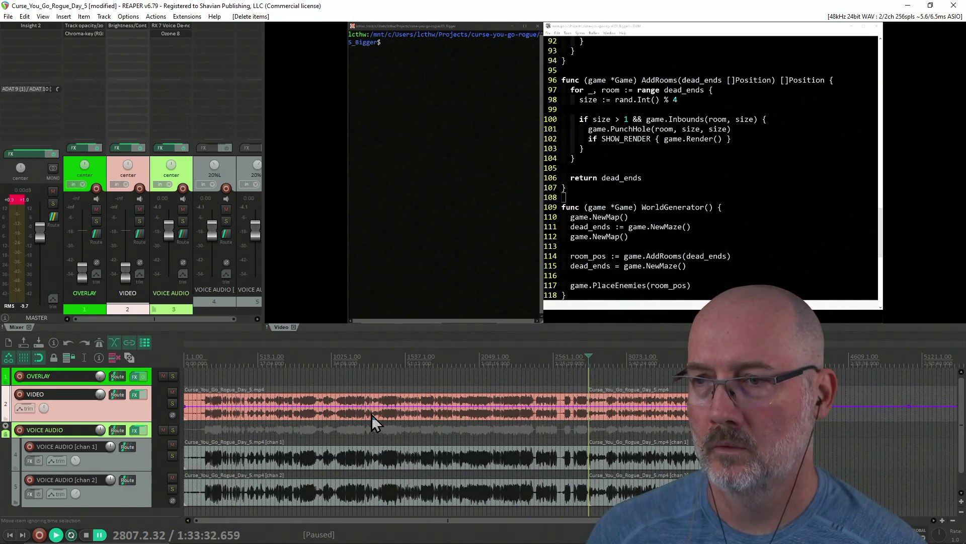
pyautogui.click(297, 361)
# Split the video and voice items at 5:00 and ripple-delete the opening portion.
pyautogui.click(202, 381)
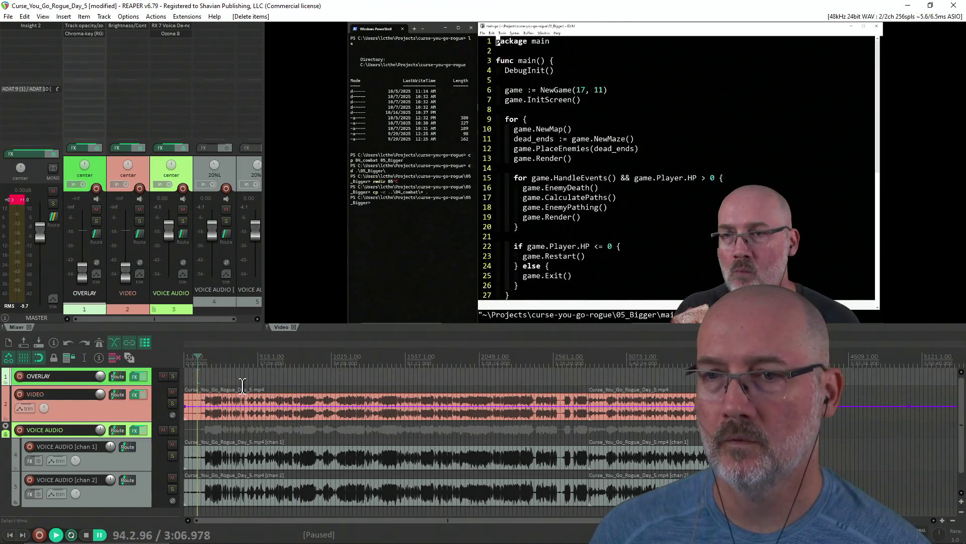
pyautogui.press('Right')
pyautogui.press('Right')
pyautogui.press('Left')
pyautogui.press('Left')
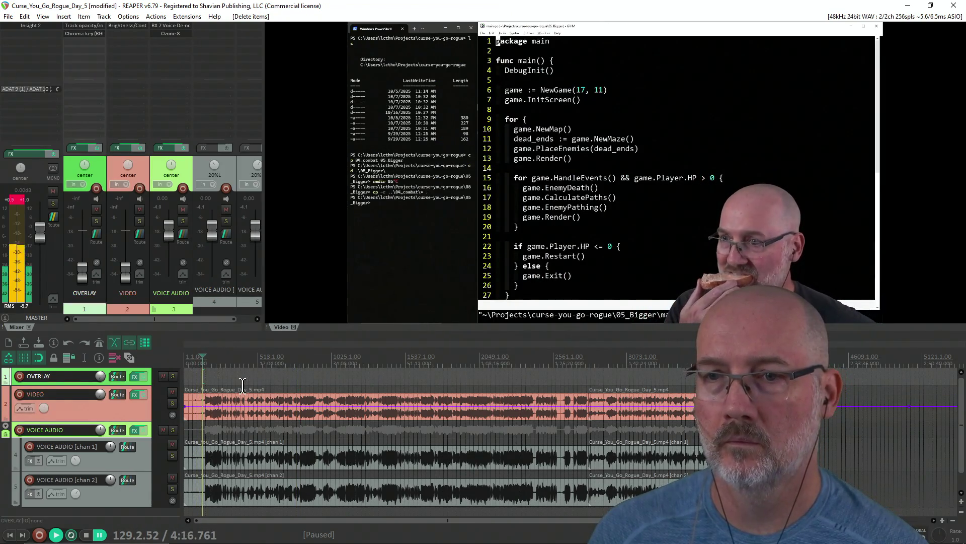
pyautogui.press('Right')
pyautogui.press('Right')
pyautogui.press('Left')
pyautogui.press('Left')
pyautogui.scroll(6, 318, 385)
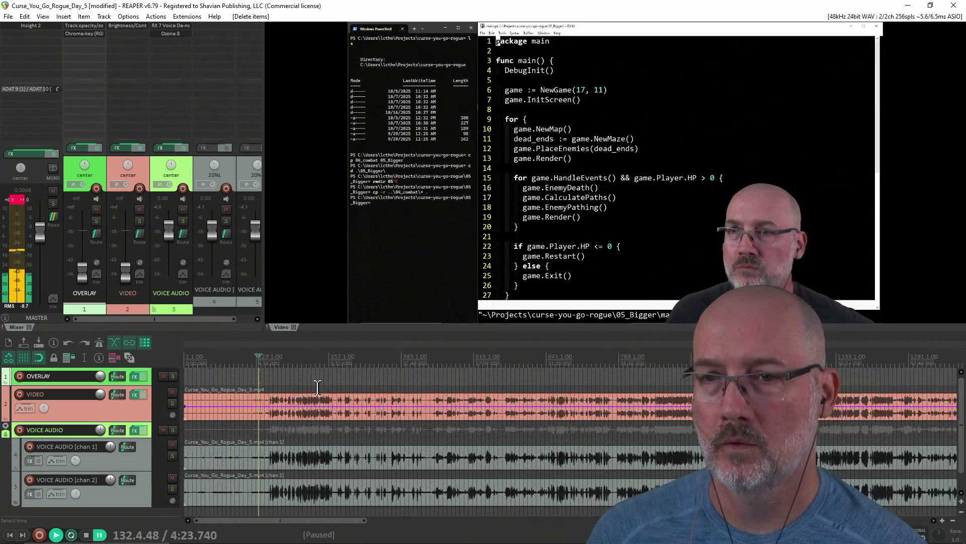
pyautogui.click(349, 382)
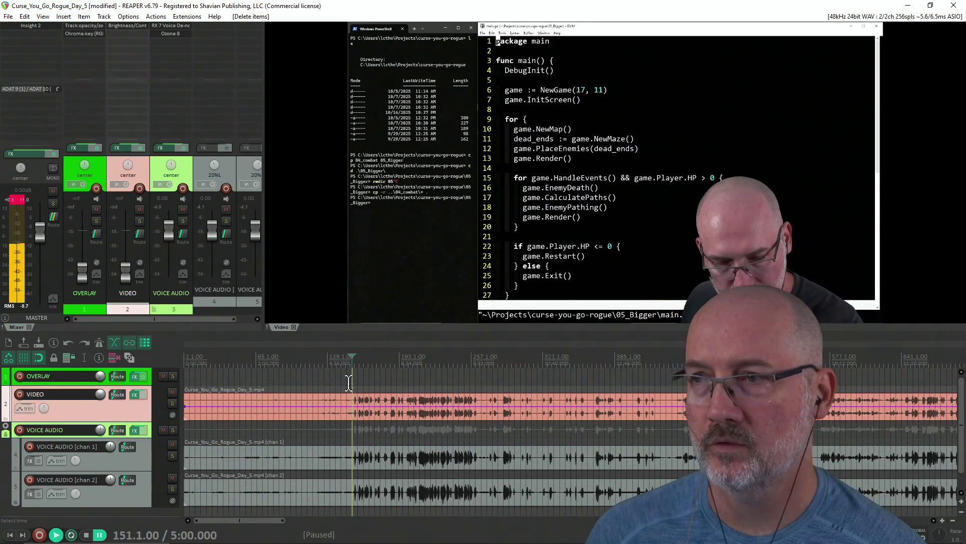
pyautogui.press('s')
pyautogui.click(319, 494)
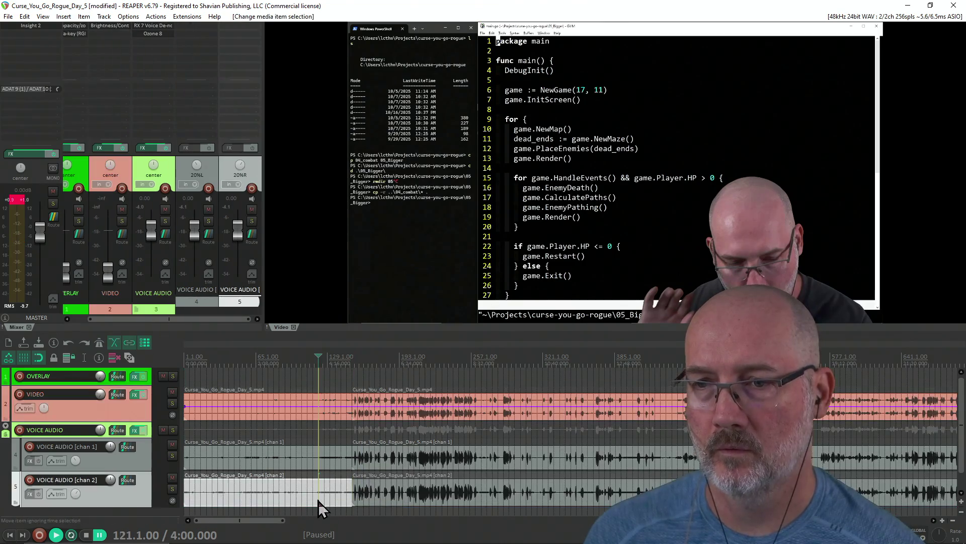
pyautogui.press('Delete')
# Return to the project start and fit the whole trimmed project into view to preview it.
pyautogui.press('Home')
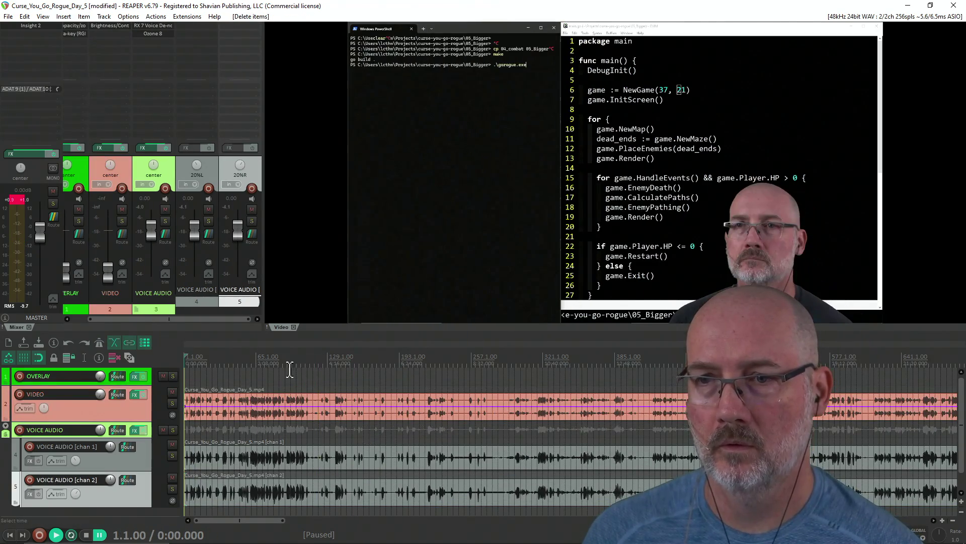
pyautogui.hotkey('ctrl', 'pagedown')
pyautogui.scroll(-3, 341, 378)
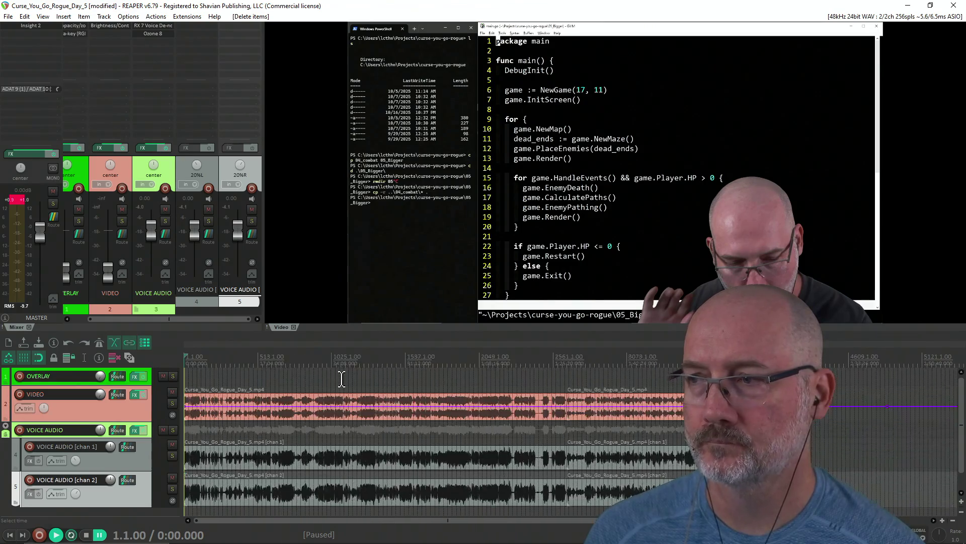
pyautogui.moveTo(285, 375)
pyautogui.mouseDown()
pyautogui.moveTo(276, 384)
pyautogui.moveTo(275, 372)
pyautogui.moveTo(281, 383)
pyautogui.mouseUp()
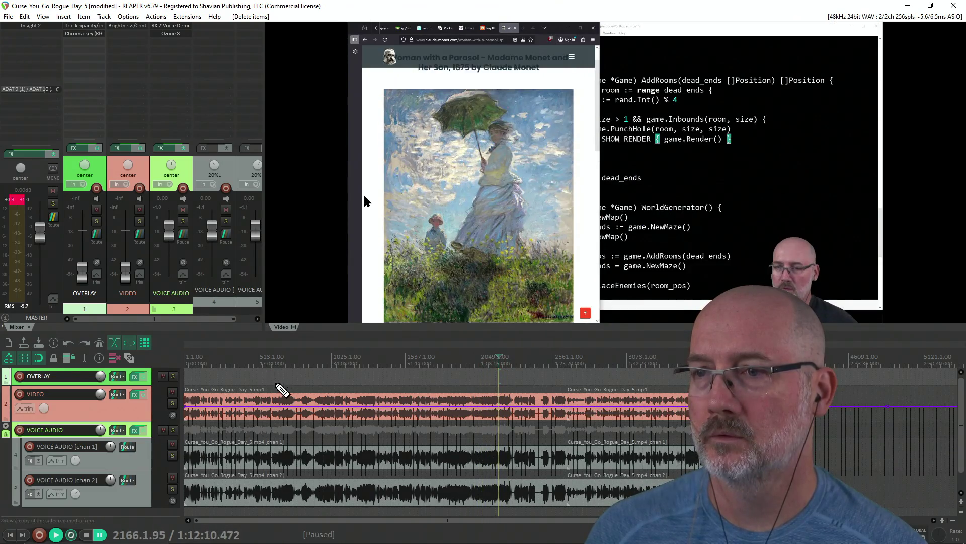
# Find the cut point near 2438 and split the stream items there.
pyautogui.scroll(3, 474, 405)
pyautogui.press('Right')
pyautogui.press('Right')
pyautogui.press('Right')
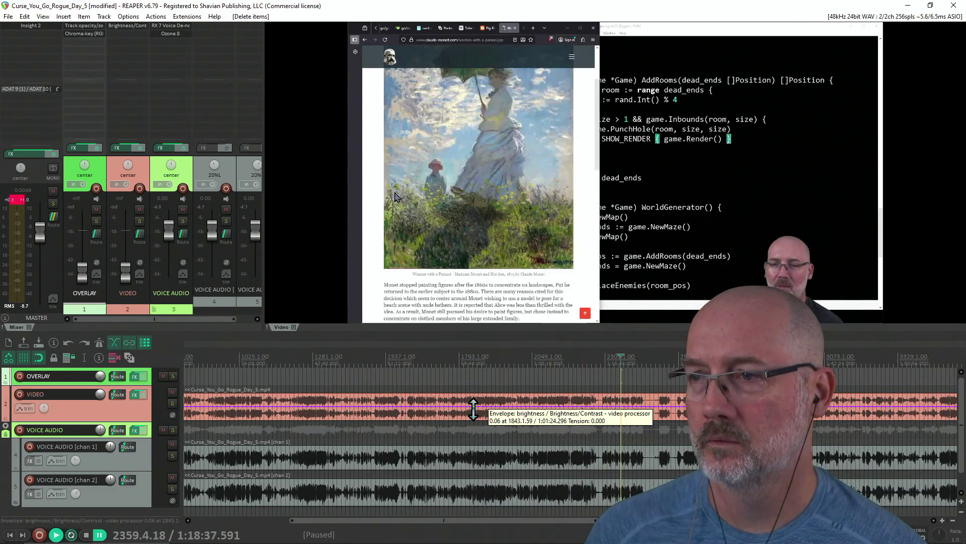
pyautogui.press('Right')
pyautogui.press('Right')
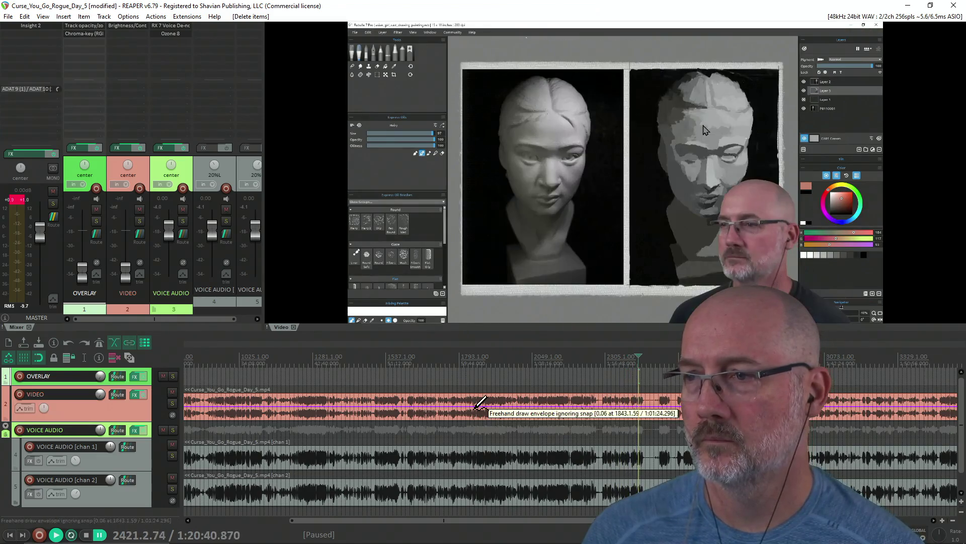
pyautogui.press('Left')
pyautogui.press('Left')
pyautogui.press('Left')
pyautogui.press('Left')
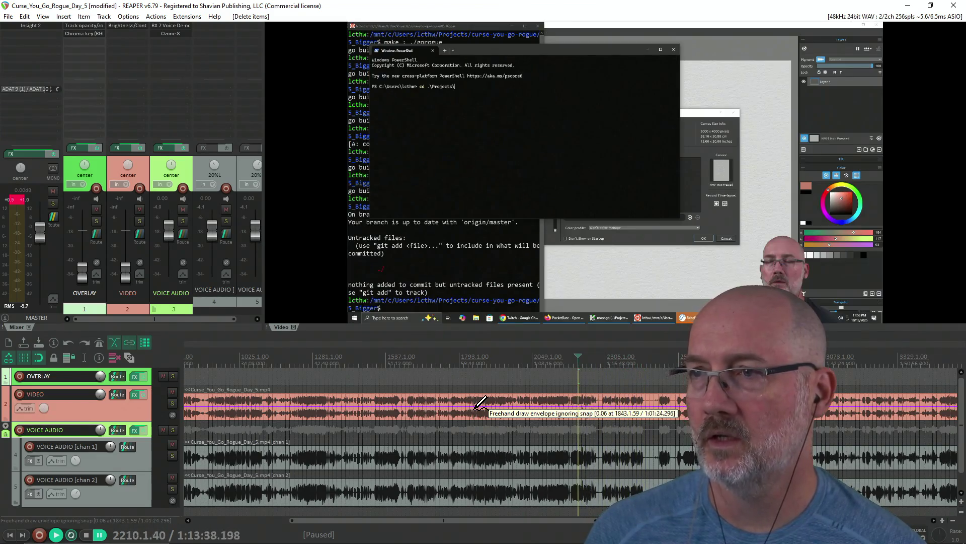
pyautogui.press('Right')
pyautogui.press('Right')
pyautogui.press('Right')
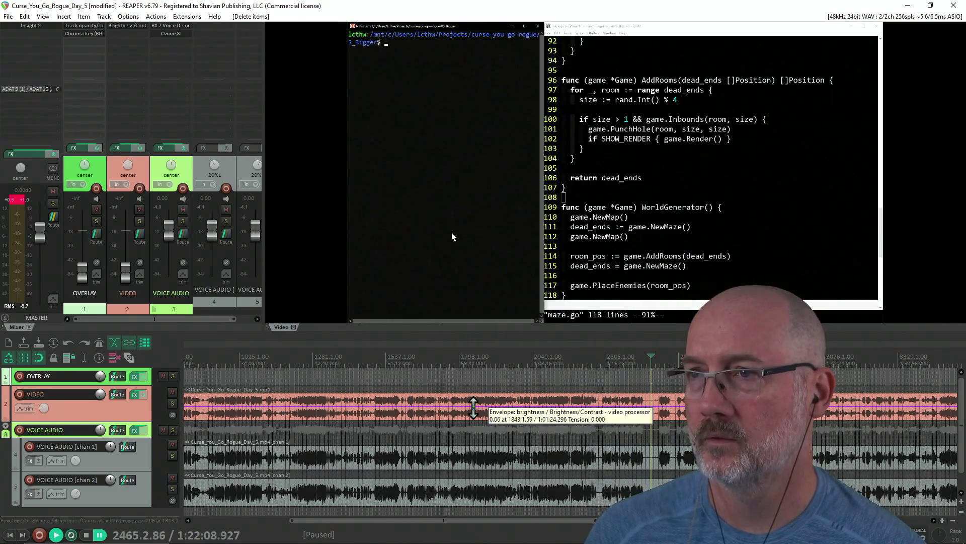
pyautogui.scroll(2, 556, 383)
pyautogui.click(555, 382)
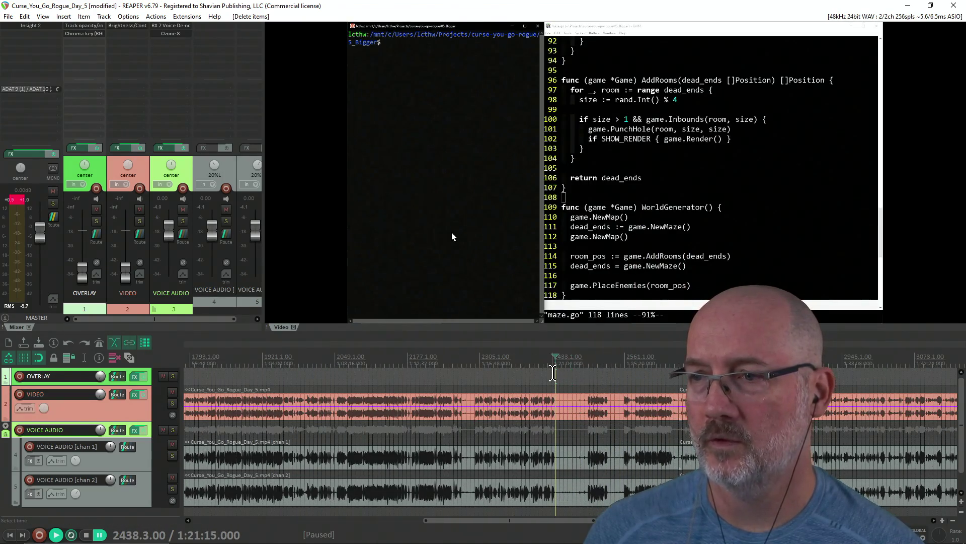
pyautogui.press('s')
# Try deleting the split section, undo it, then remove the short item's tail.
pyautogui.press('Right')
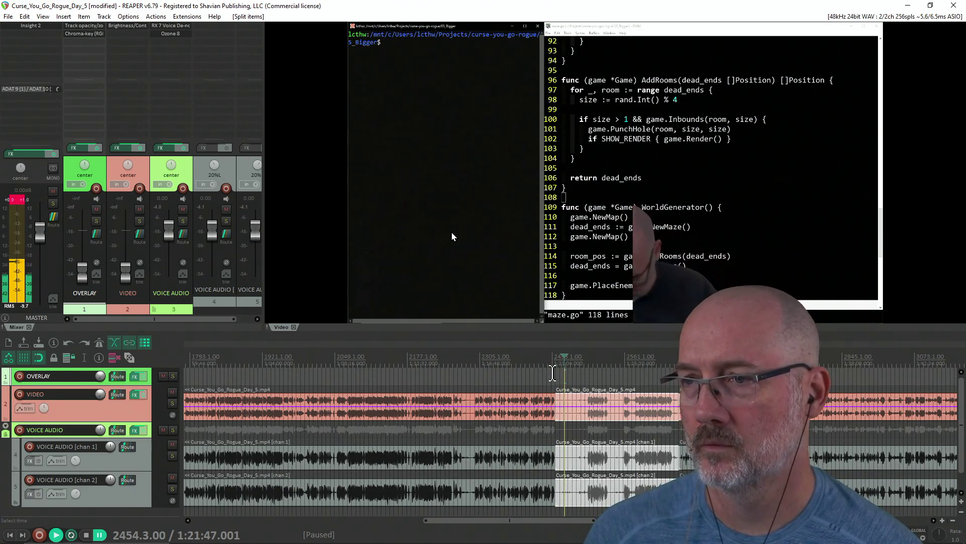
pyautogui.click(553, 378)
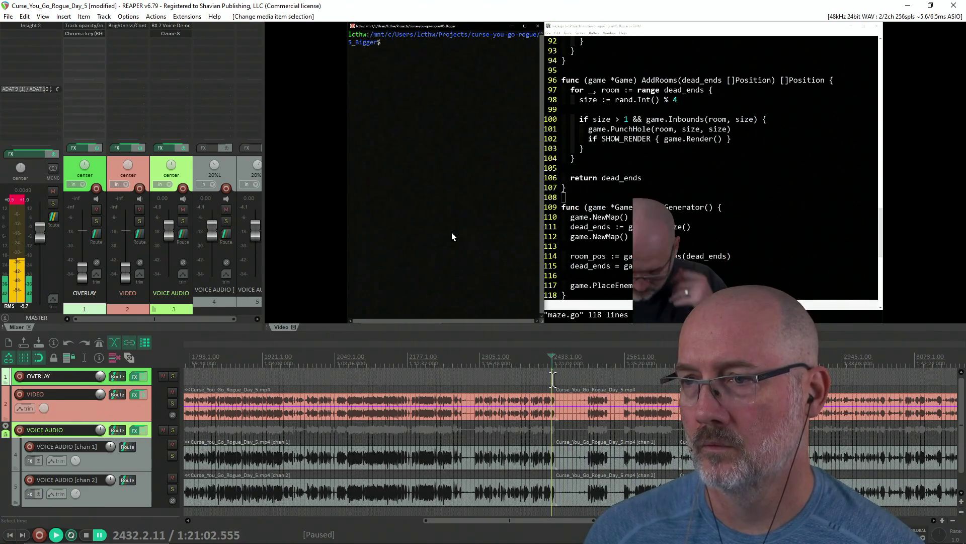
pyautogui.scroll(3, 553, 378)
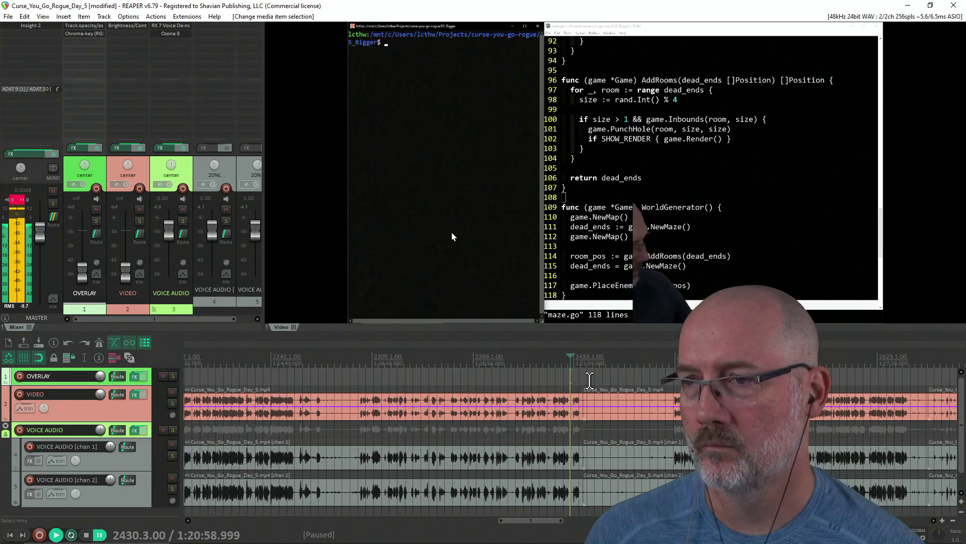
pyautogui.hotkey('ctrl', 'z')
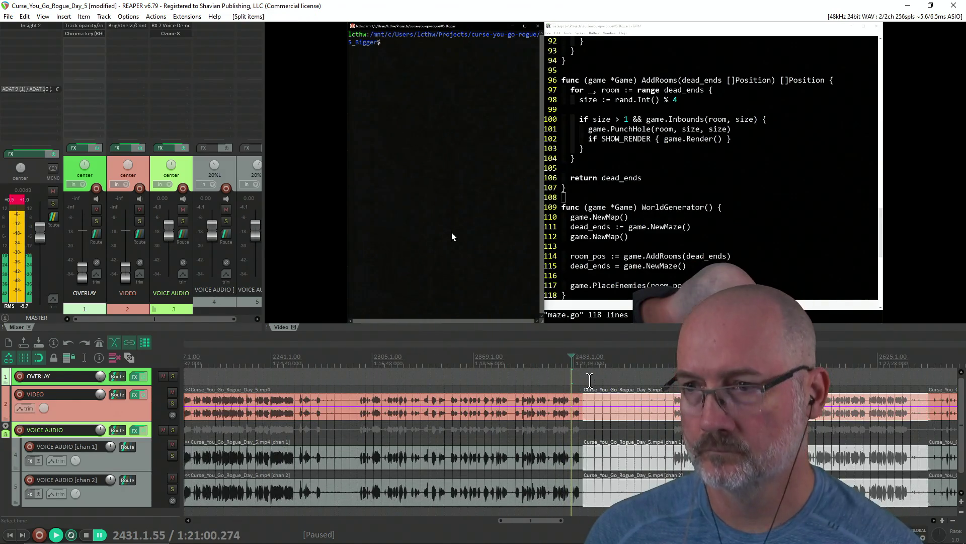
pyautogui.press('Delete')
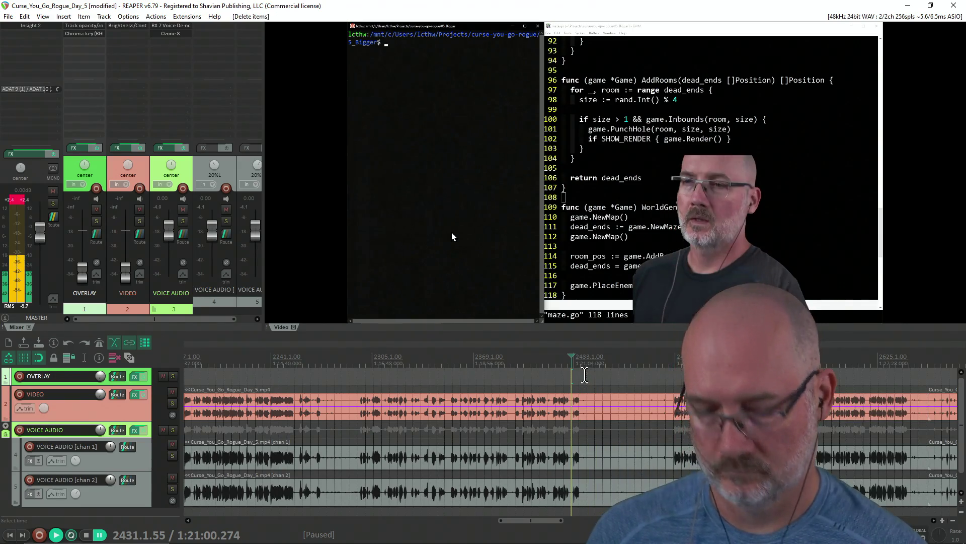
pyautogui.hotkey('ctrl', 'z')
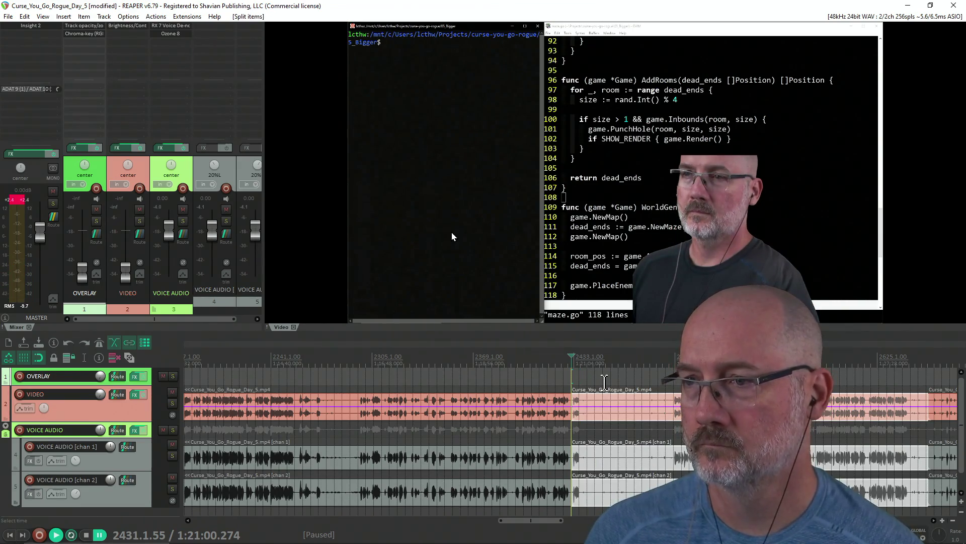
pyautogui.click(674, 375)
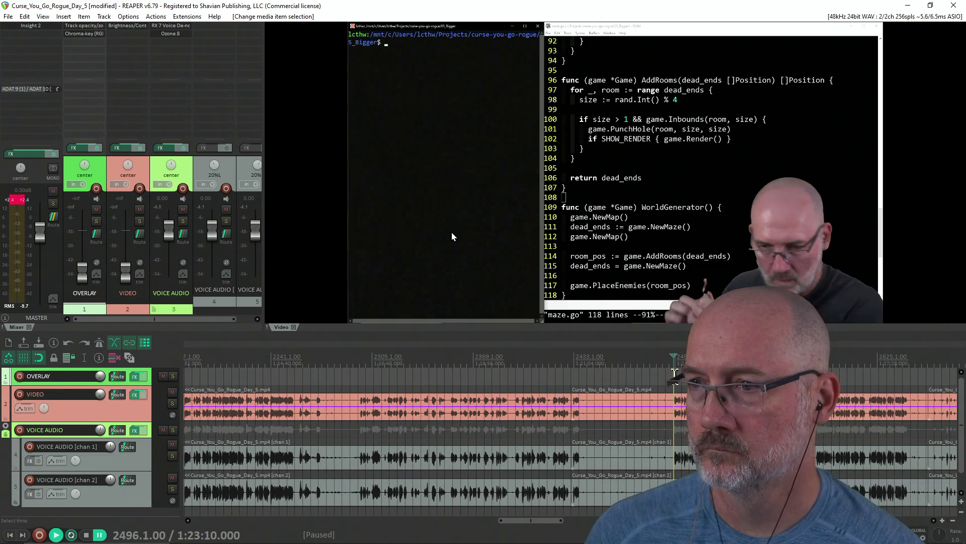
pyautogui.click(641, 426)
pyautogui.click(642, 425)
pyautogui.press('Delete')
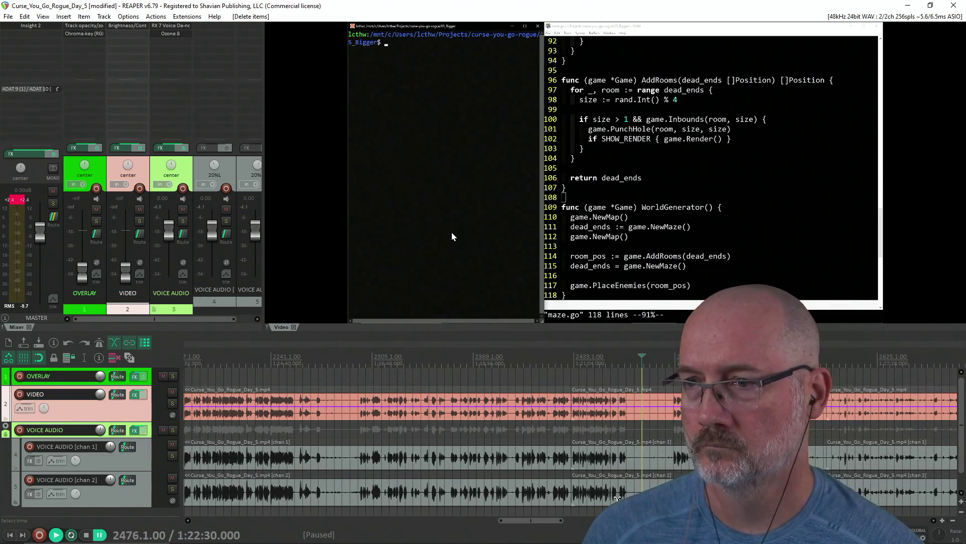
# Split at the final cut position and ripple-delete the short pieces on all tracks.
pyautogui.scroll(-1, 589, 431)
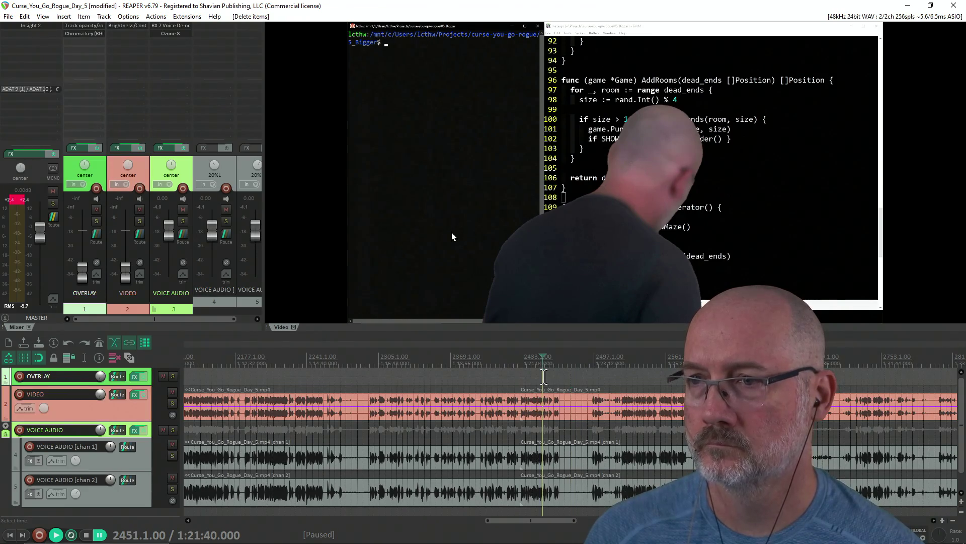
pyautogui.press('space')
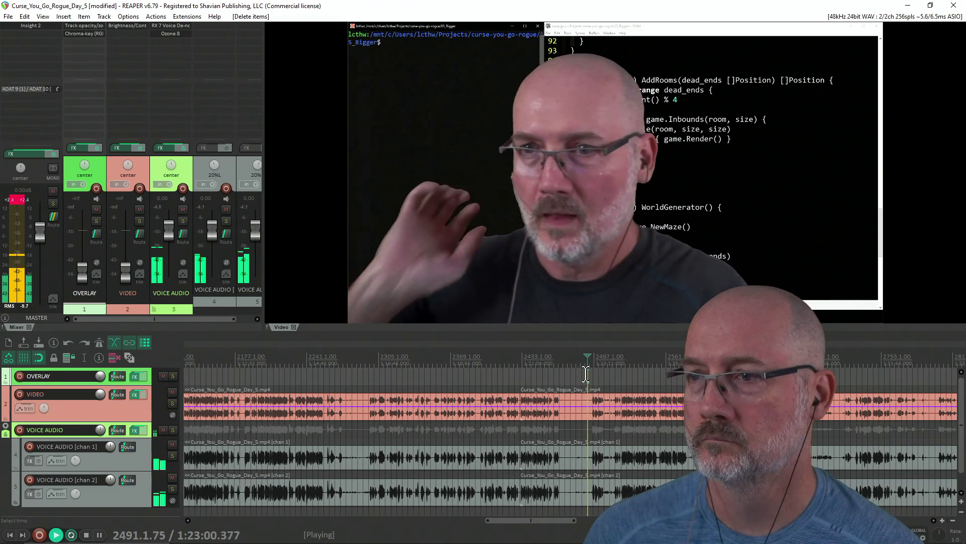
pyautogui.press('space')
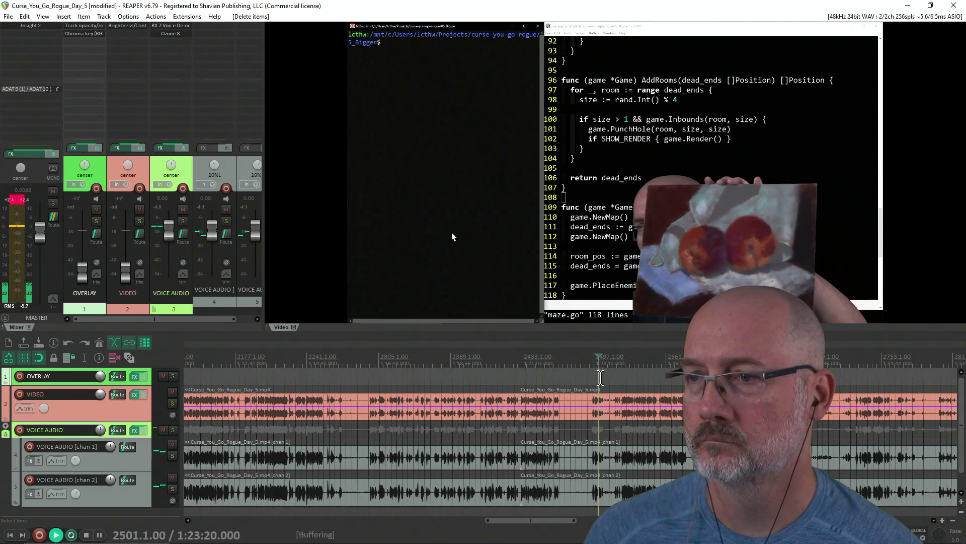
pyautogui.press('space')
pyautogui.click(589, 377)
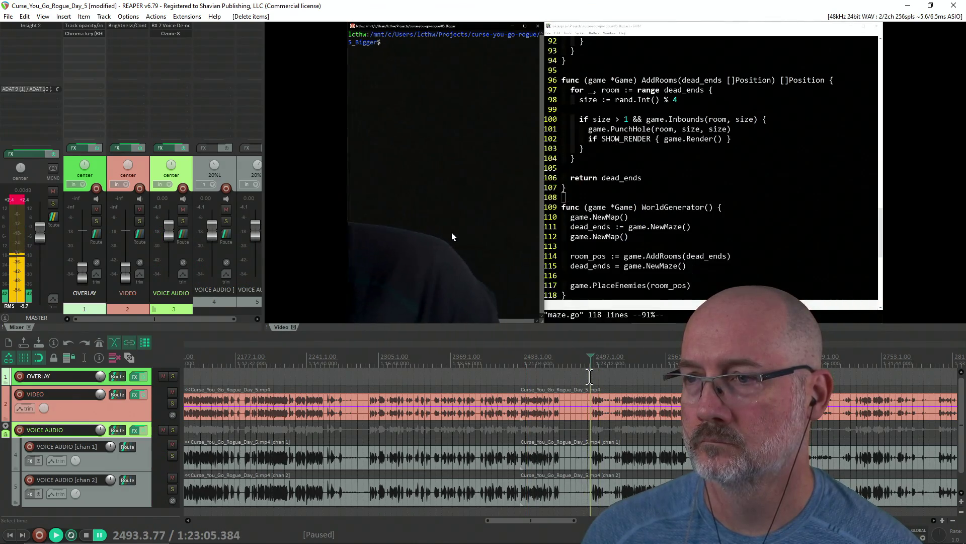
pyautogui.press('s')
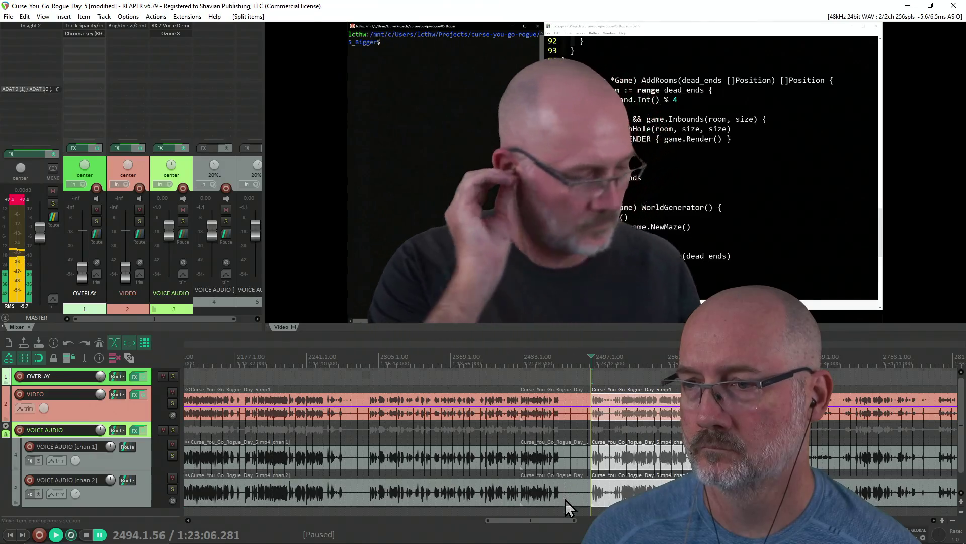
pyautogui.click(565, 499)
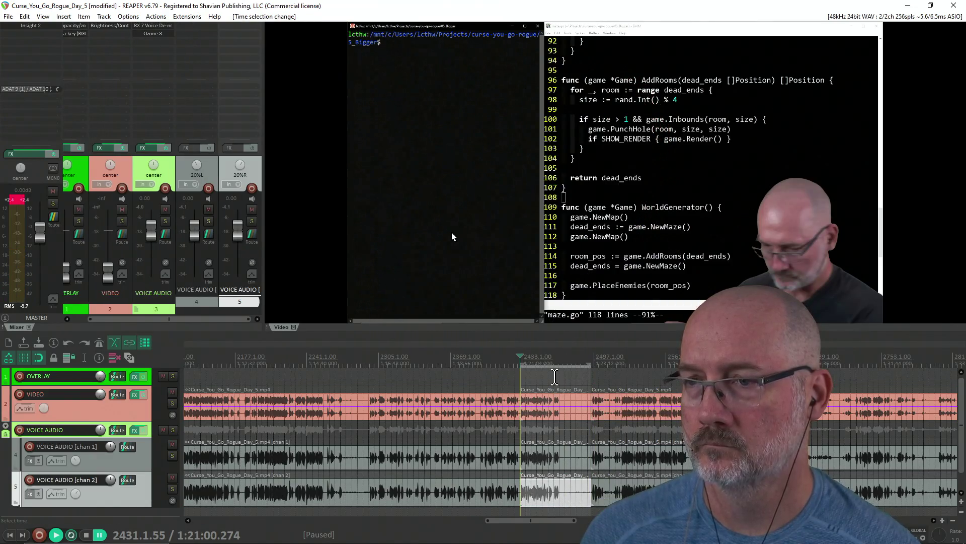
pyautogui.press('Escape')
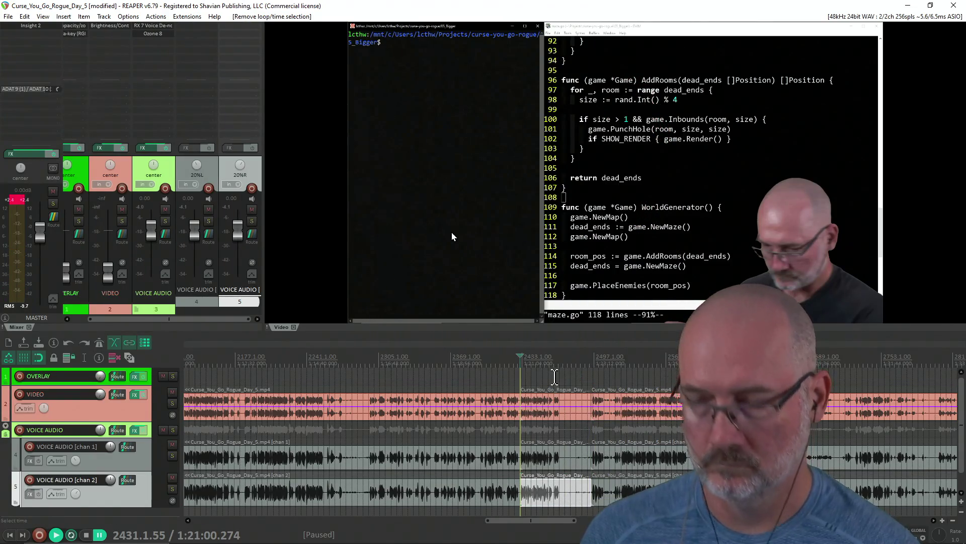
pyautogui.click(569, 416)
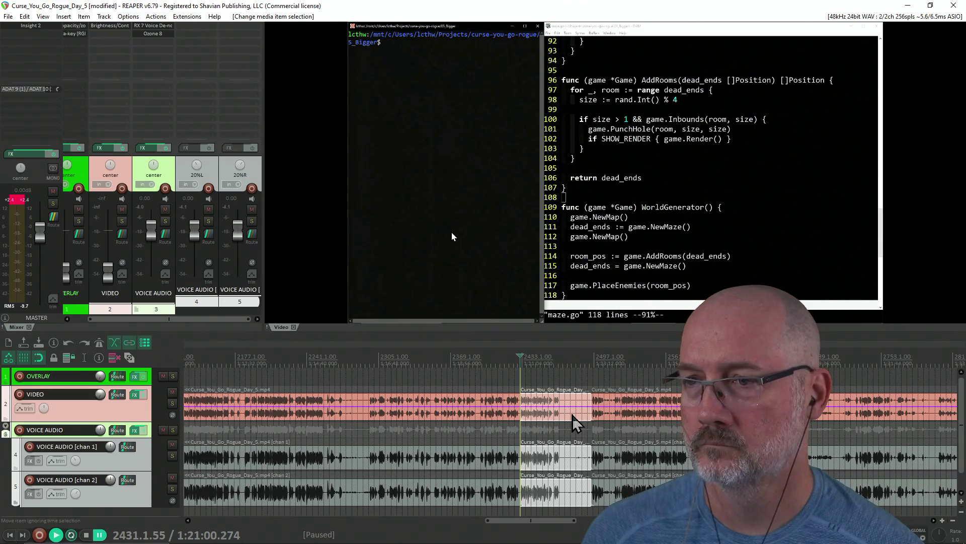
pyautogui.press('Delete')
# Play back from earlier to review the cut, then save the project.
pyautogui.click(349, 373)
pyautogui.press('space')
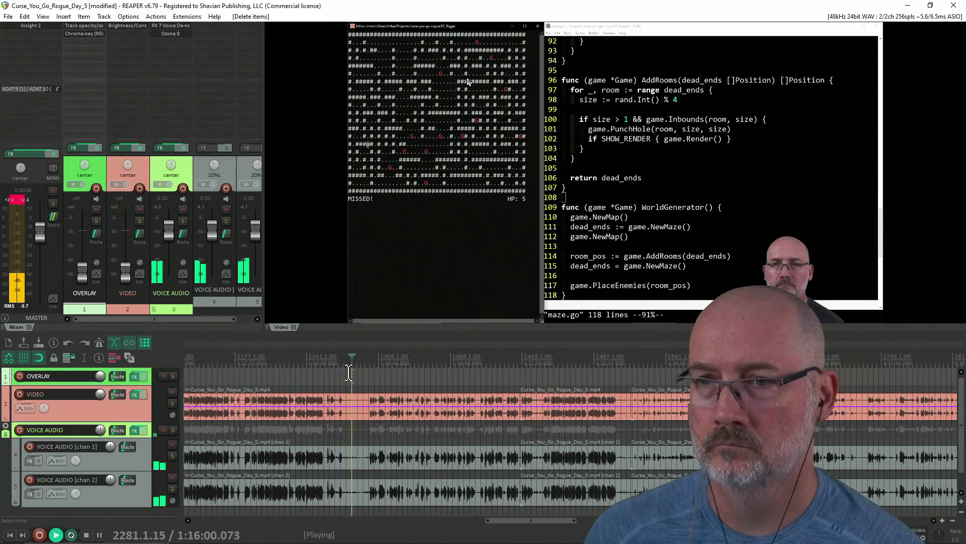
pyautogui.press('space')
pyautogui.scroll(-8, 365, 371)
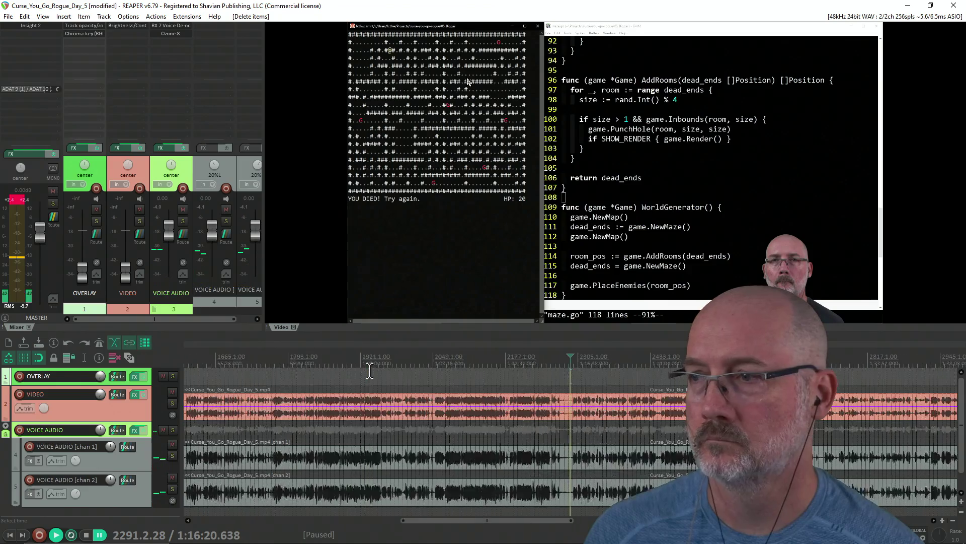
pyautogui.press('space')
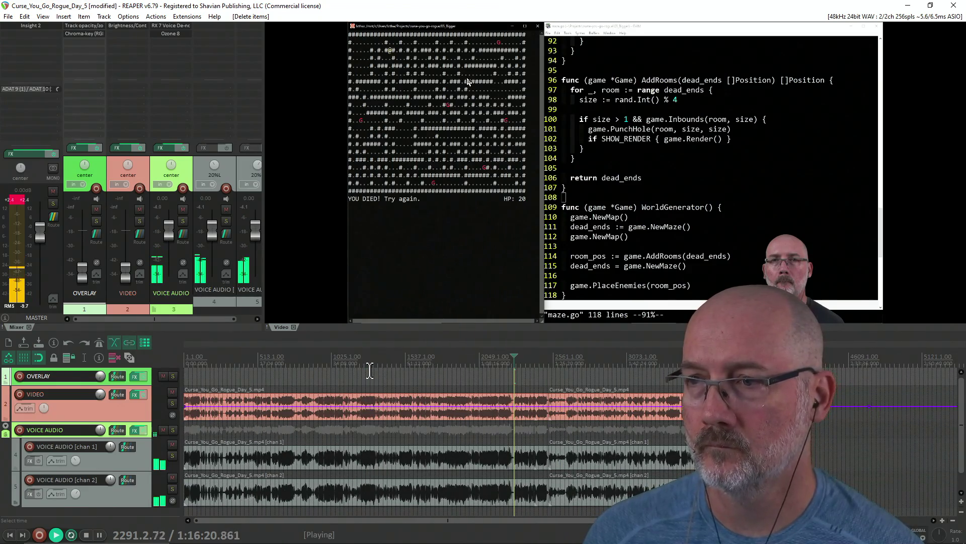
pyautogui.hotkey('ctrl', 's')
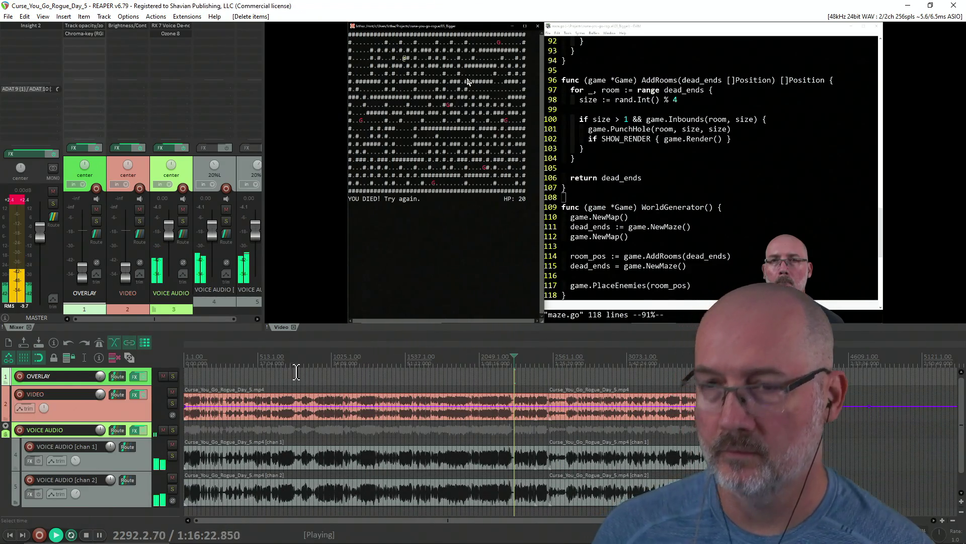
# Skim the stream from about 11 minutes to 1:11 looking for the art talk.
pyautogui.click(260, 375)
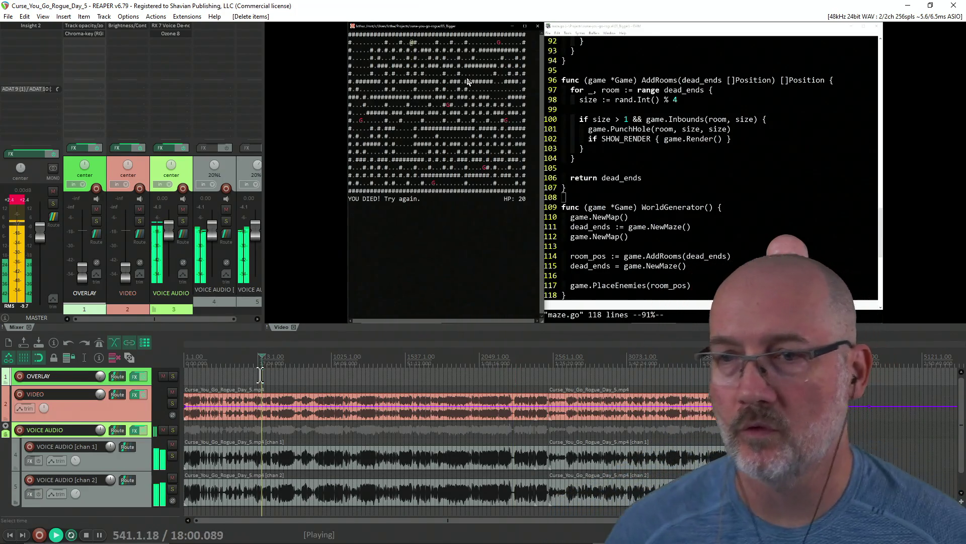
pyautogui.press('space')
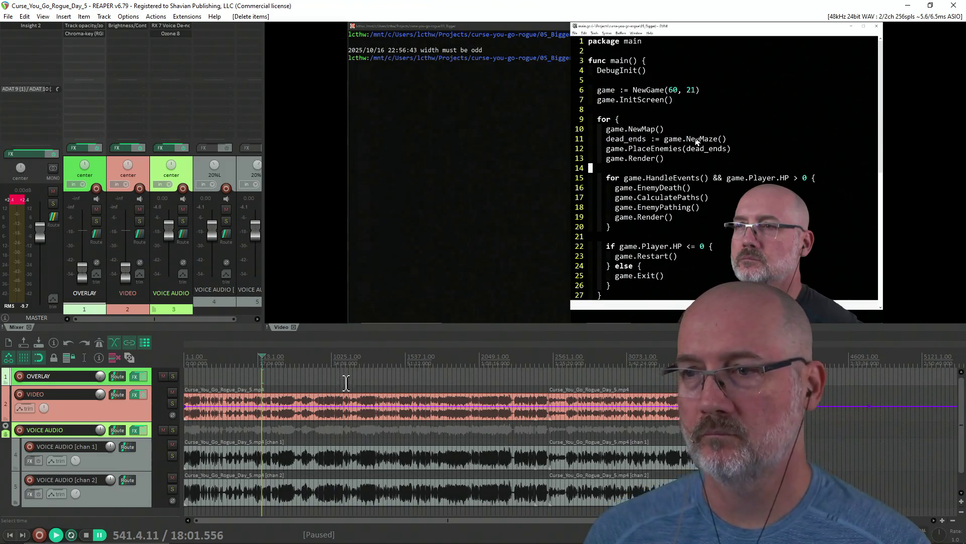
pyautogui.click(244, 375)
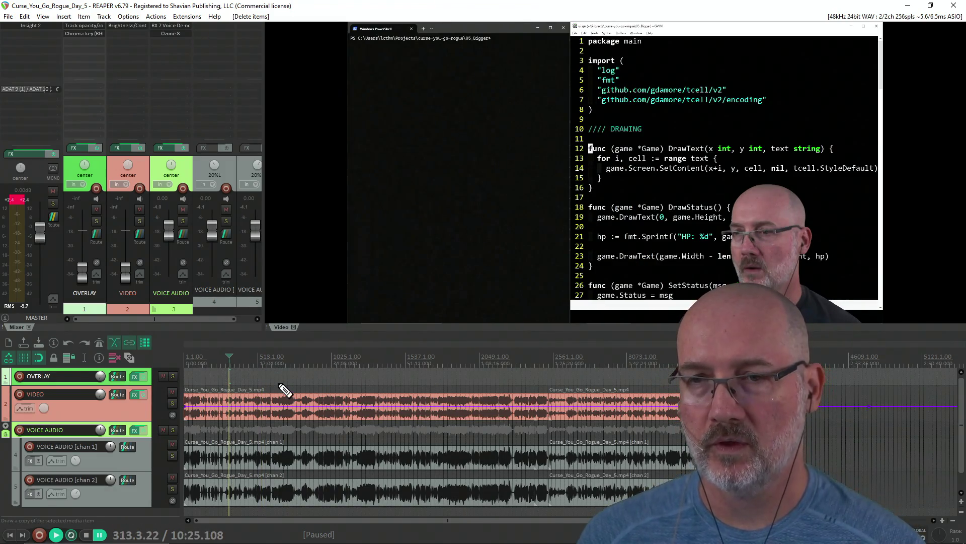
pyautogui.press('Right')
pyautogui.press('Right')
pyautogui.press('Right')
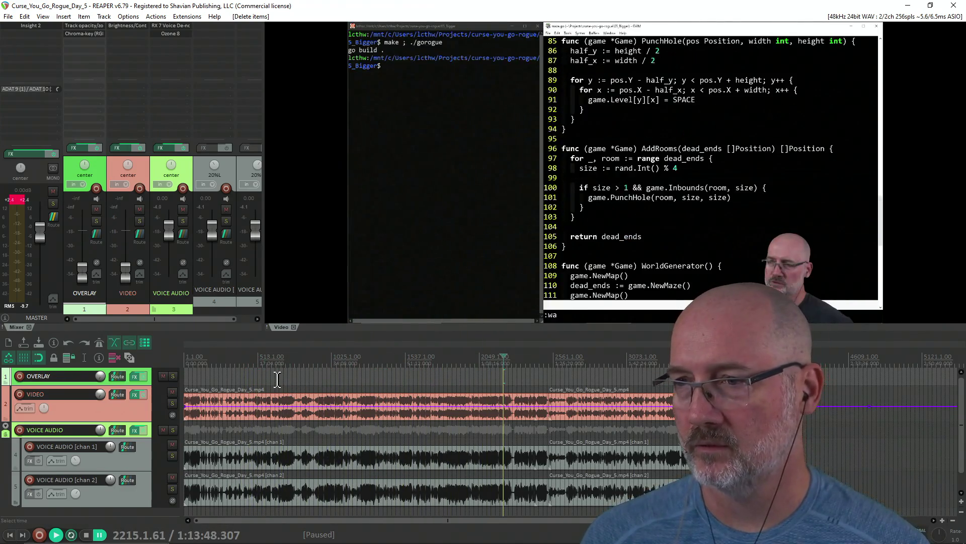
pyautogui.press('Left')
pyautogui.press('Left')
pyautogui.press('Left')
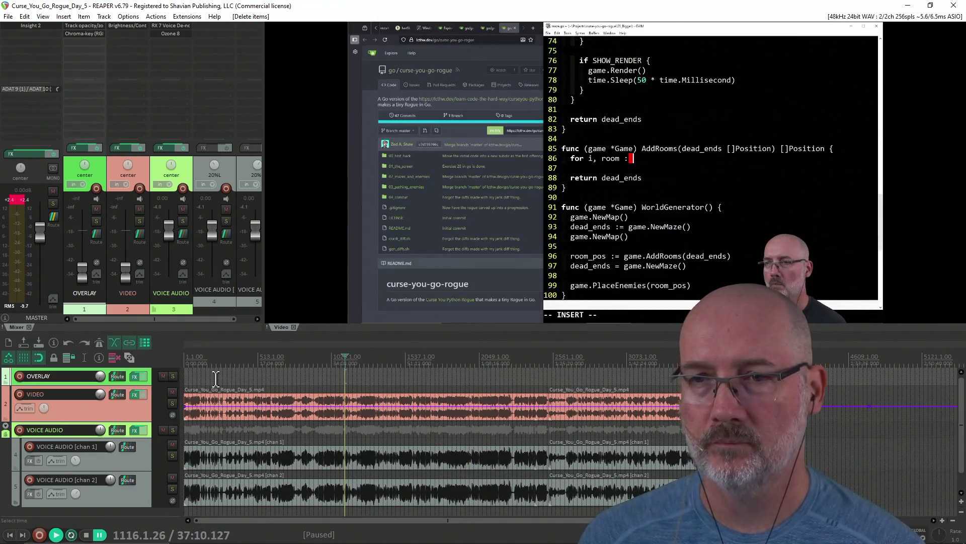
pyautogui.click(339, 381)
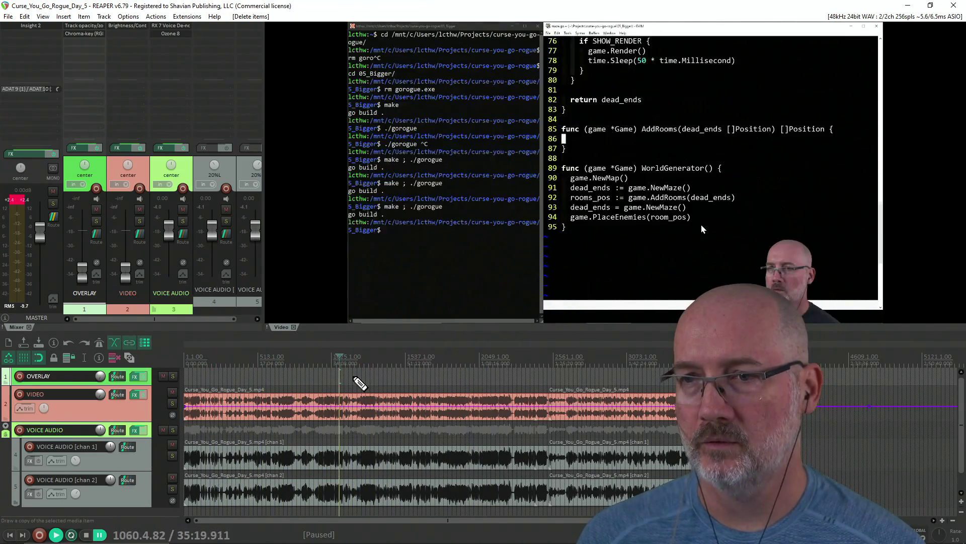
pyautogui.press('Right')
pyautogui.press('Right')
pyautogui.press('Right')
pyautogui.press('Right')
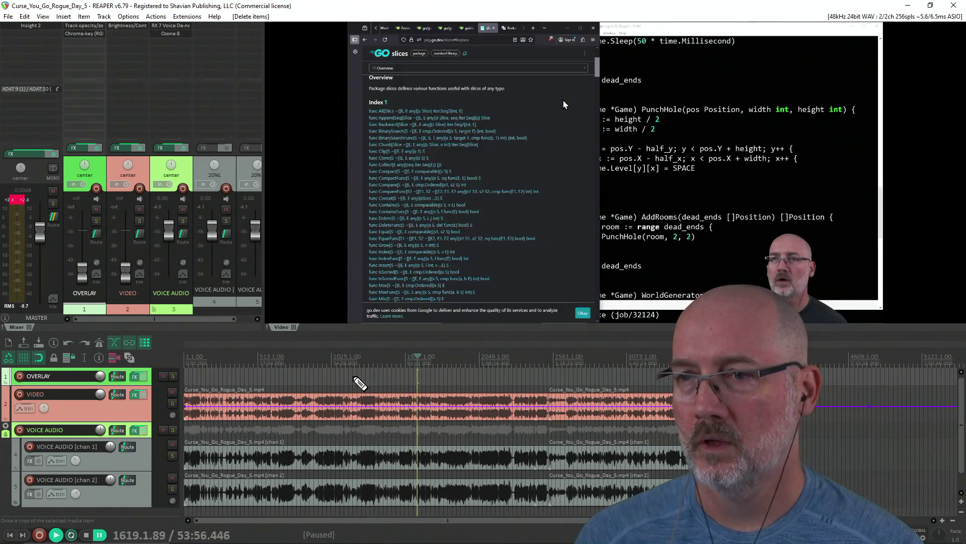
pyautogui.press('Left')
pyautogui.press('Right')
pyautogui.press('Right')
pyautogui.press('Right')
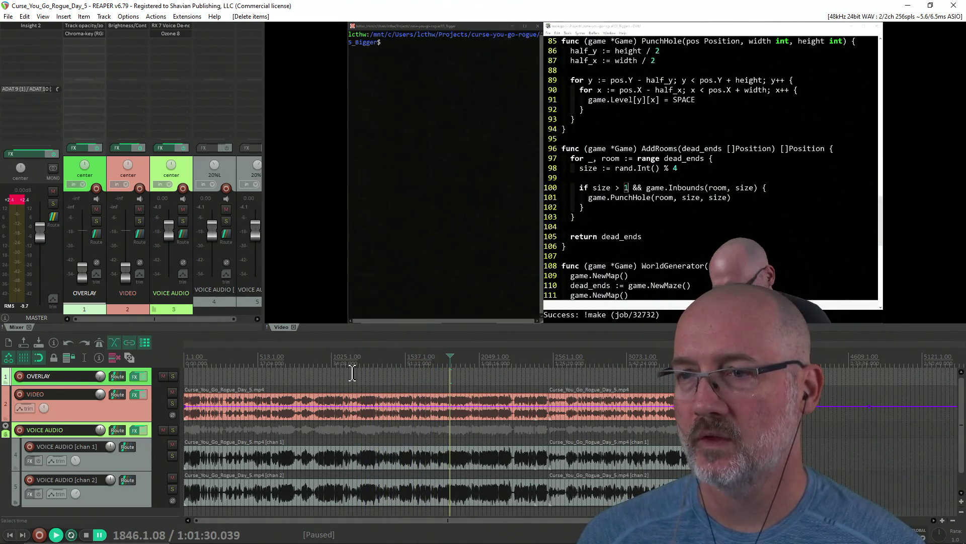
pyautogui.press('Right')
pyautogui.press('Right')
pyautogui.press('Right')
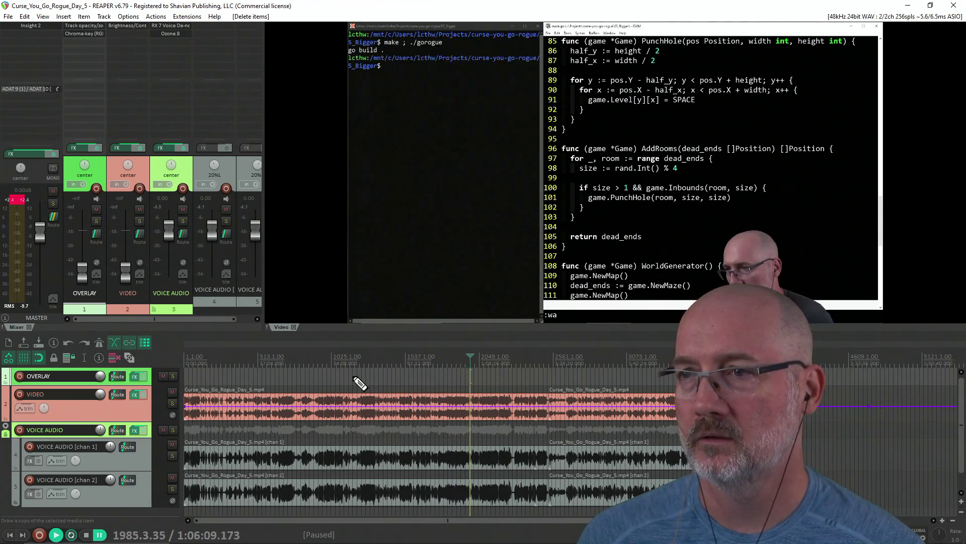
pyautogui.press('Right')
pyautogui.press('Right')
pyautogui.press('Left')
pyautogui.press('Left')
pyautogui.press('Left')
pyautogui.press('Left')
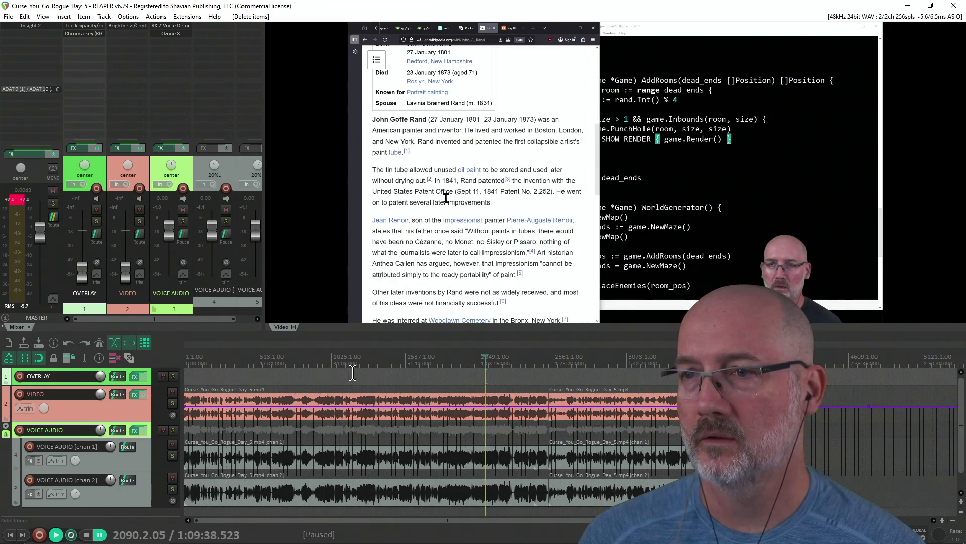
# Position the playhead around 1:08:17, where the art talk starts.
pyautogui.scroll(2, 422, 352)
pyautogui.scroll(1, 492, 373)
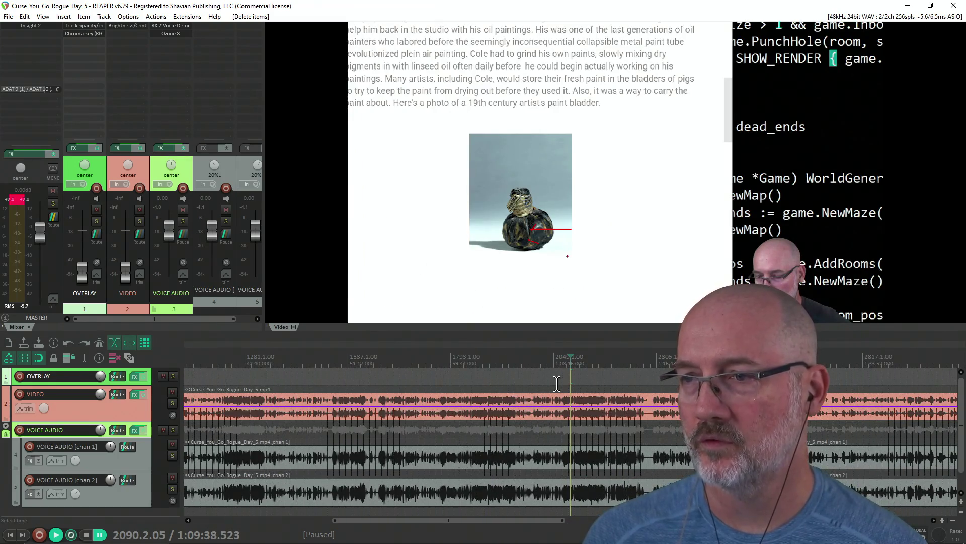
pyautogui.moveTo(554, 378); pyautogui.dragTo(549, 377)
pyautogui.press('Right')
pyautogui.press('Right')
pyautogui.press('Right')
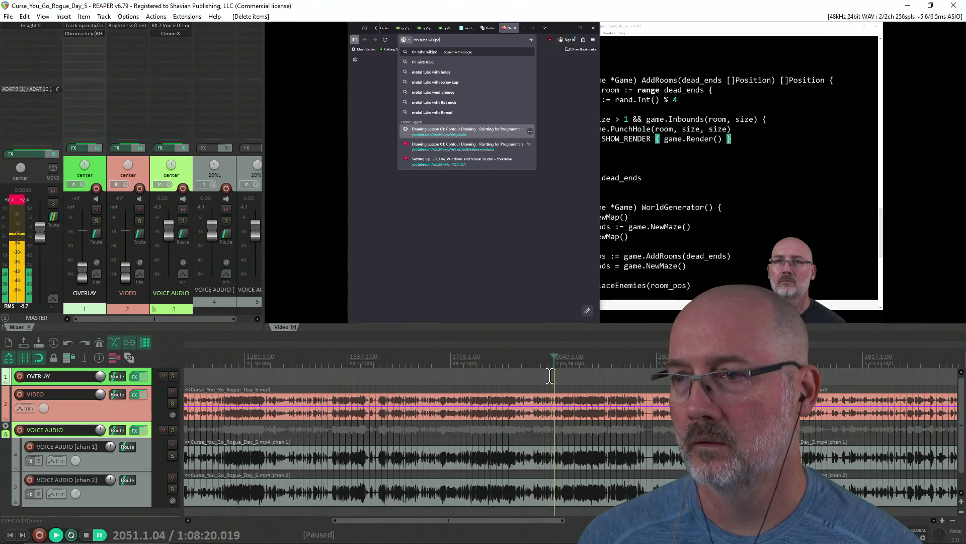
pyautogui.press('Right')
pyautogui.press('Left')
pyautogui.press('Left')
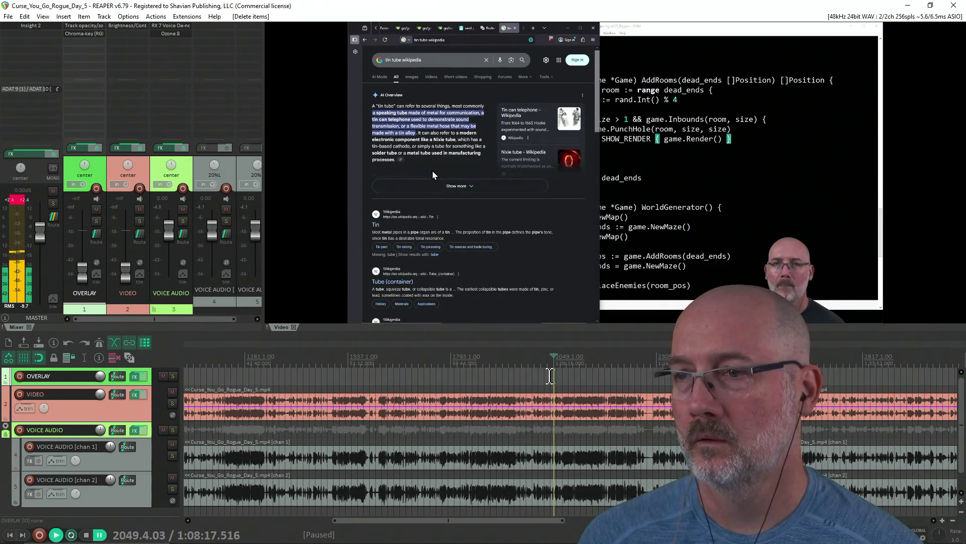
pyautogui.press('Left')
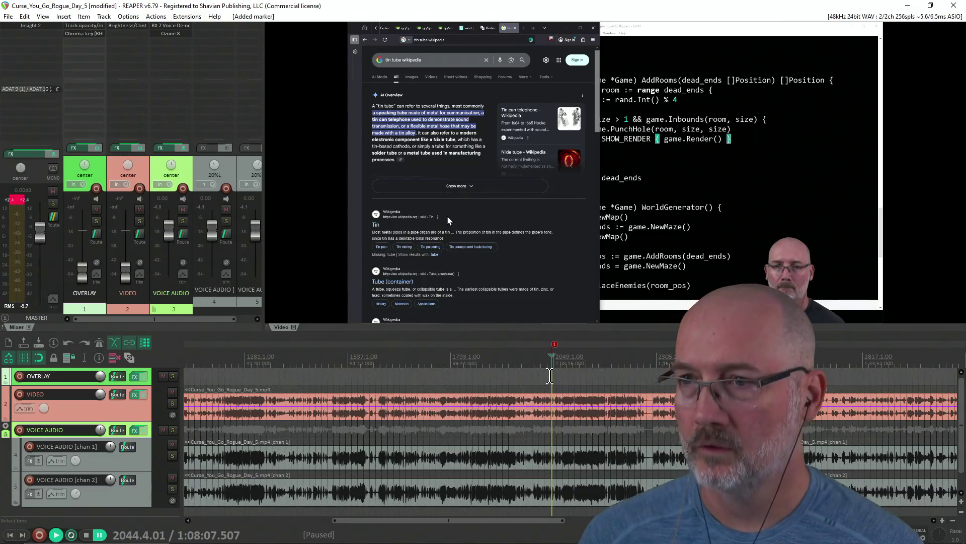
# Insert a marker at the art talk start and name it ART TALK.
pyautogui.press('m')
pyautogui.doubleClick(555, 345)
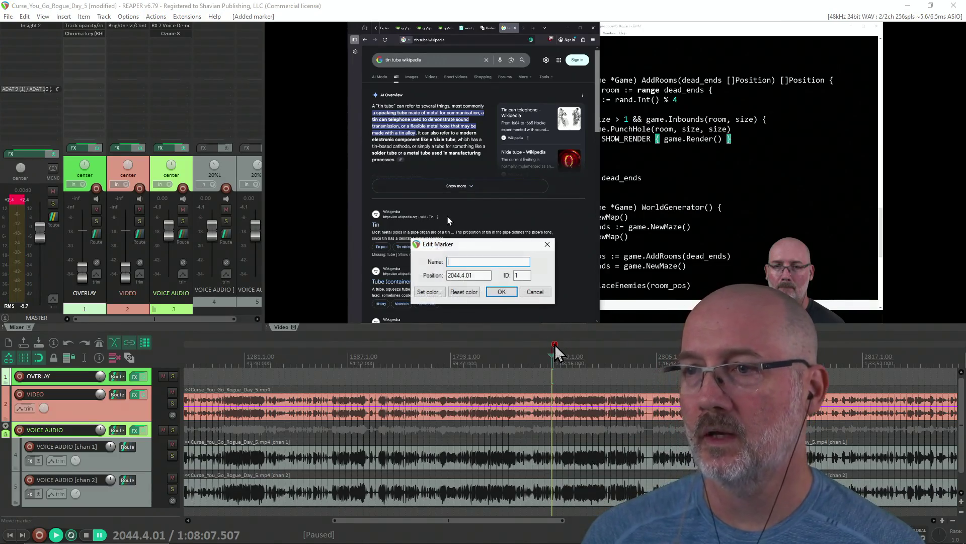
pyautogui.write('ART TALK')
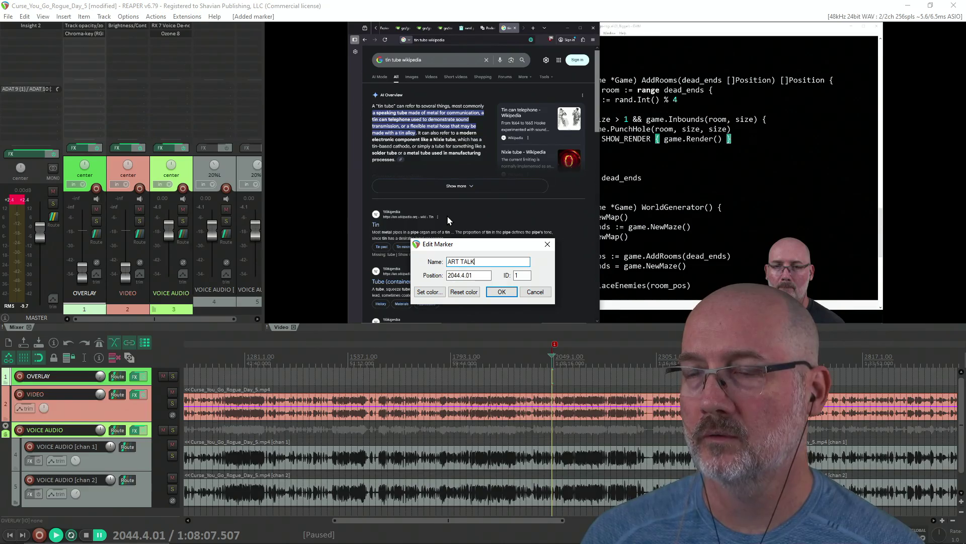
pyautogui.click(501, 292)
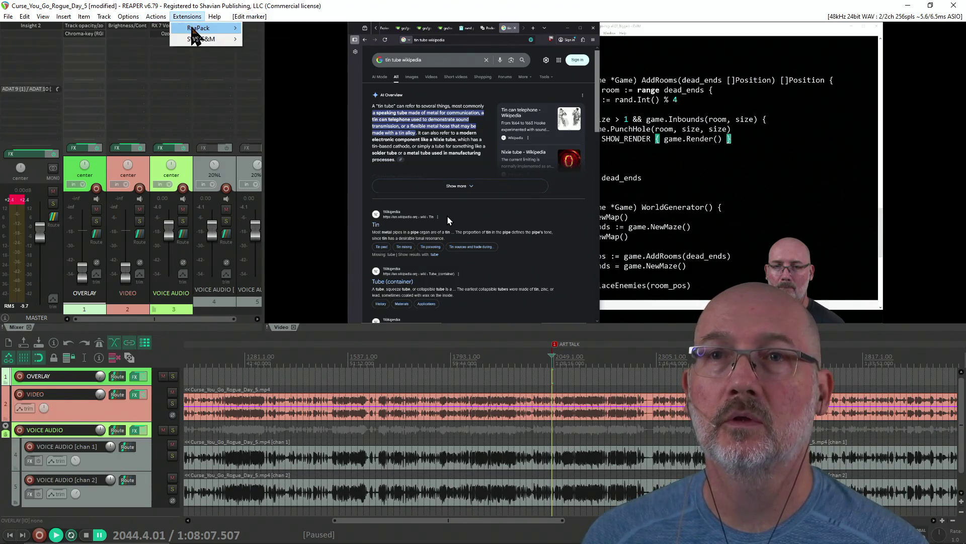
# Run the X-Raym markers-to-YouTube-timecode script and check the '1:08:07 - ART TALK' output.
pyautogui.click(155, 16)
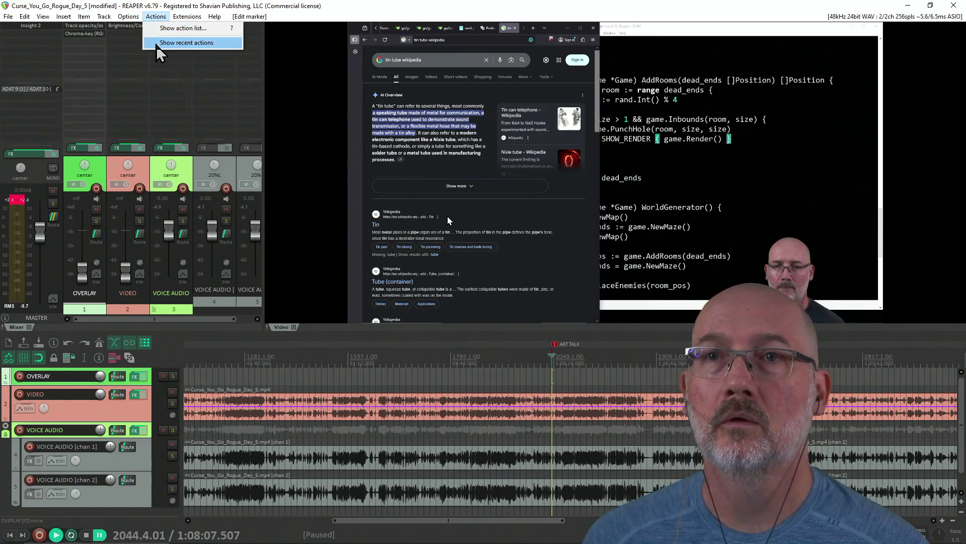
pyautogui.press('Escape')
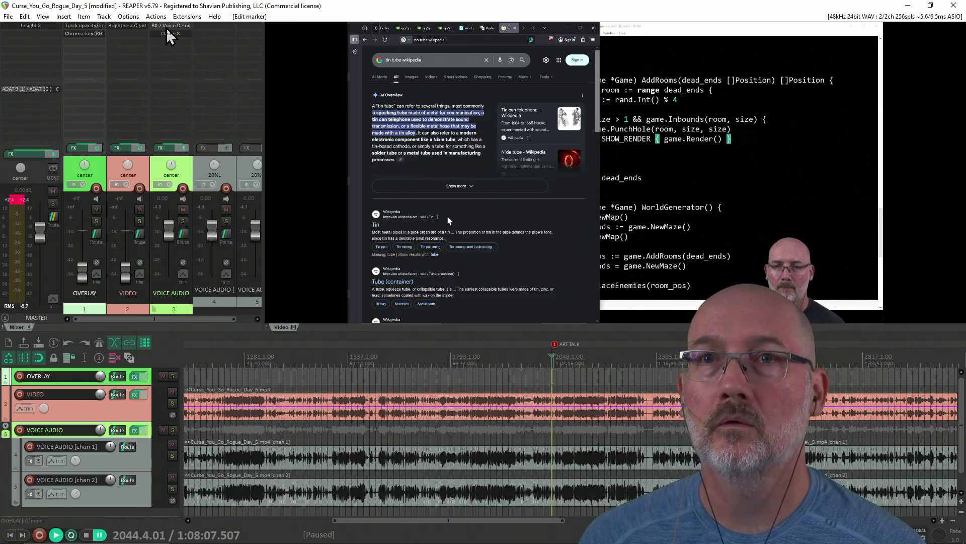
pyautogui.click(156, 16)
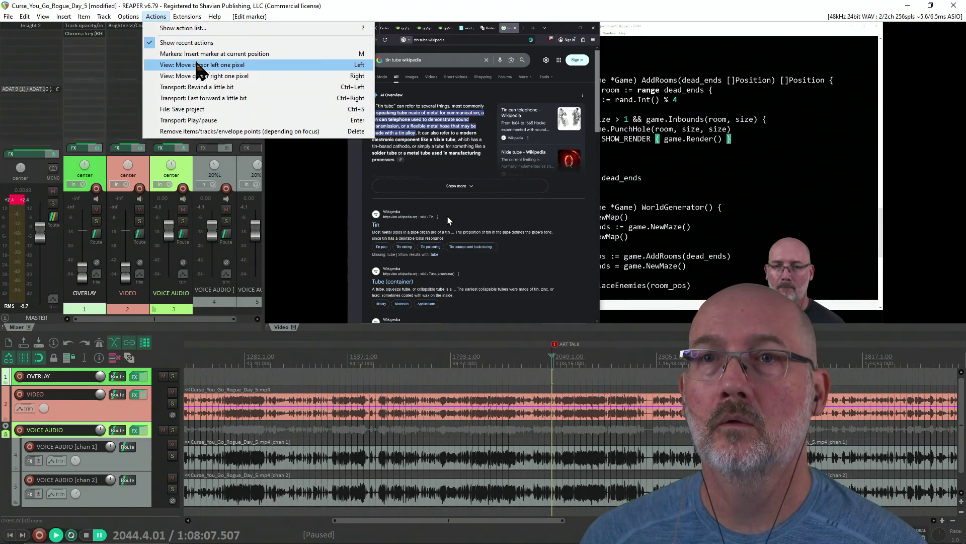
pyautogui.click(187, 28)
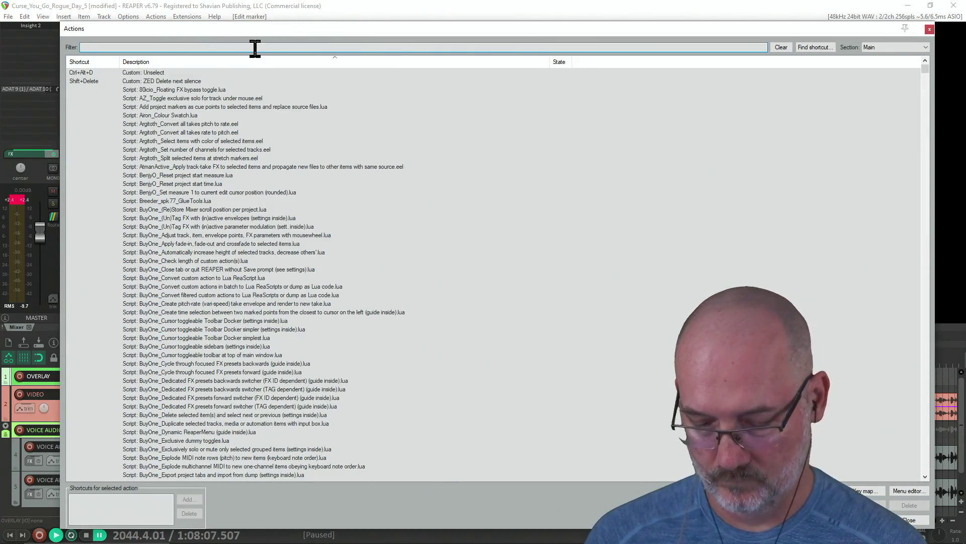
pyautogui.write('youtube')
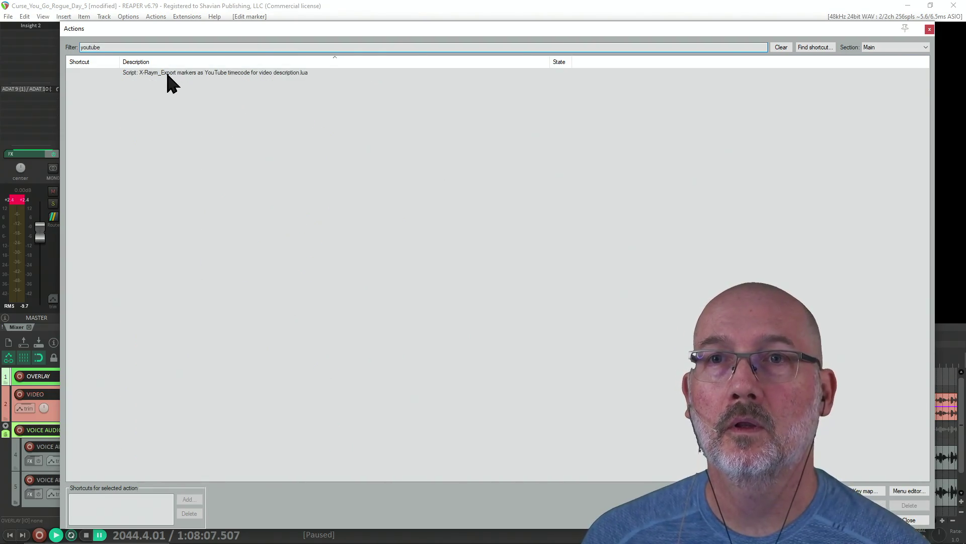
pyautogui.click(167, 73)
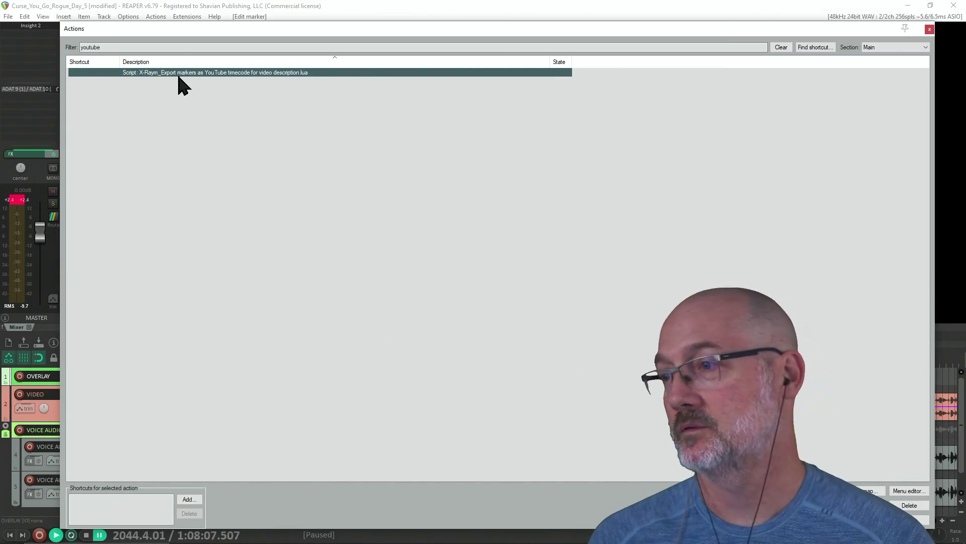
pyautogui.doubleClick(178, 75)
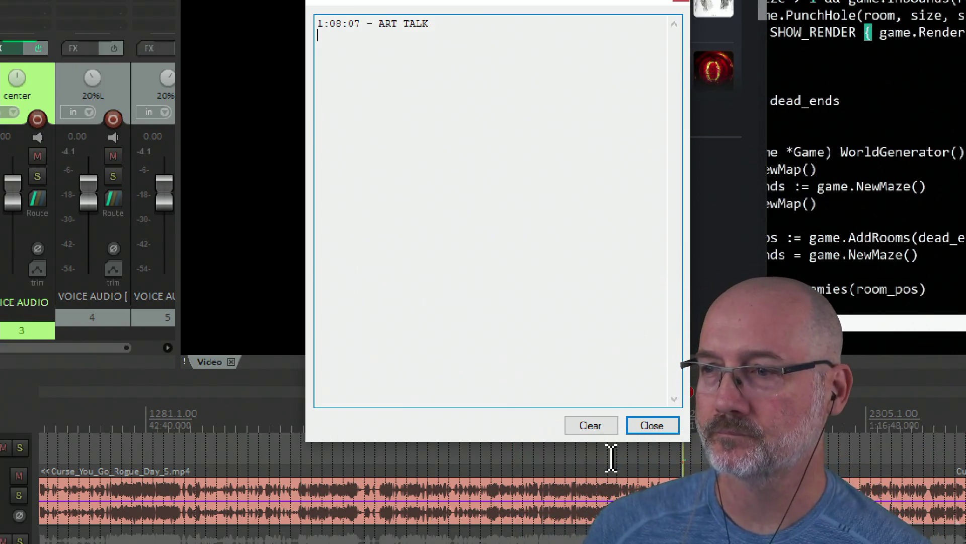
pyautogui.click(652, 425)
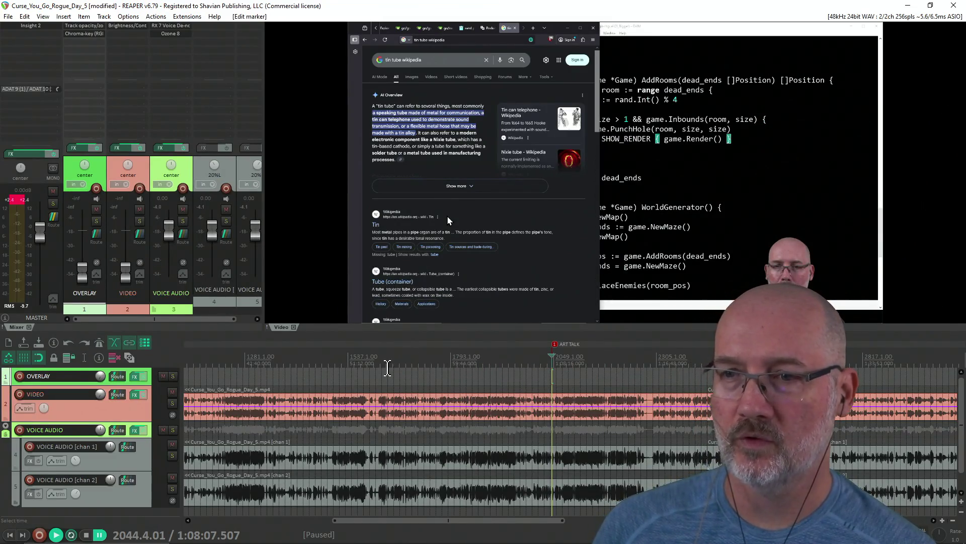
# Split the video and voice items at 27:00.
pyautogui.click(388, 372)
pyautogui.click(312, 375)
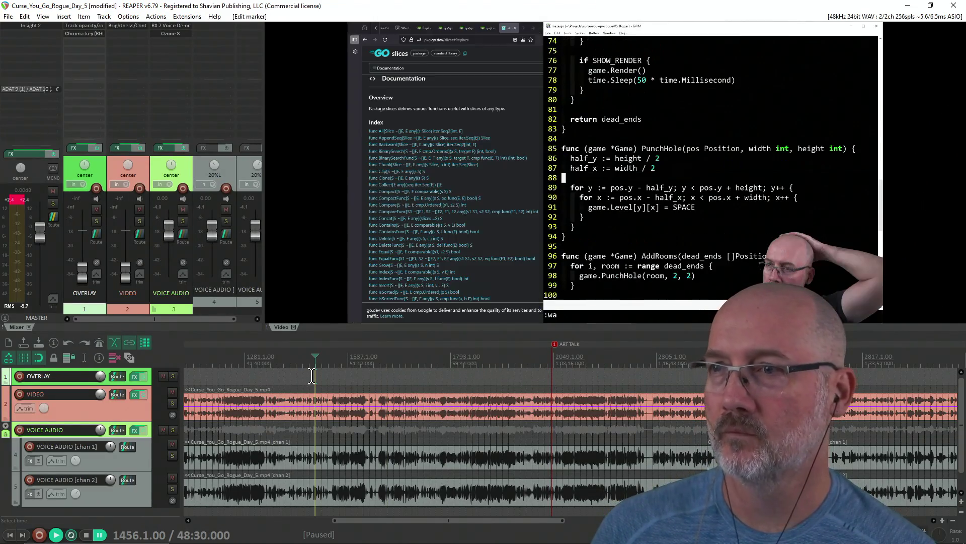
pyautogui.hscroll(-5, 362, 376)
pyautogui.click(358, 373)
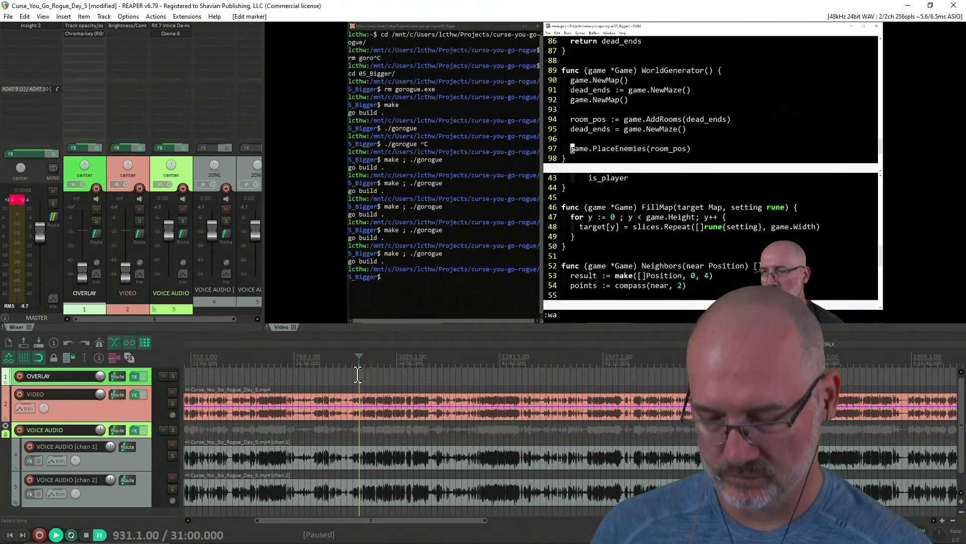
pyautogui.click(312, 374)
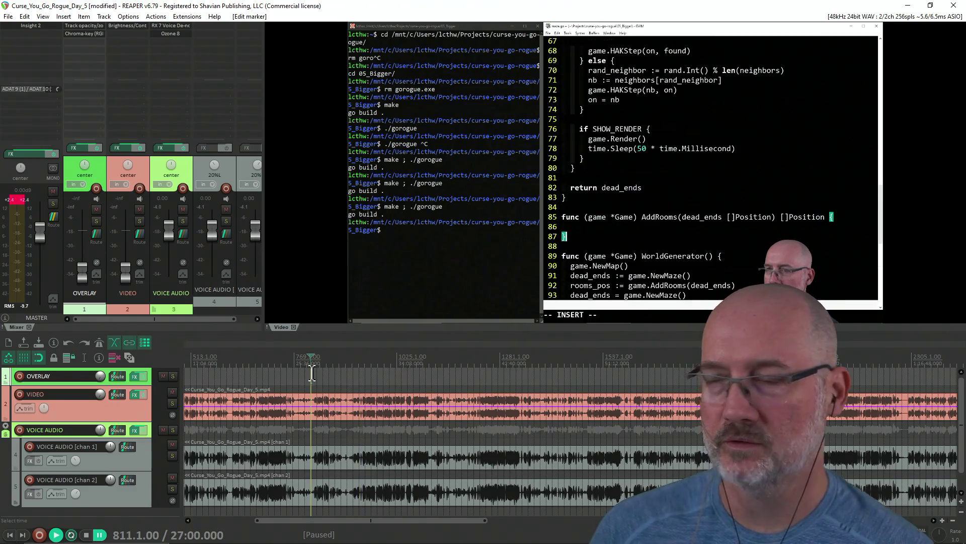
pyautogui.press('s')
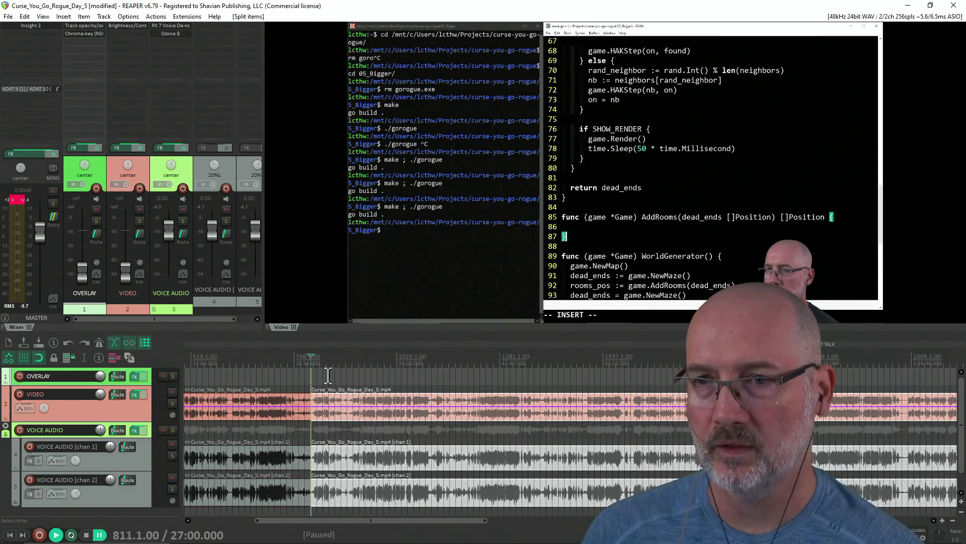
# Split again slightly later and open Item FX for the short piece between cuts.
pyautogui.click(328, 375)
pyautogui.press('s')
pyautogui.click(319, 412)
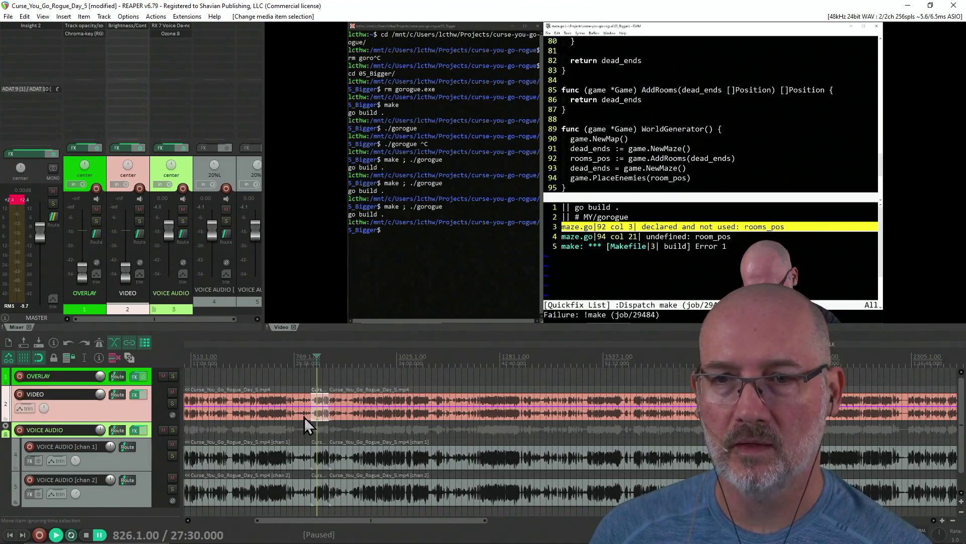
pyautogui.hotkey('shift', 'e')
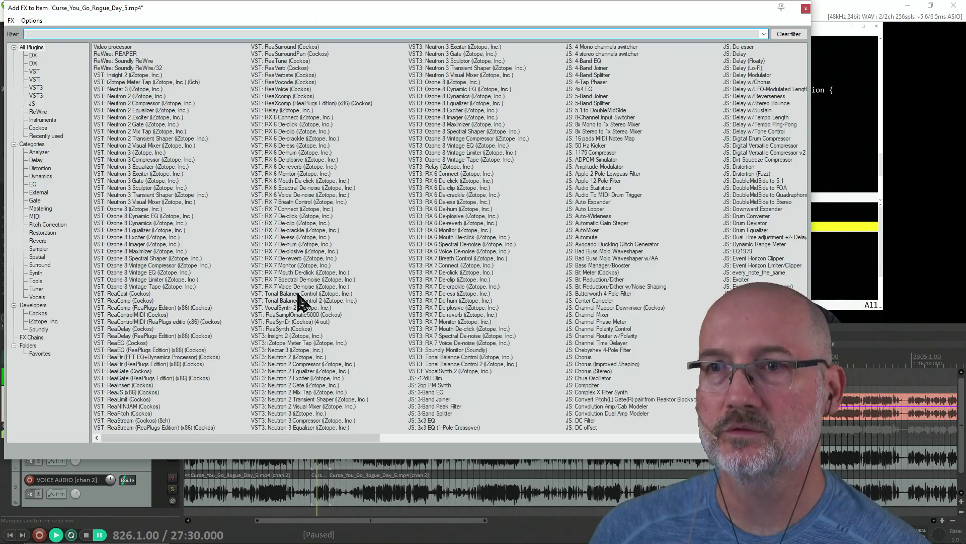
# Add a Video processor to the clip with the LCTHW_Big_Chat_Zoom preset.
pyautogui.click(117, 47)
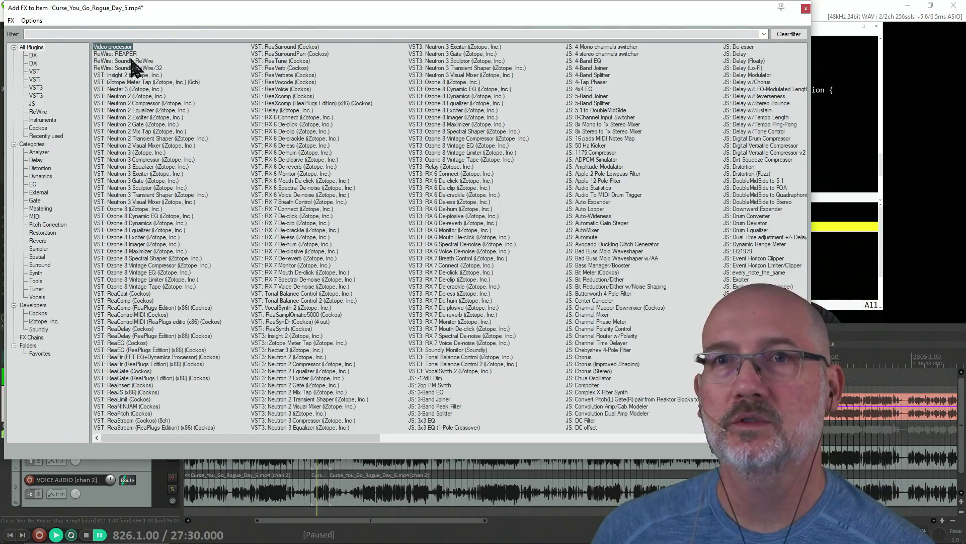
pyautogui.doubleClick(105, 47)
pyautogui.click(131, 72)
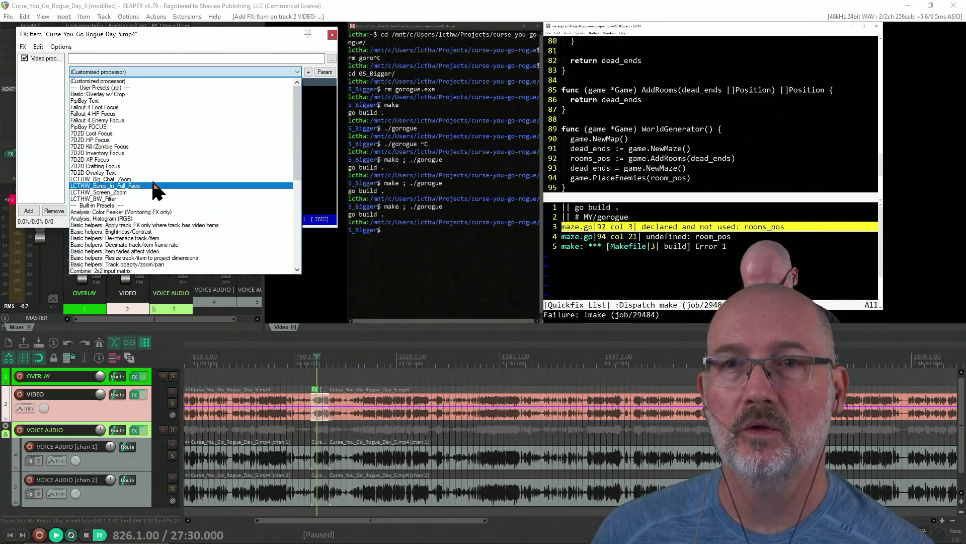
pyautogui.click(151, 179)
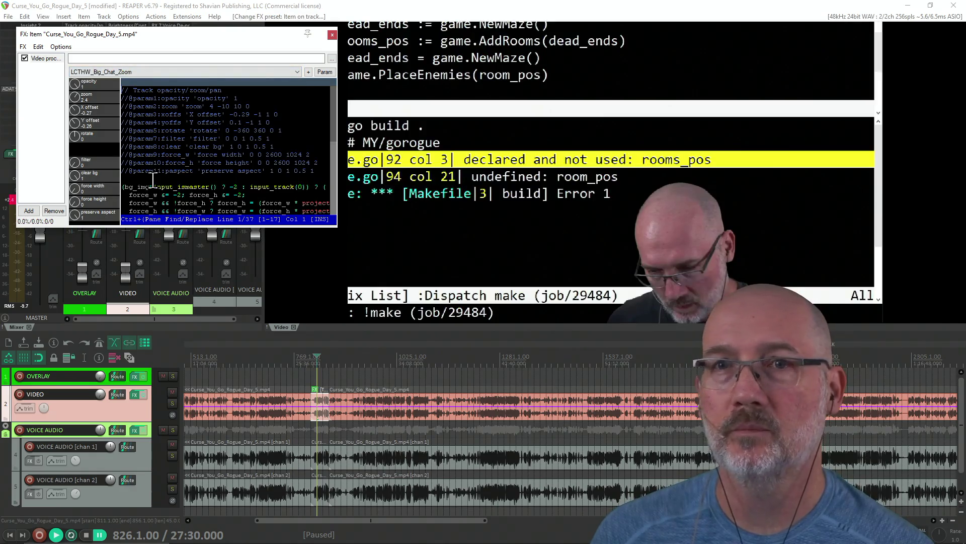
# Compare the BW_Filter, Screen_Zoom and Bump_In_Full_Face presets, then return to LCTHW_Big_Chat_Zoom.
pyautogui.click(125, 72)
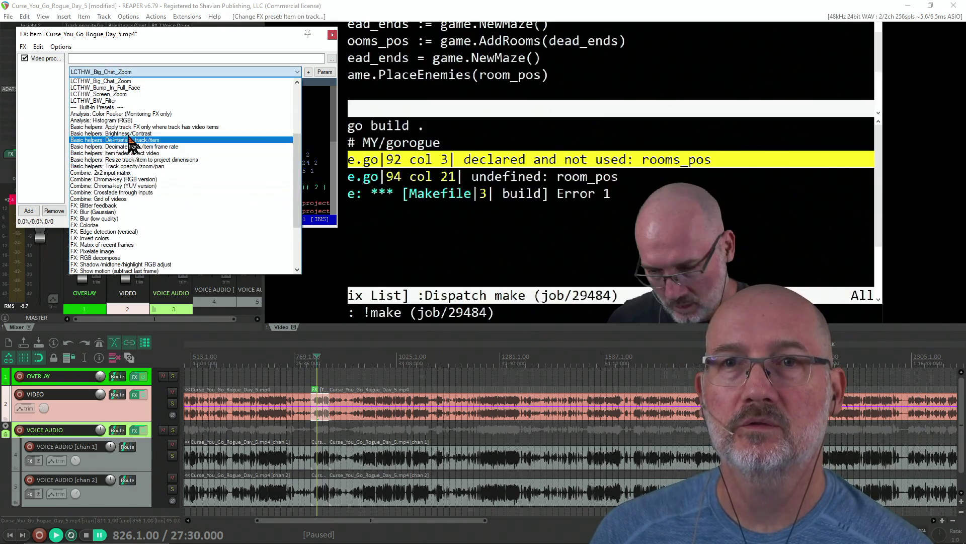
pyautogui.click(125, 101)
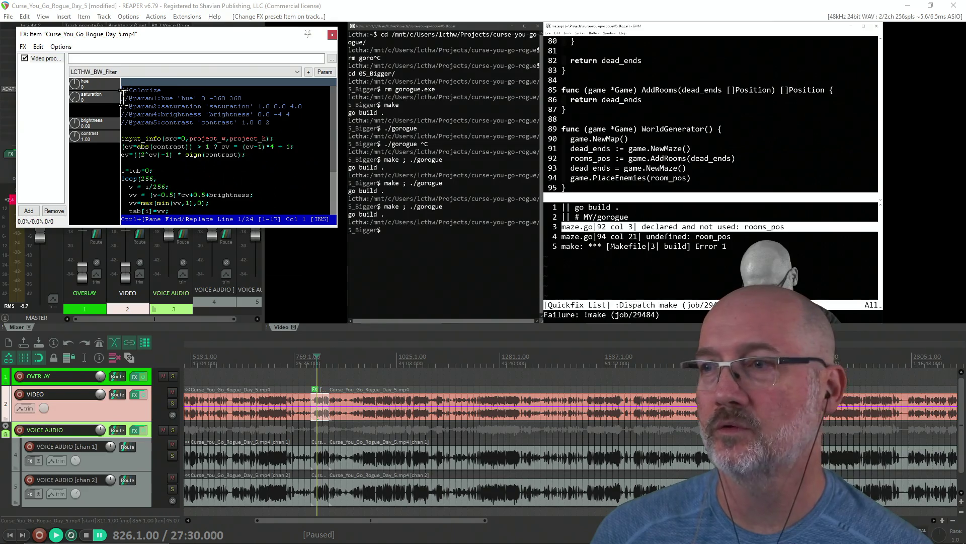
pyautogui.click(124, 72)
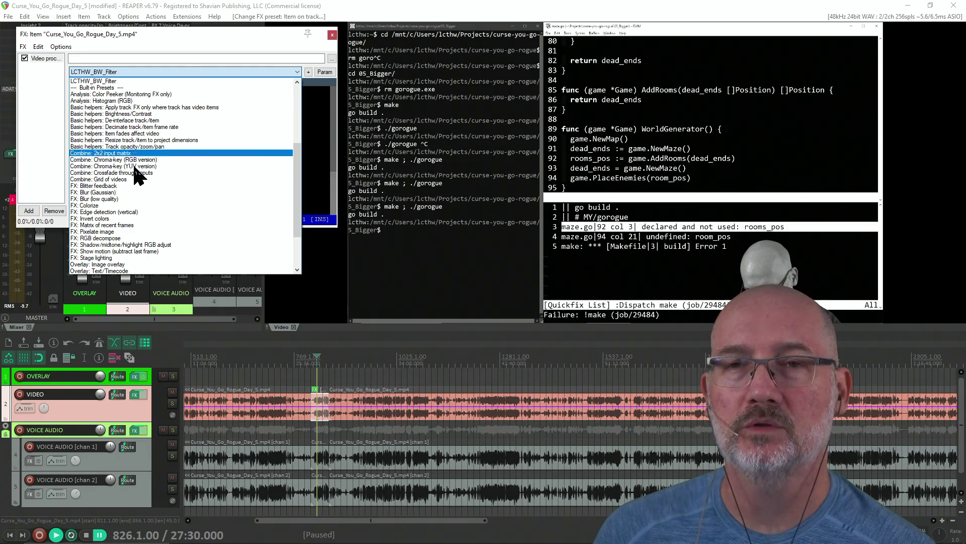
pyautogui.scroll(6, 135, 168)
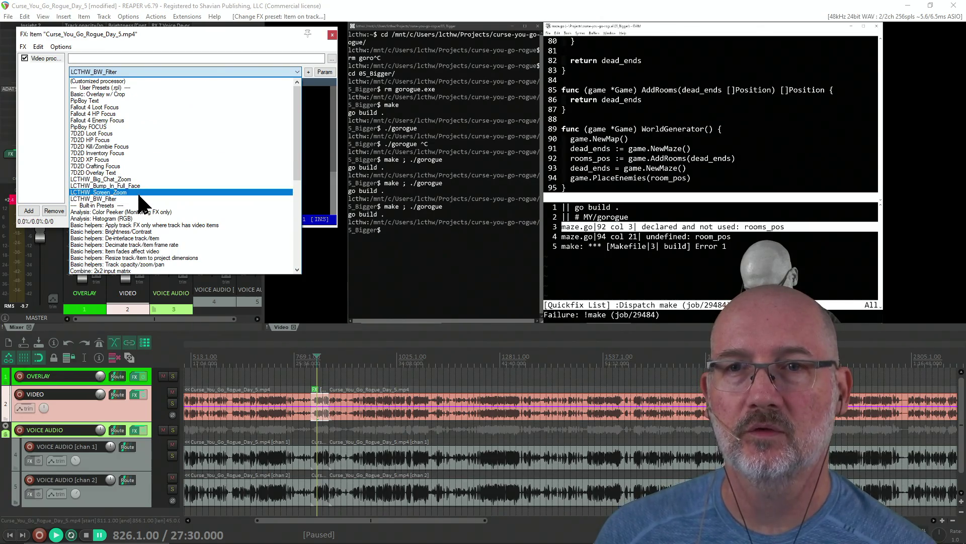
pyautogui.click(140, 192)
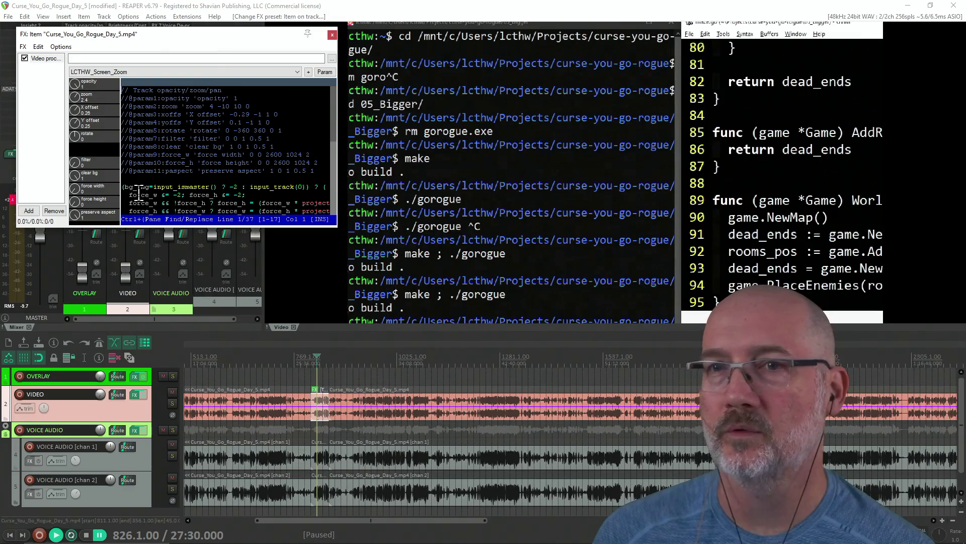
pyautogui.click(129, 77)
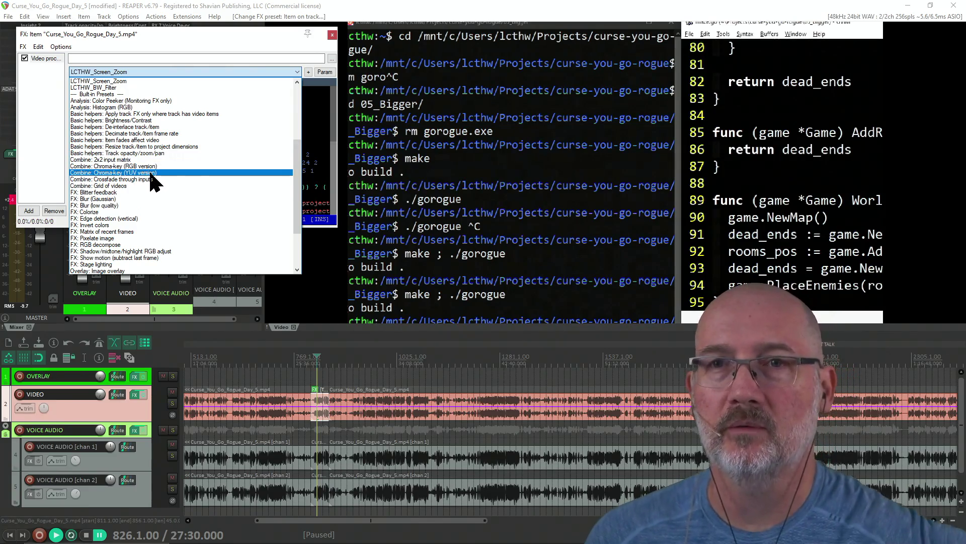
pyautogui.scroll(5, 167, 136)
pyautogui.scroll(1, 166, 136)
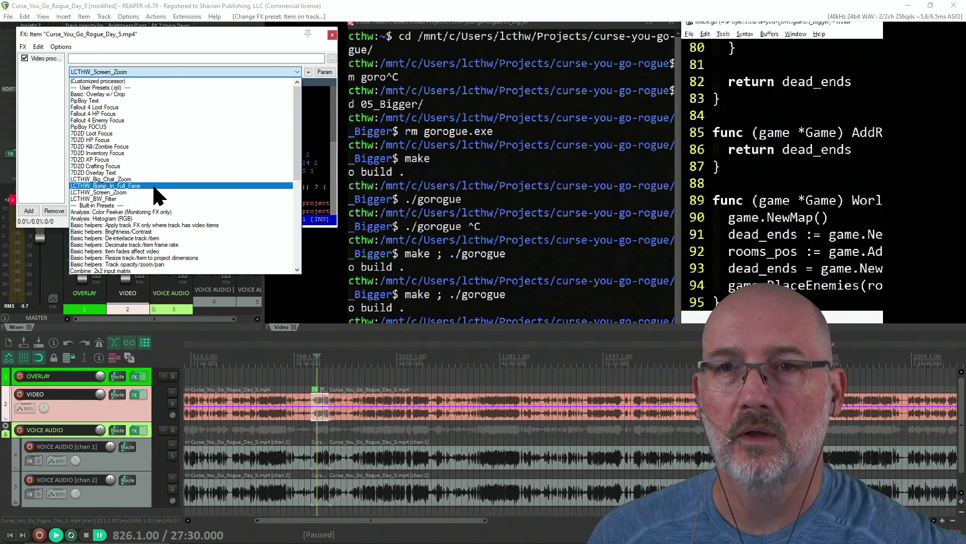
pyautogui.click(154, 186)
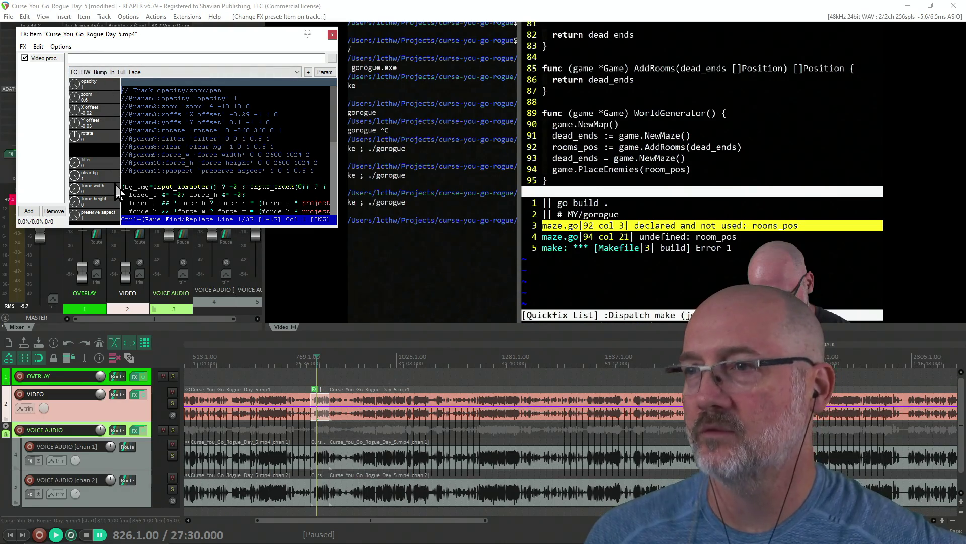
pyautogui.click(116, 72)
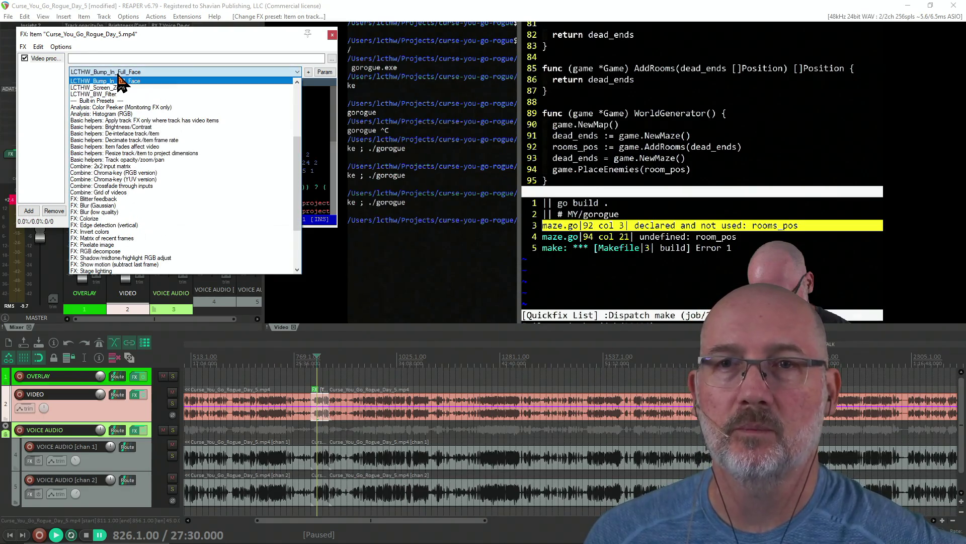
pyautogui.scroll(1, 146, 151)
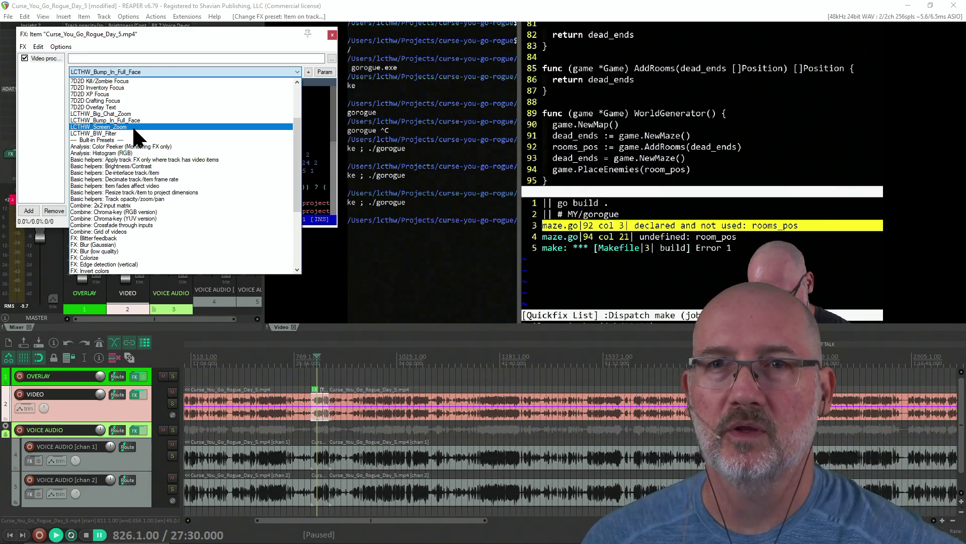
pyautogui.click(129, 114)
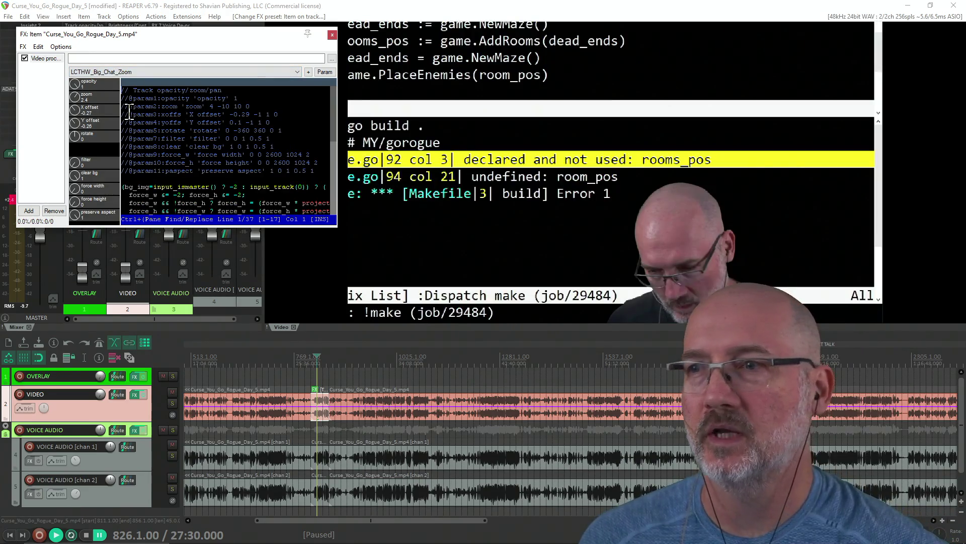
# Add a second Video processor using the LCTHW_BW_Filter black-and-white preset.
pyautogui.click(29, 210)
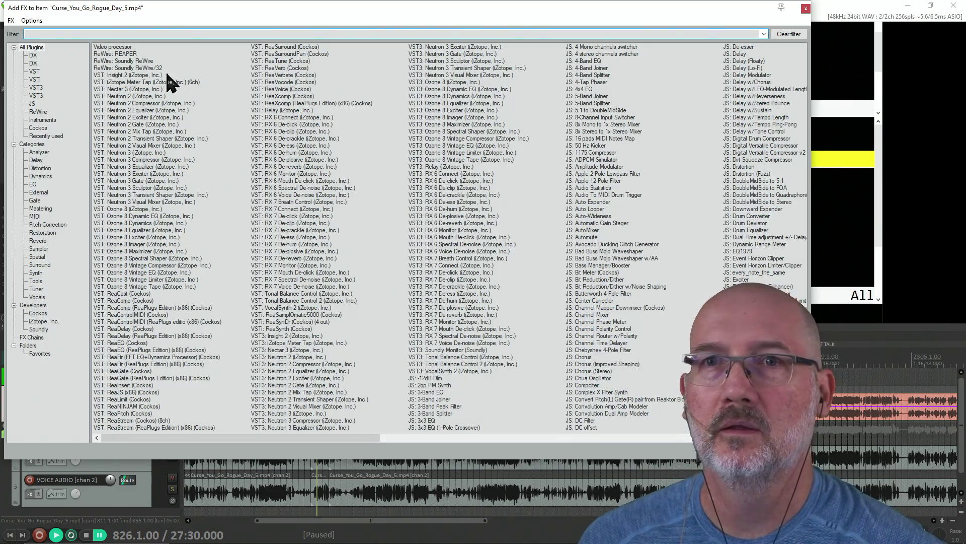
pyautogui.click(119, 48)
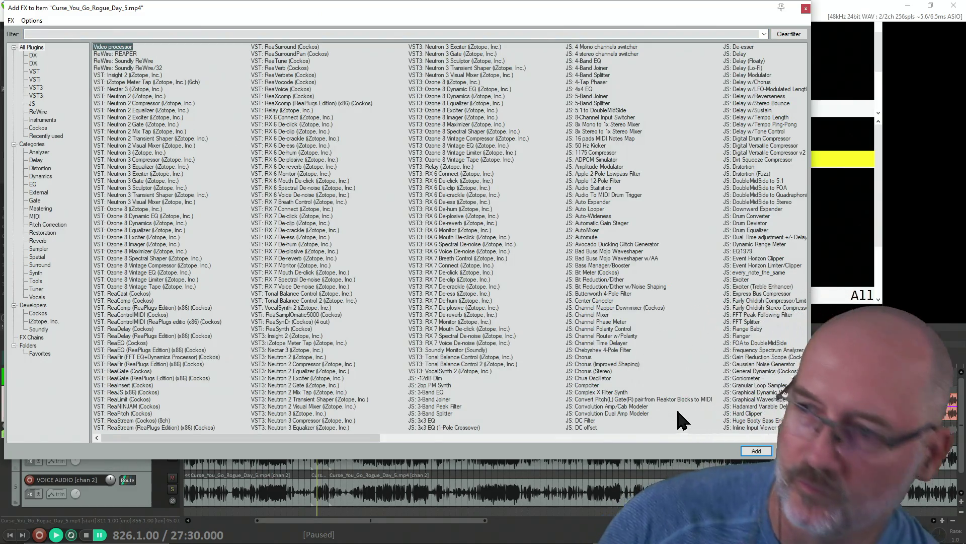
pyautogui.click(755, 453)
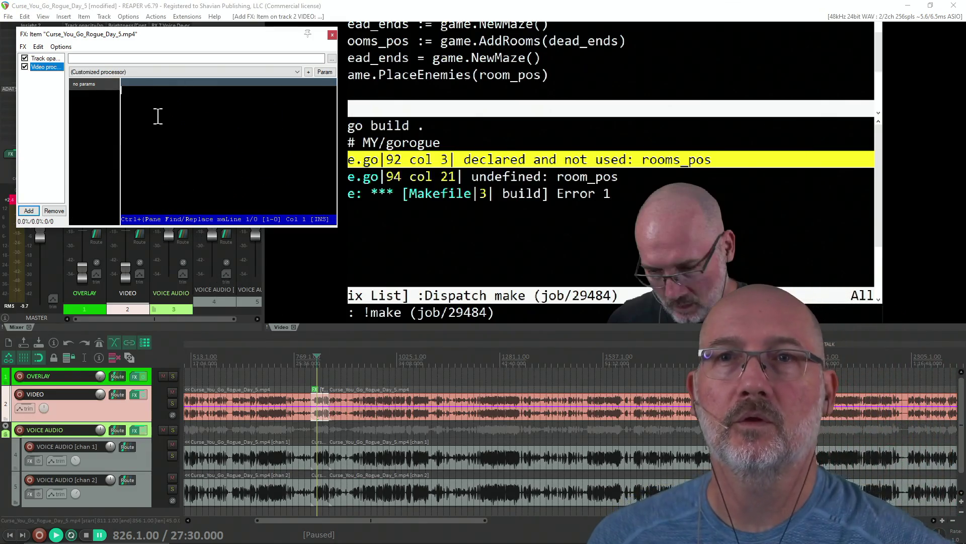
pyautogui.click(146, 73)
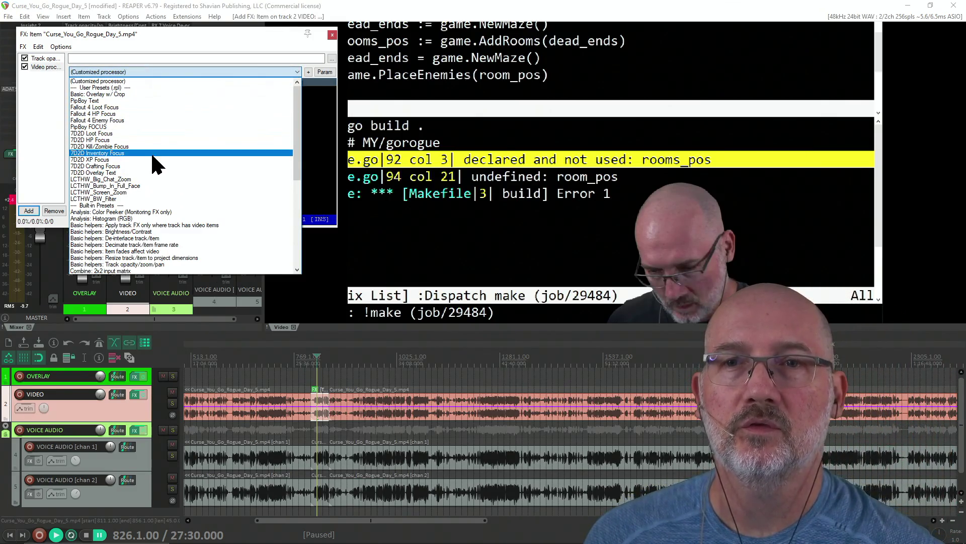
pyautogui.click(152, 198)
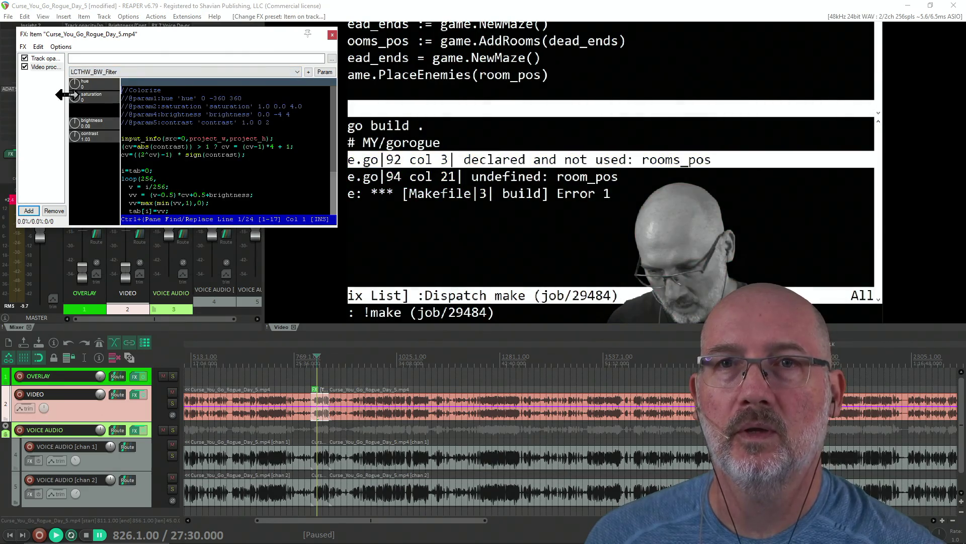
# Raise the Big Chat Zoom zoom from 2.4 to 2.5 and close the FX chain.
pyautogui.click(46, 58)
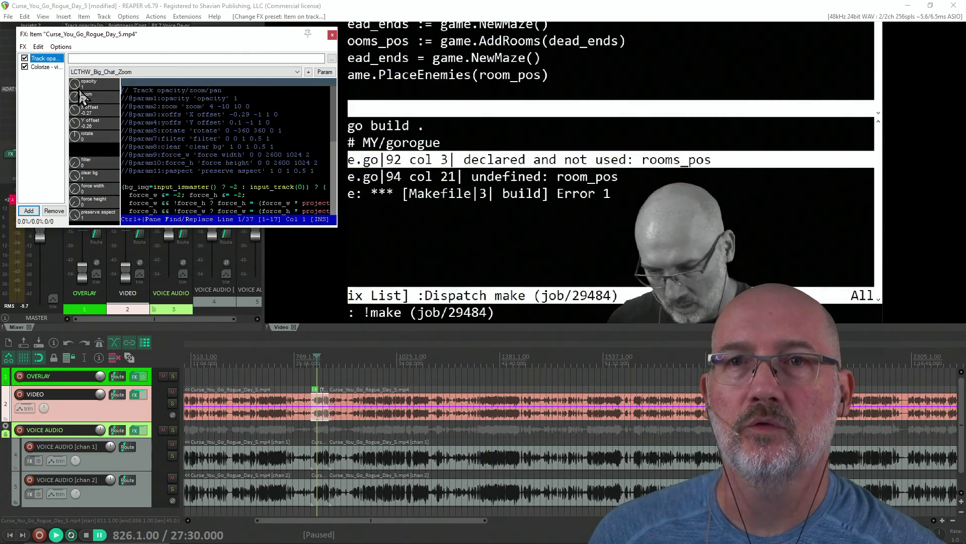
pyautogui.moveTo(76, 99); pyautogui.dragTo(77, 130)
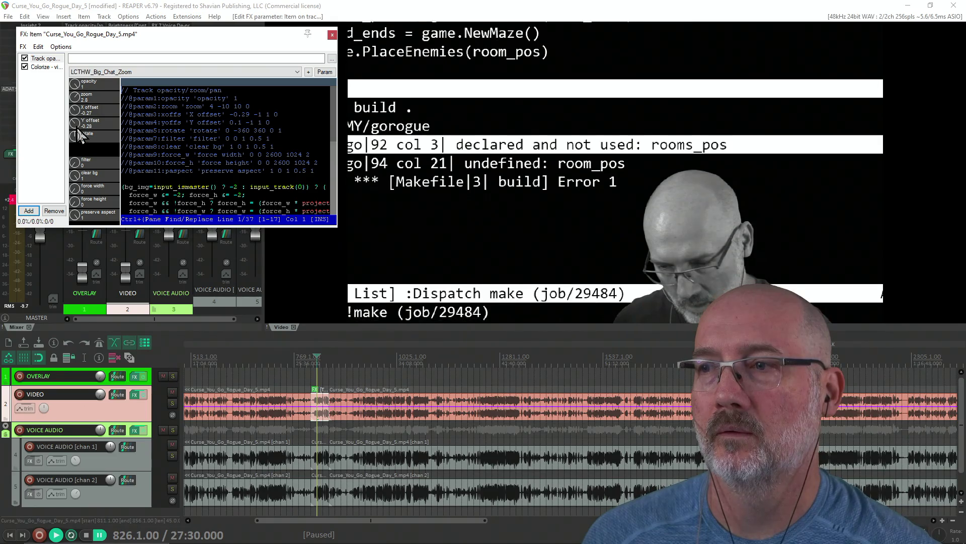
pyautogui.click(332, 35)
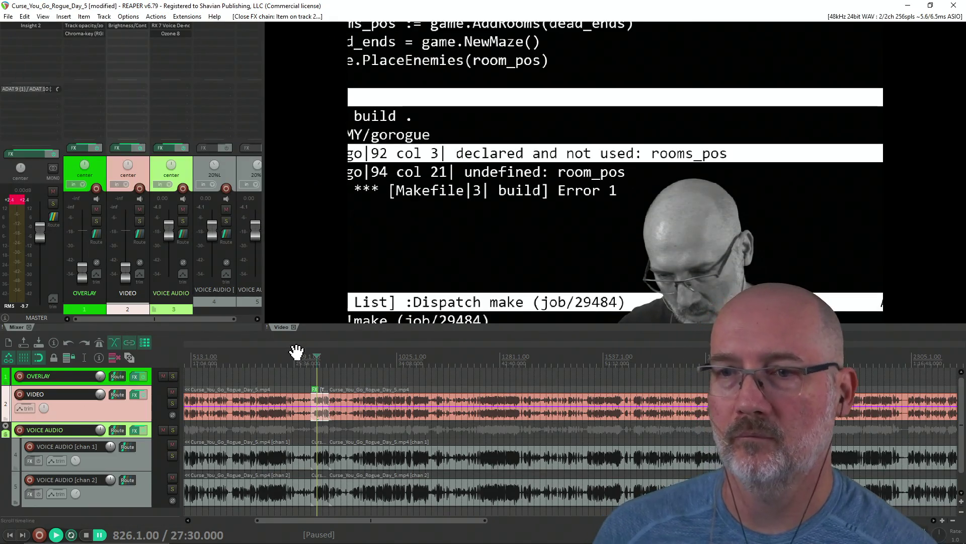
pyautogui.click(305, 383)
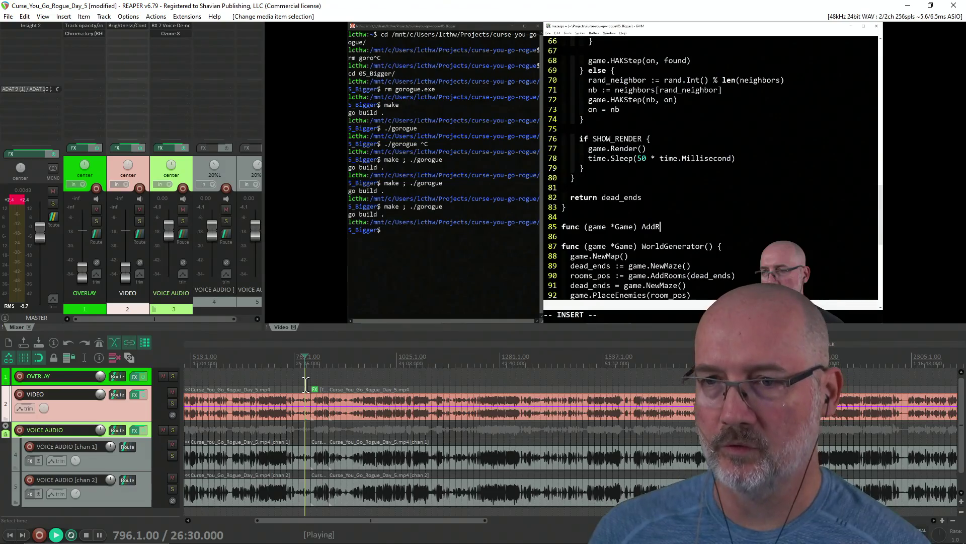
pyautogui.press('space')
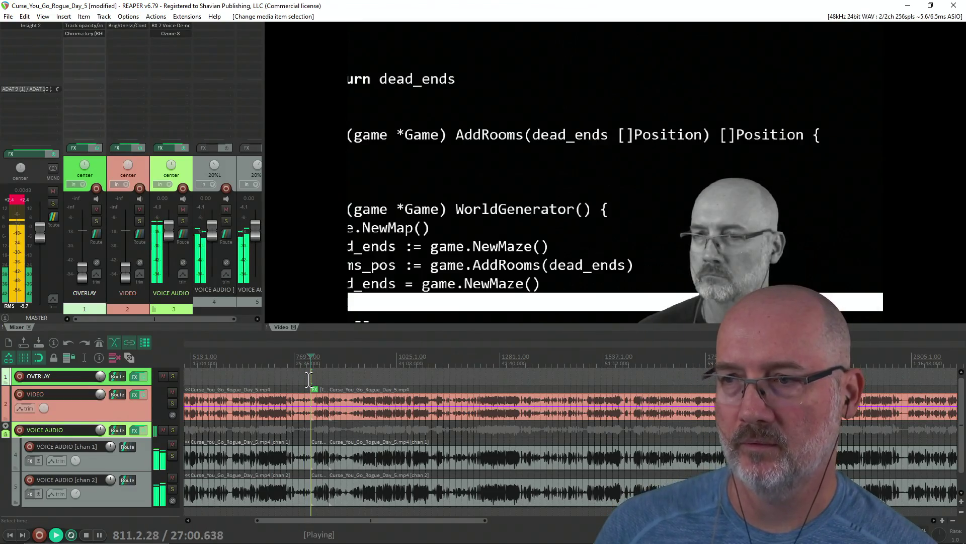
pyautogui.click(308, 378)
pyautogui.click(317, 374)
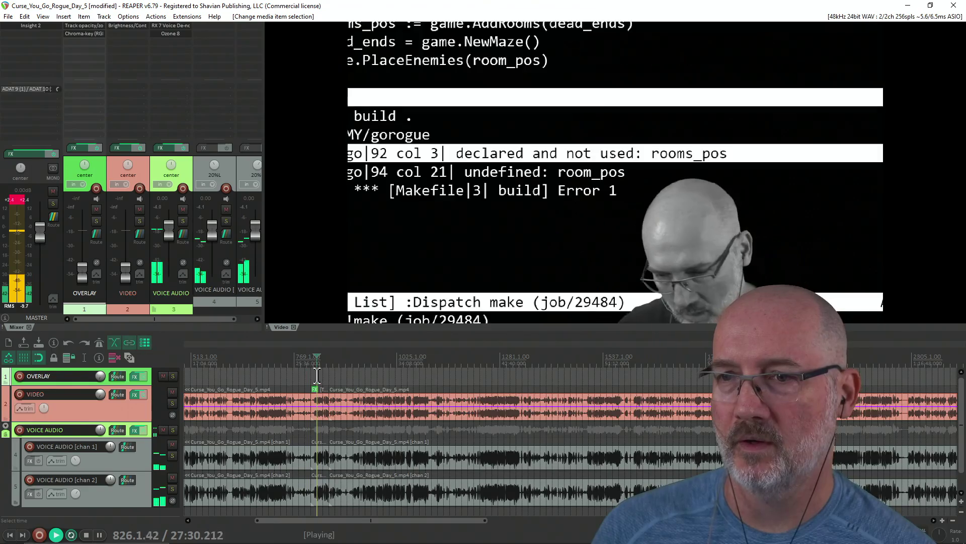
pyautogui.click(340, 377)
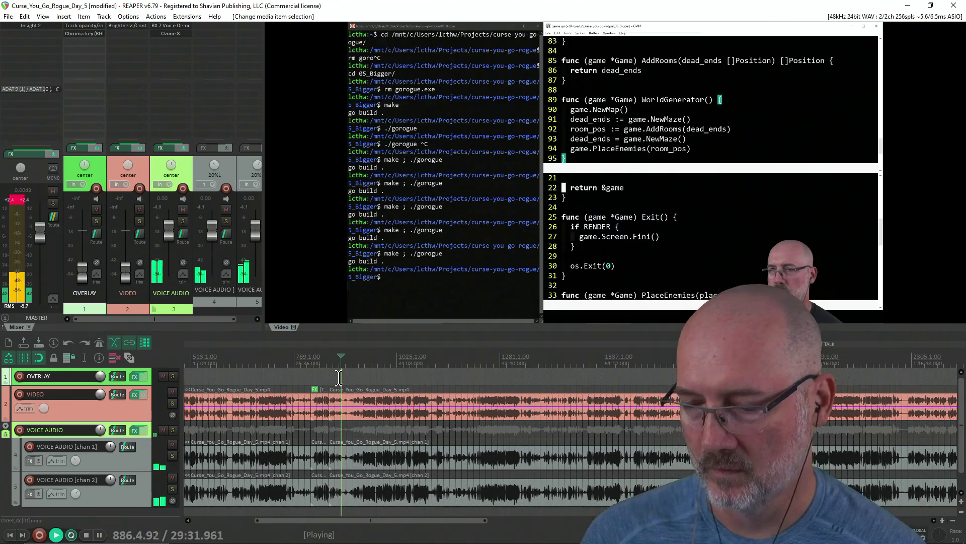
pyautogui.click(316, 389)
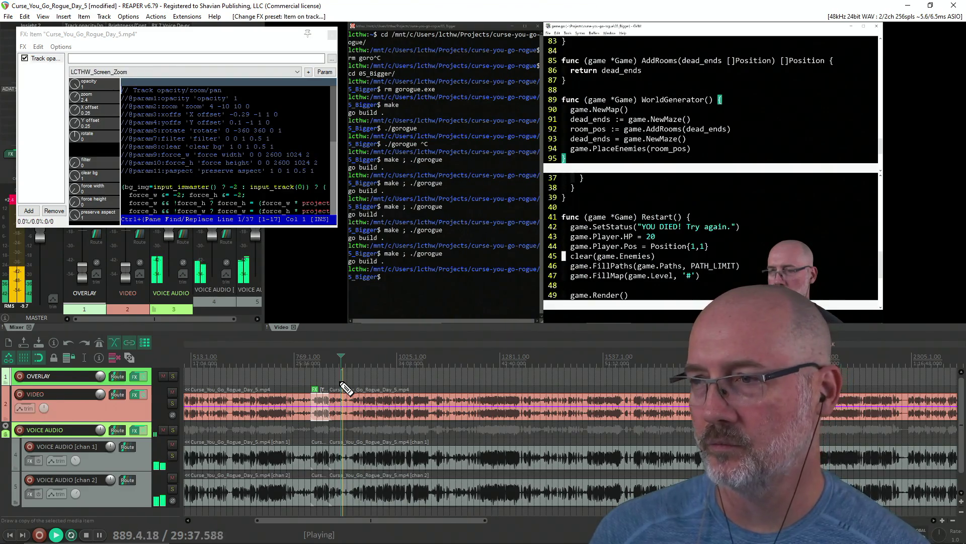
pyautogui.press('s')
pyautogui.hotkey('ctrl', 'z')
pyautogui.hotkey('ctrl', 'shift', 'z')
pyautogui.hotkey('ctrl', 'z')
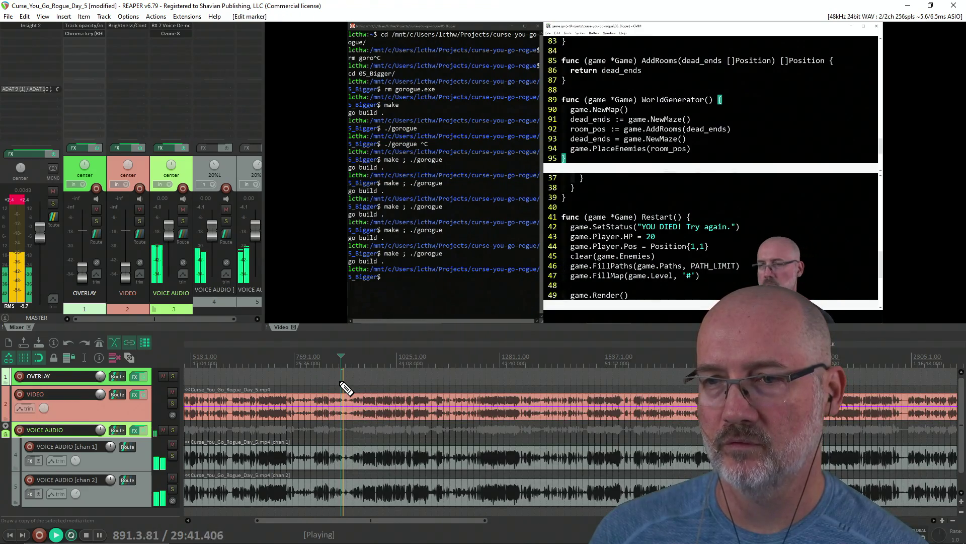
pyautogui.click(312, 381)
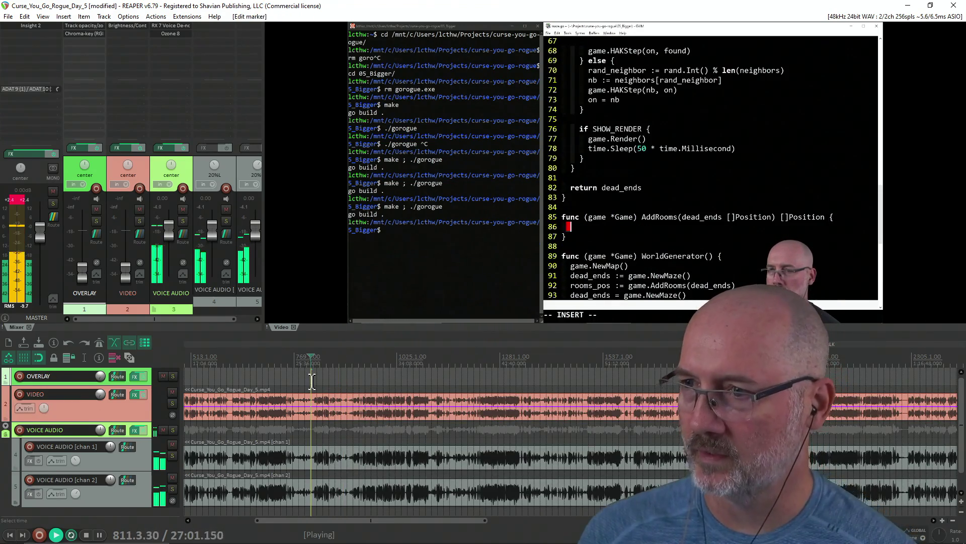
pyautogui.hotkey('ctrl', 'space')
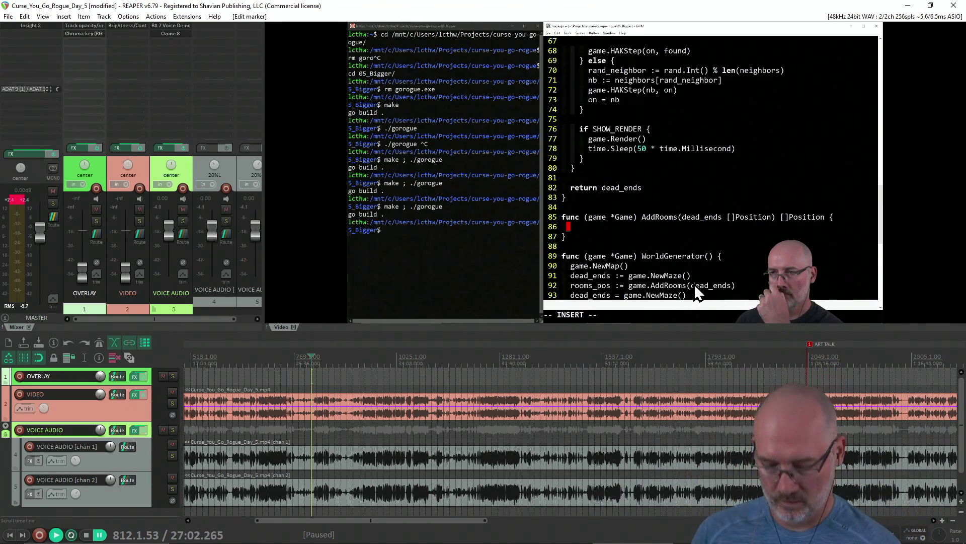
# Draw an annotation box around code lines 72–83, then clear the drawings.
pyautogui.moveTo(702, 284)
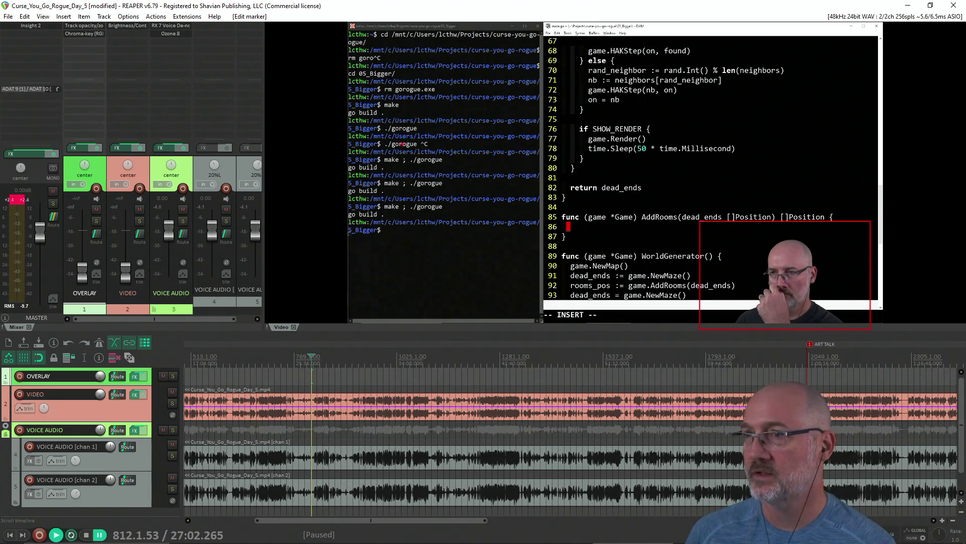
pyautogui.moveTo(508, 82); pyautogui.dragTo(756, 208)
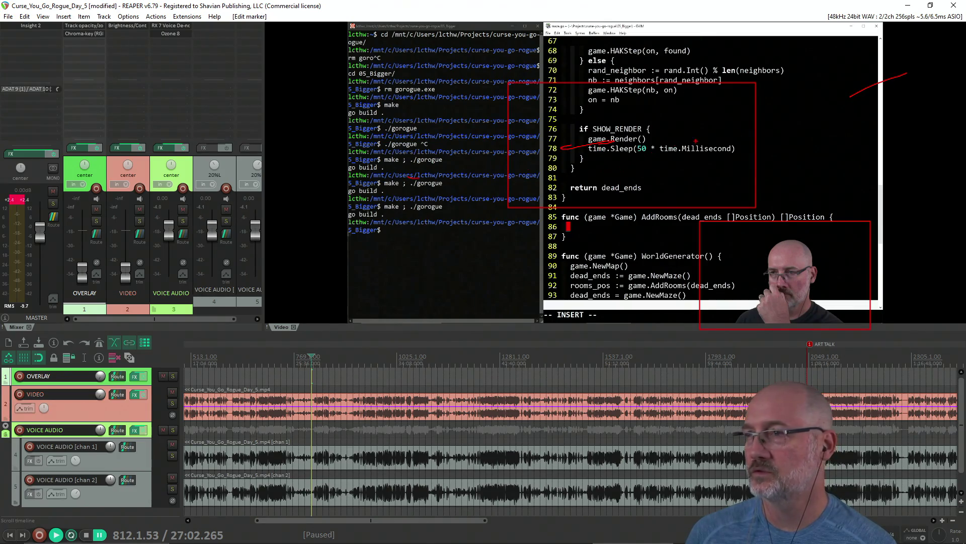
pyautogui.press('Escape')
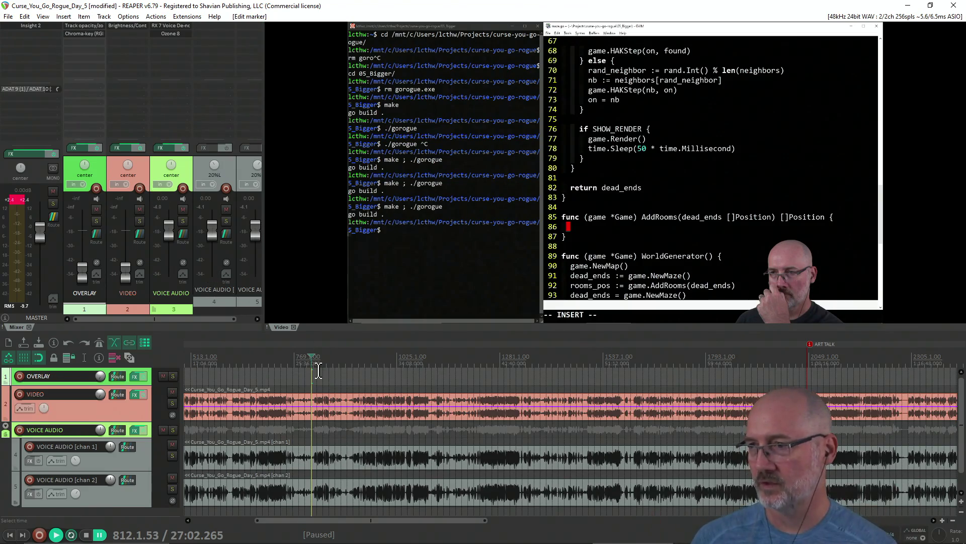
# Save the project, move the edit cursor back to about 20:30, and resize the docked panel.
pyautogui.click(462, 377)
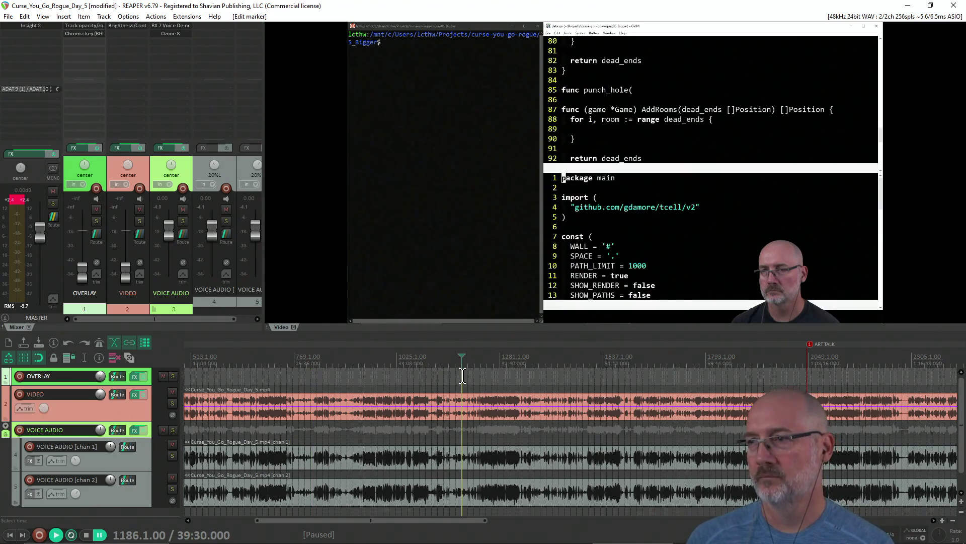
pyautogui.hotkey('ctrl', 's')
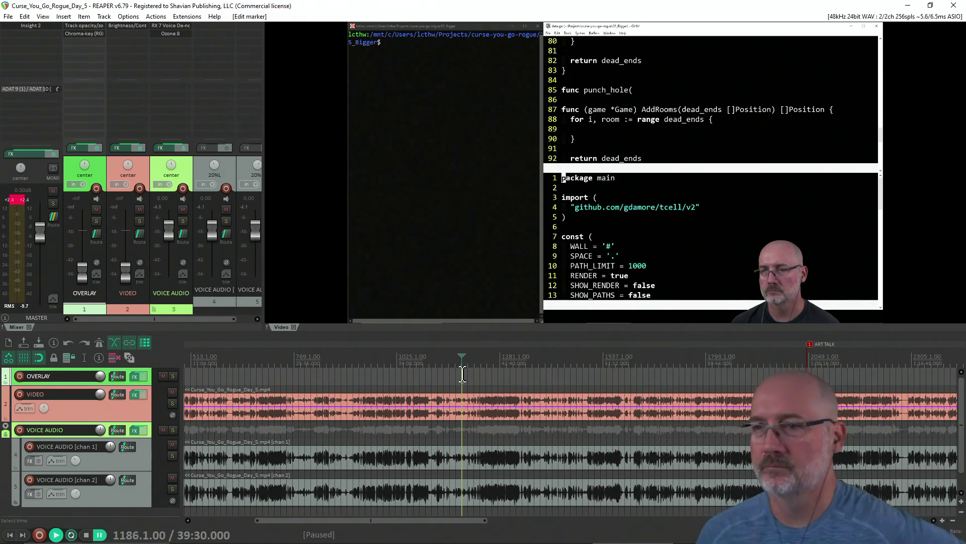
pyautogui.click(359, 373)
pyautogui.click(234, 372)
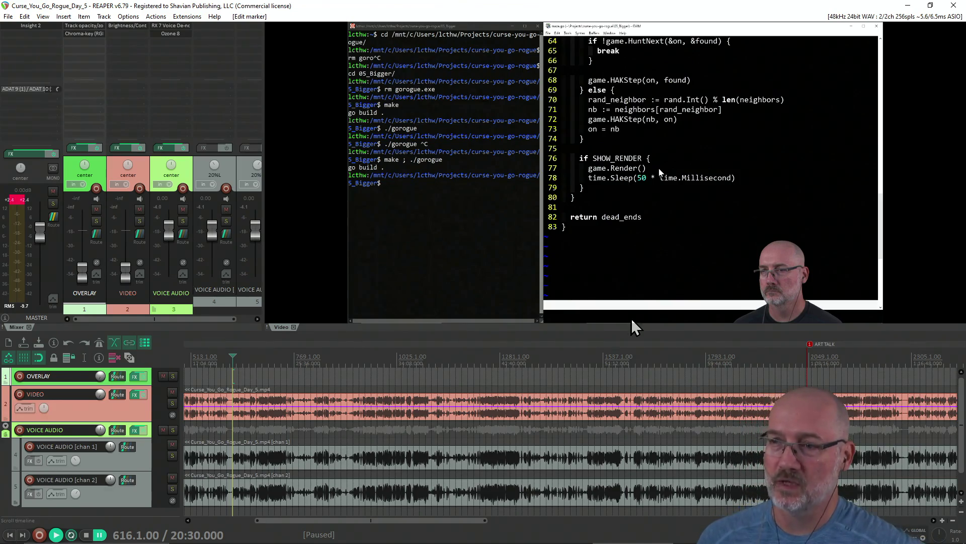
pyautogui.moveTo(627, 328); pyautogui.dragTo(623, 309)
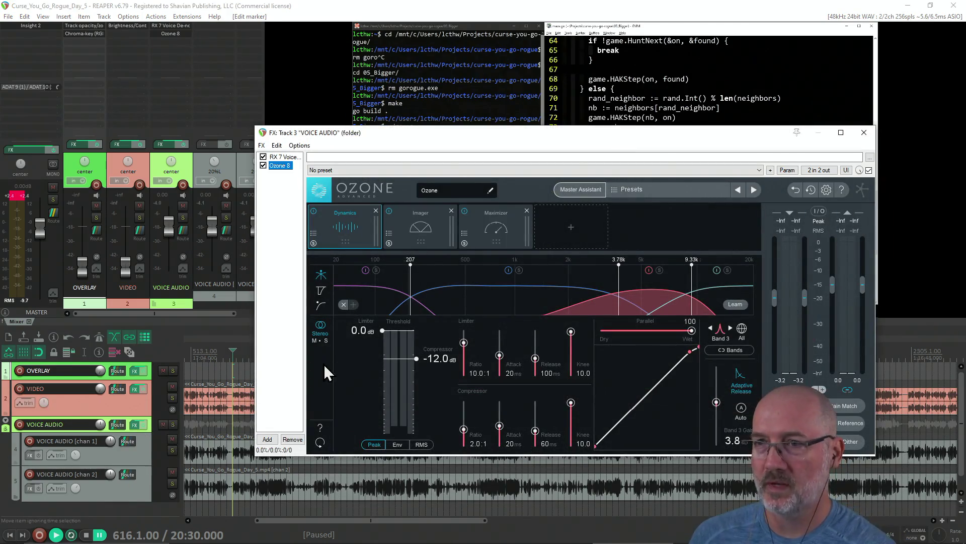
# Review Ozone's Imager, Maximizer and Dynamics modules, then close the VOICE AUDIO FX chain.
pyautogui.click(420, 229)
pyautogui.click(499, 240)
pyautogui.click(319, 243)
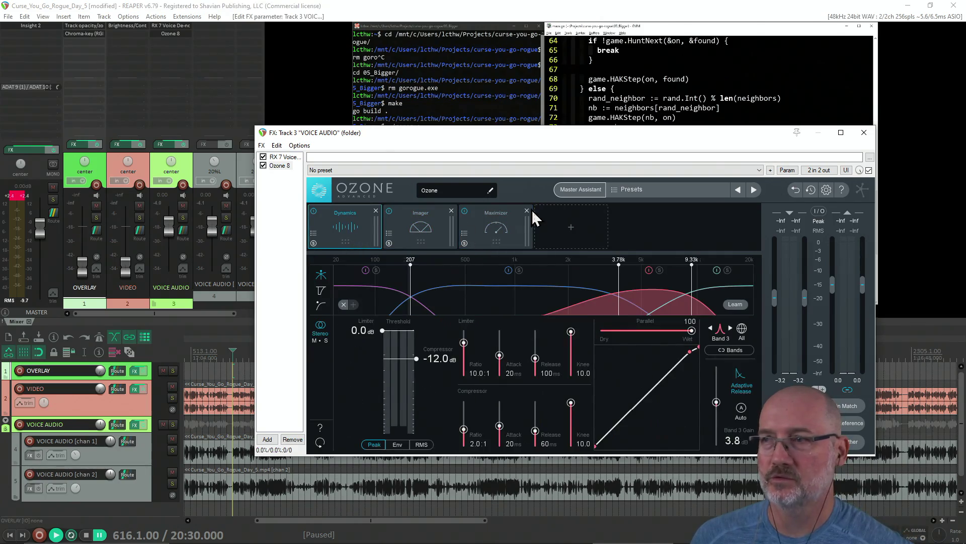
pyautogui.click(865, 132)
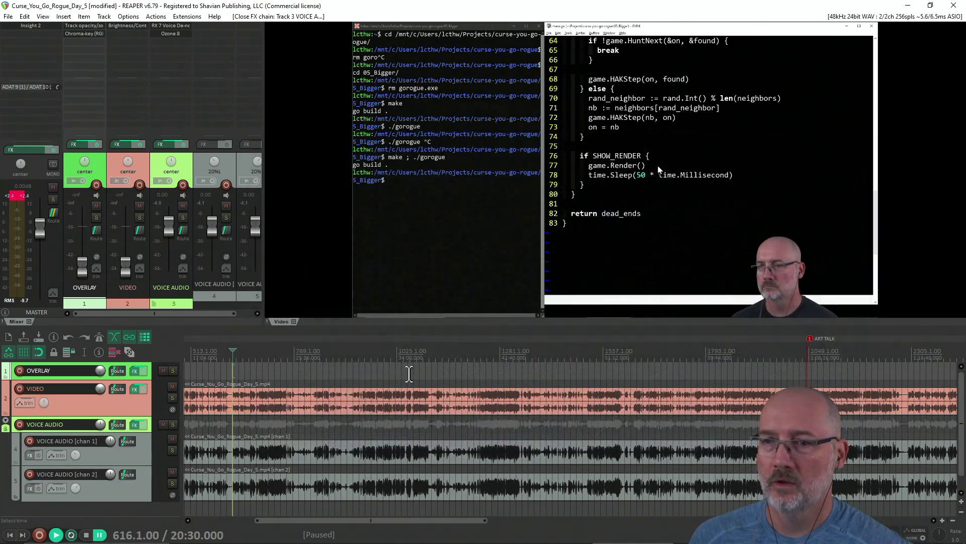
# Move the edit position to about 4:30 and zoom the timeline in.
pyautogui.scroll(-4, 474, 366)
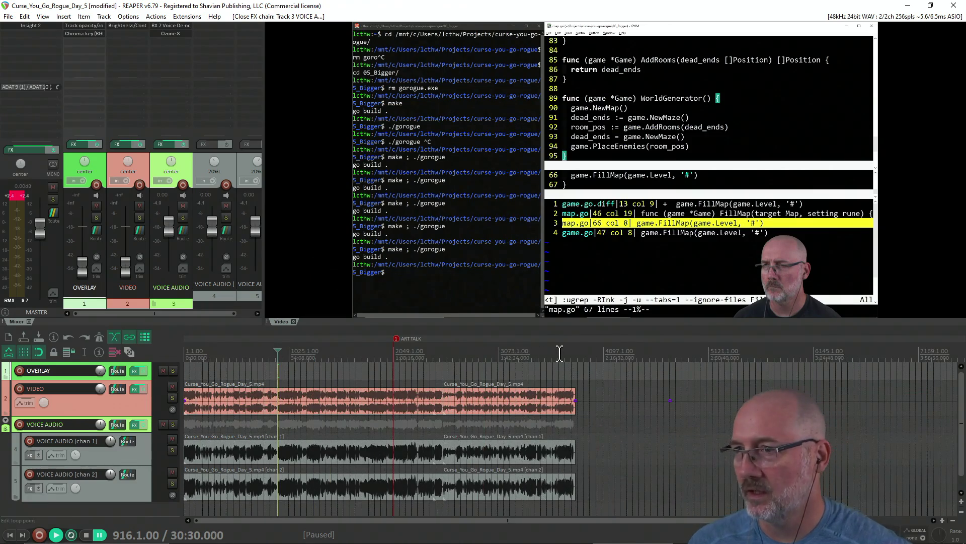
pyautogui.click(575, 367)
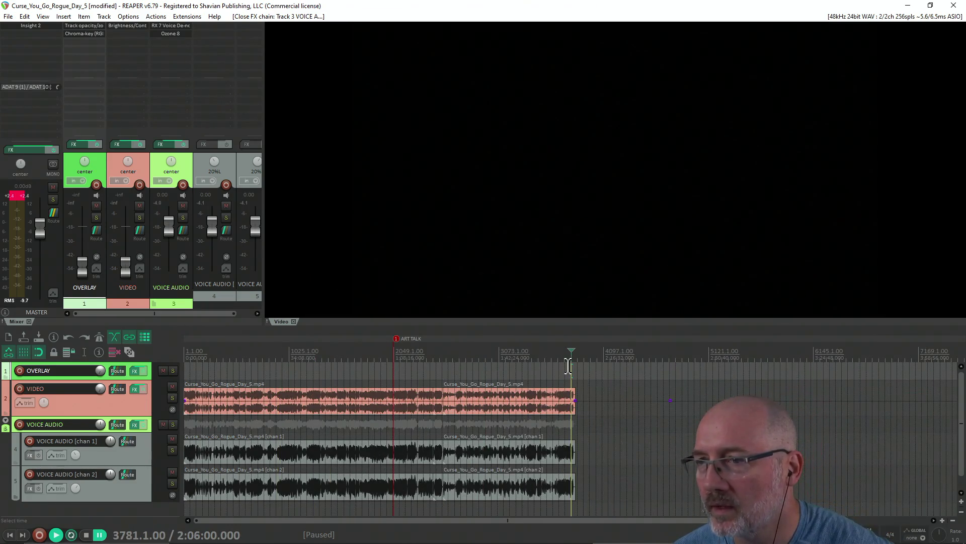
pyautogui.scroll(2, 410, 371)
pyautogui.moveTo(513, 523); pyautogui.dragTo(224, 525)
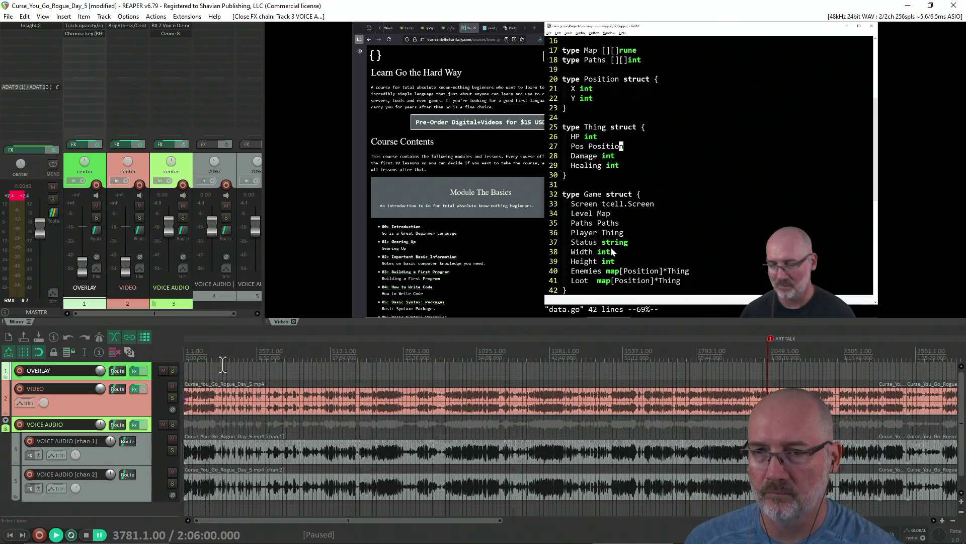
pyautogui.click(221, 368)
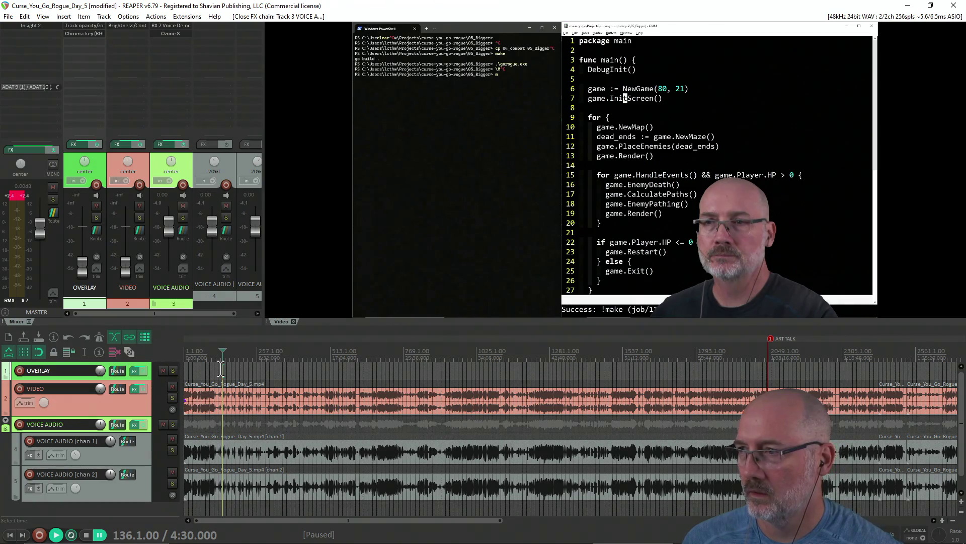
pyautogui.scroll(-3, 221, 368)
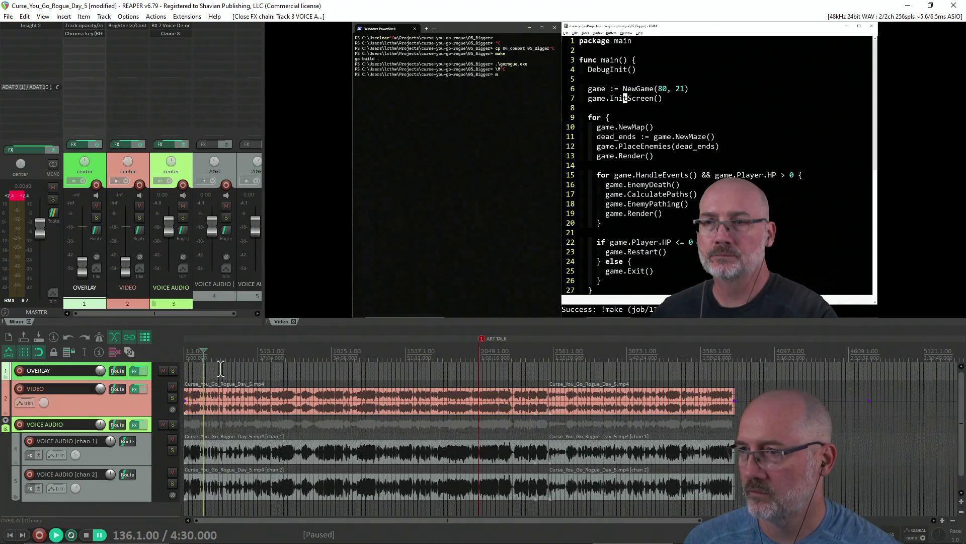
pyautogui.scroll(3, 221, 368)
pyautogui.scroll(2, 220, 368)
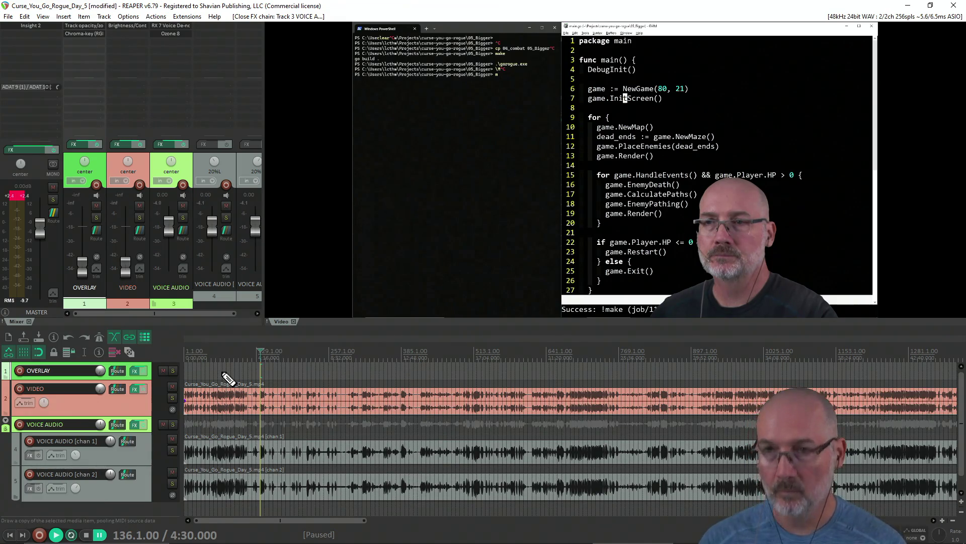
pyautogui.hotkey('ctrl', 'alt', 'r')
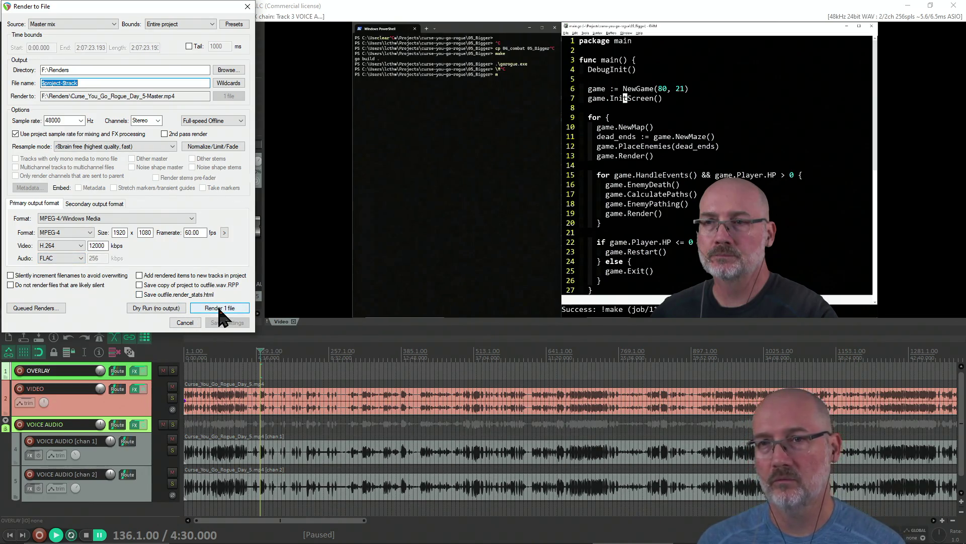
# Render the project to F:\Renders\Curse_You_Go_Rogue_Day_5-Master.mp4 as 1920x1080 60 fps H.264.
pyautogui.click(219, 310)
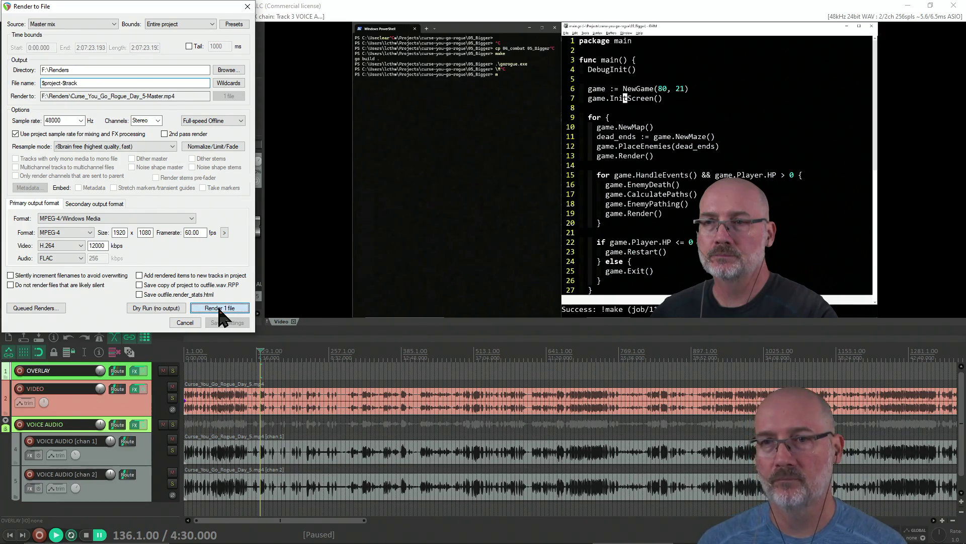
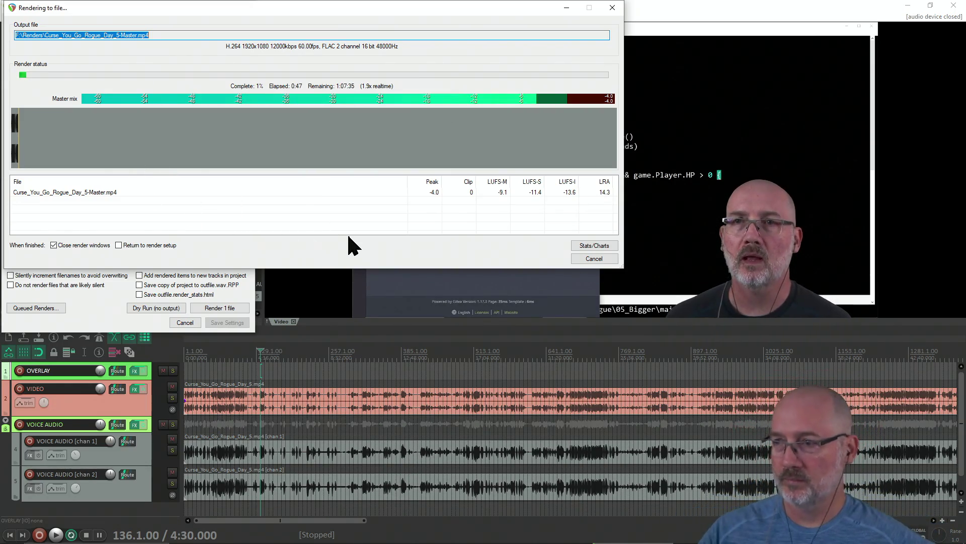
# Cancel the Curse_You_Go_Rogue_Day_5-Master.mp4 render and close the Render to File dialog.
pyautogui.click(592, 259)
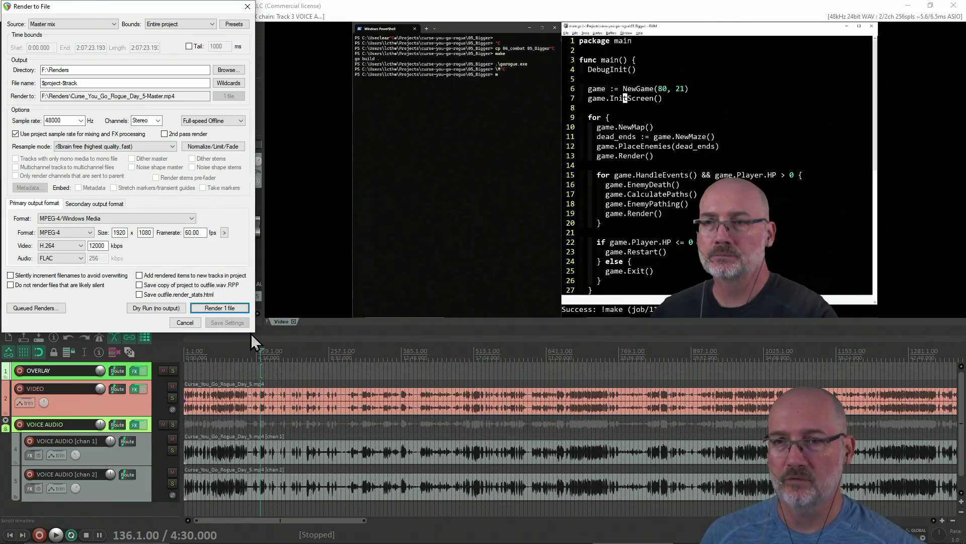
pyautogui.click(185, 322)
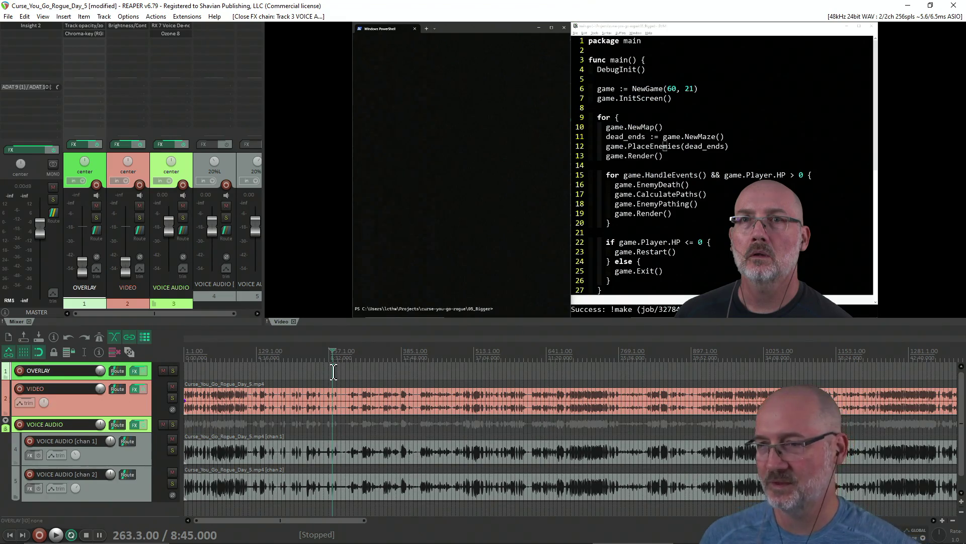
pyautogui.click(346, 373)
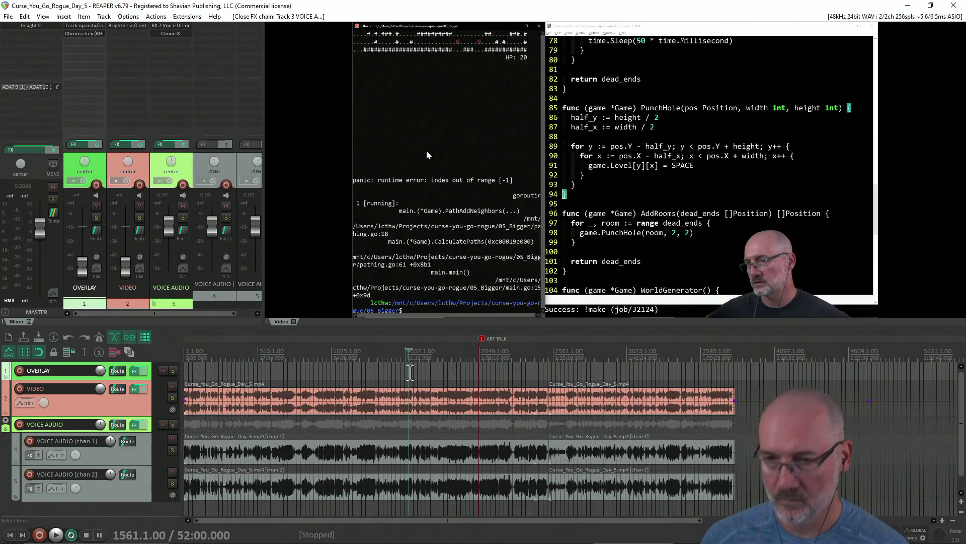
# Load Curse_You_Go_Rogue_Day_1 from ReaLauncher's Recent Projects list.
pyautogui.hotkey('ctrl', 'n')
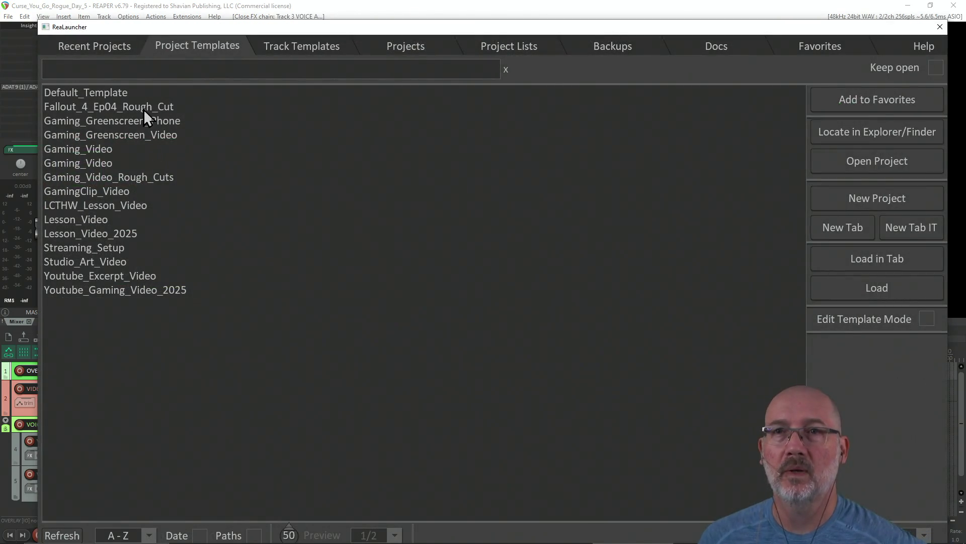
pyautogui.click(101, 50)
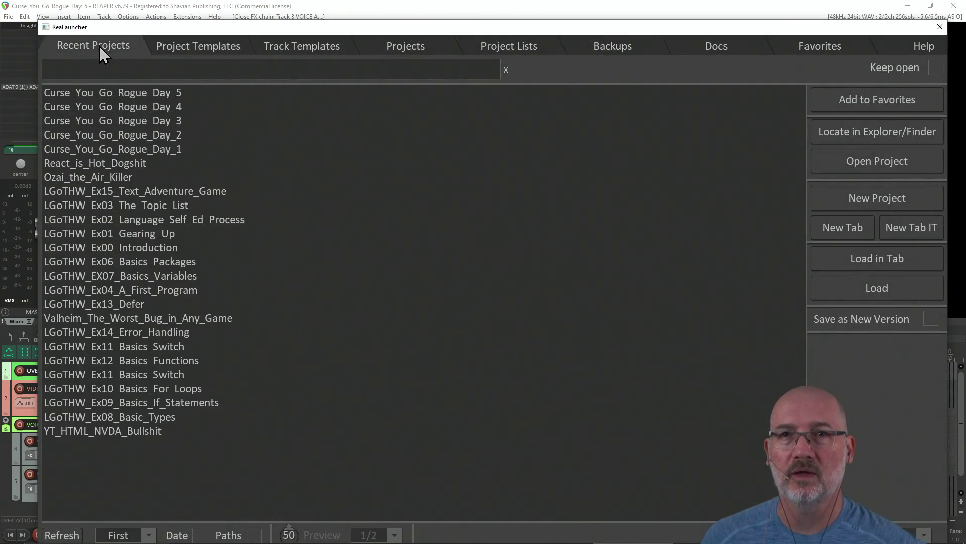
pyautogui.click(166, 150)
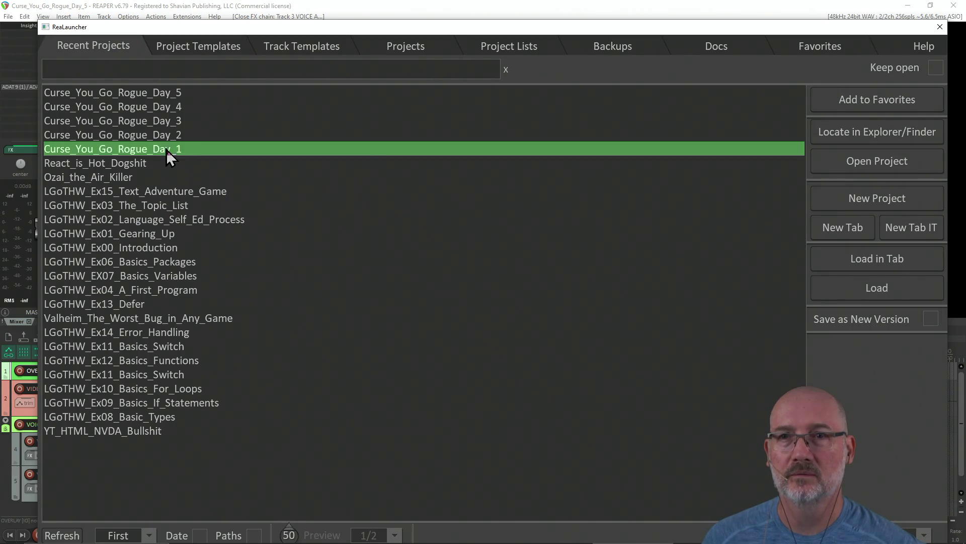
pyautogui.click(865, 285)
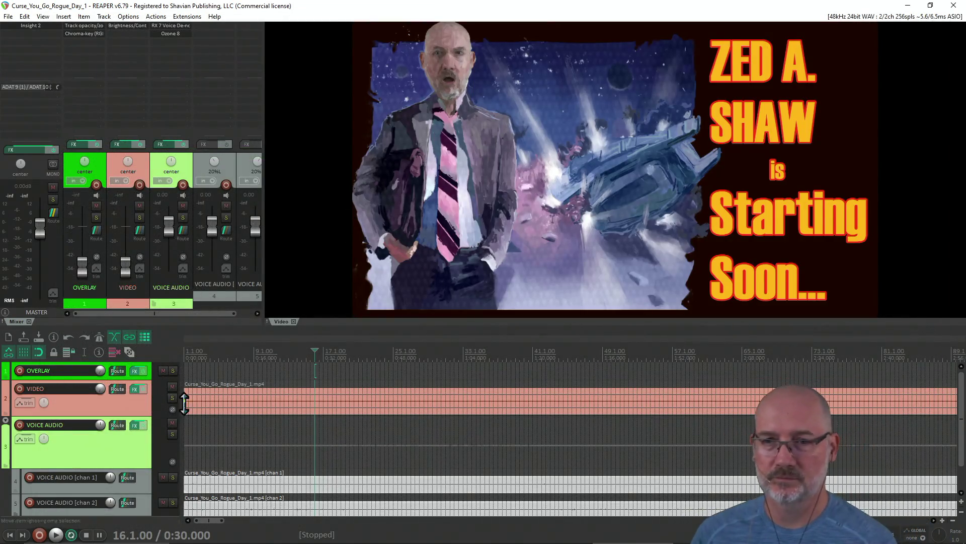
# Shrink the VOICE AUDIO track and place the edit cursor where the Starting Soon intro ends.
pyautogui.moveTo(148, 469); pyautogui.dragTo(148, 433)
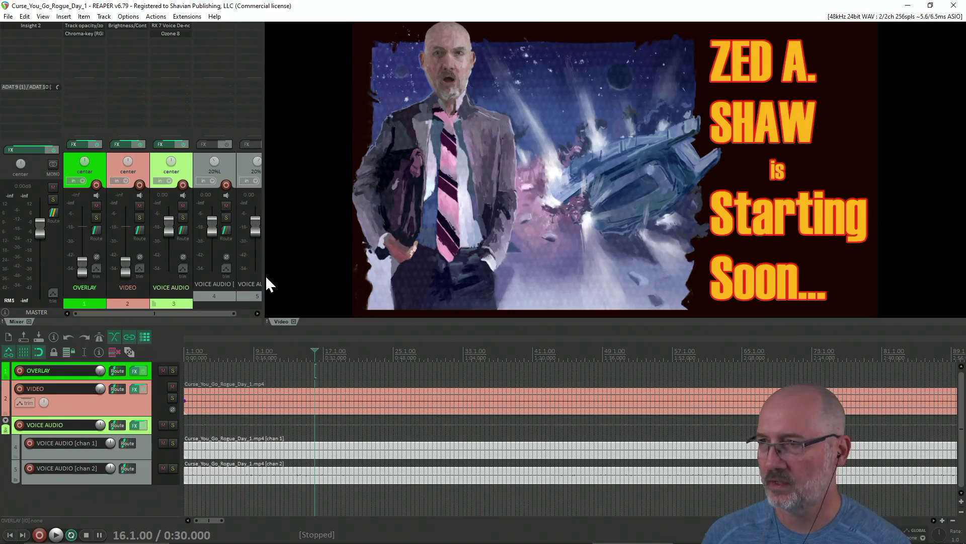
pyautogui.click(277, 381)
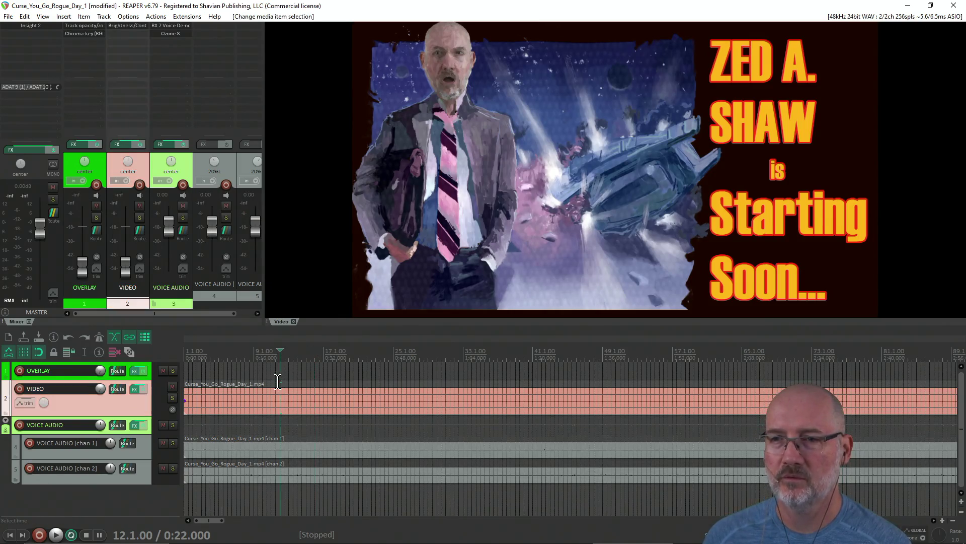
pyautogui.click(338, 370)
pyautogui.scroll(-8, 338, 371)
pyautogui.scroll(-2, 338, 371)
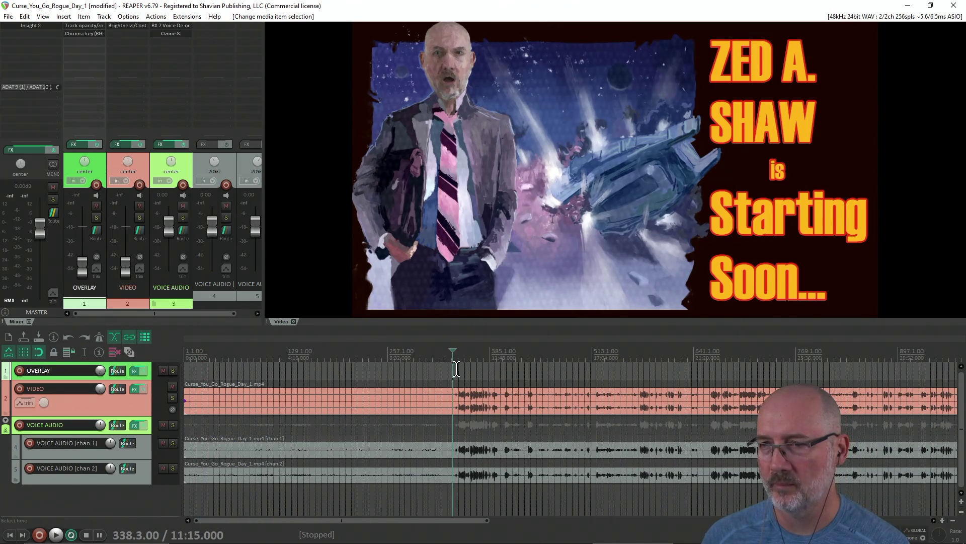
pyautogui.scroll(2, 455, 369)
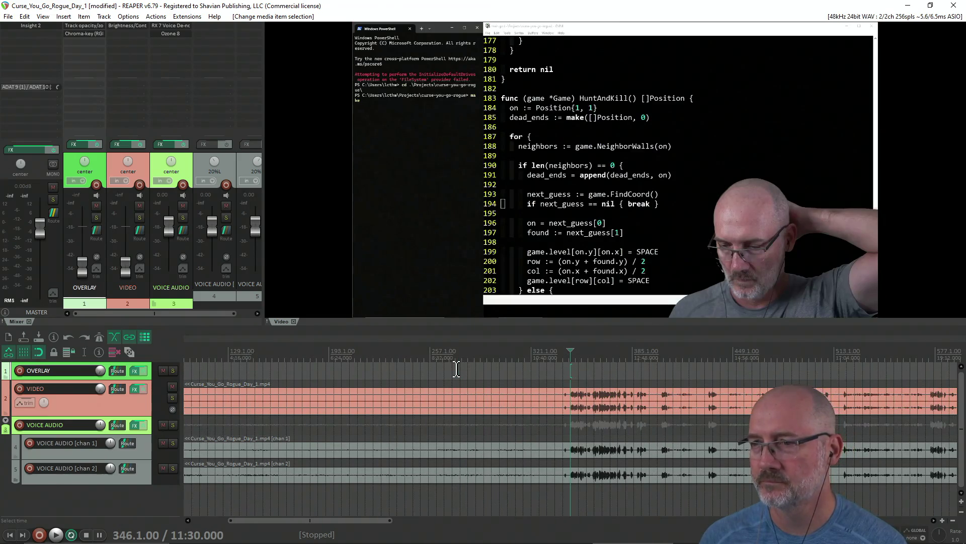
pyautogui.press('Left')
pyautogui.press('Left')
pyautogui.press('Left')
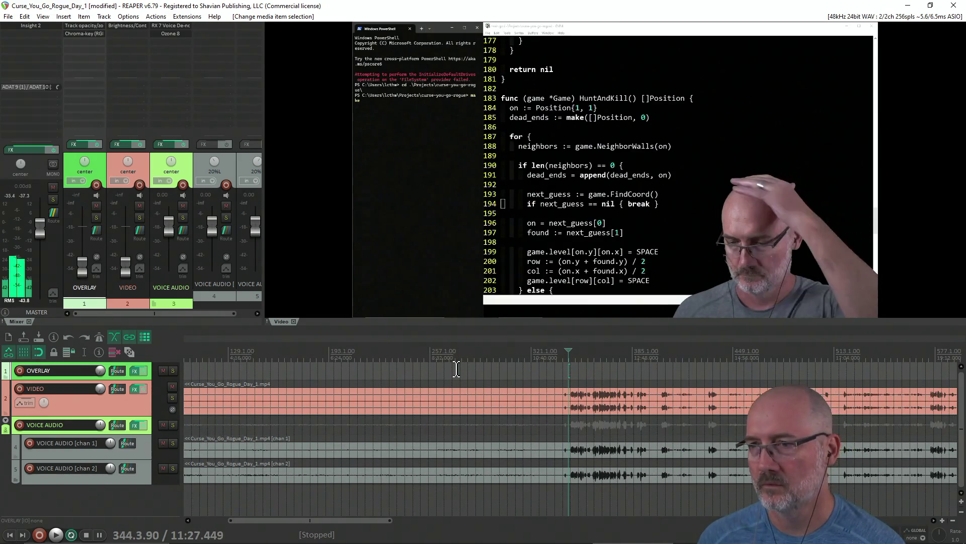
# Split all items at the cursor and delete the intro pieces before the split.
pyautogui.press('s')
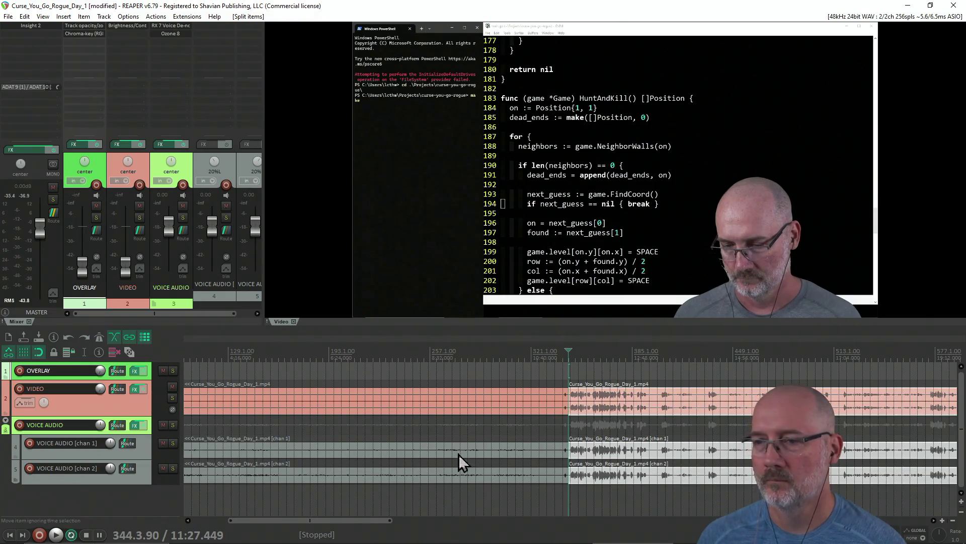
pyautogui.click(466, 477)
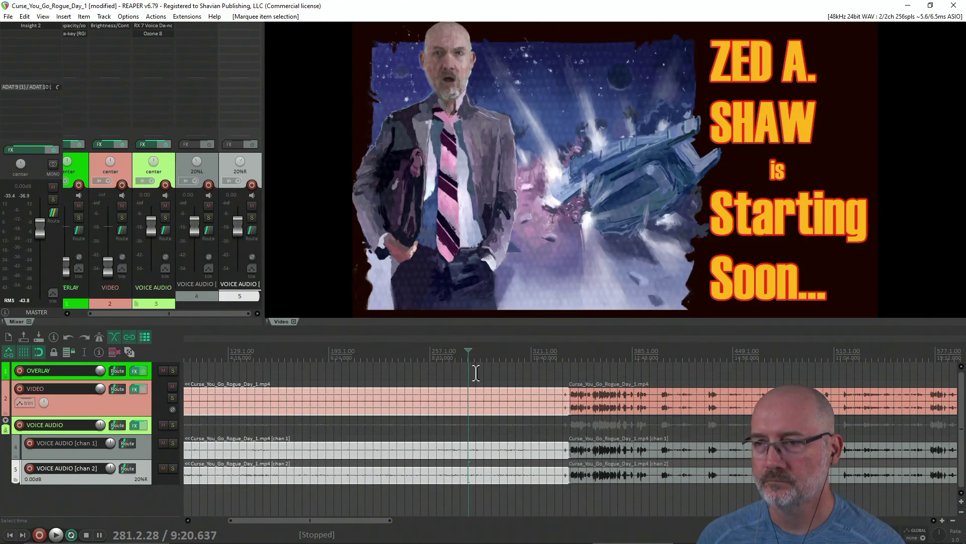
pyautogui.press('Delete')
pyautogui.press('Home')
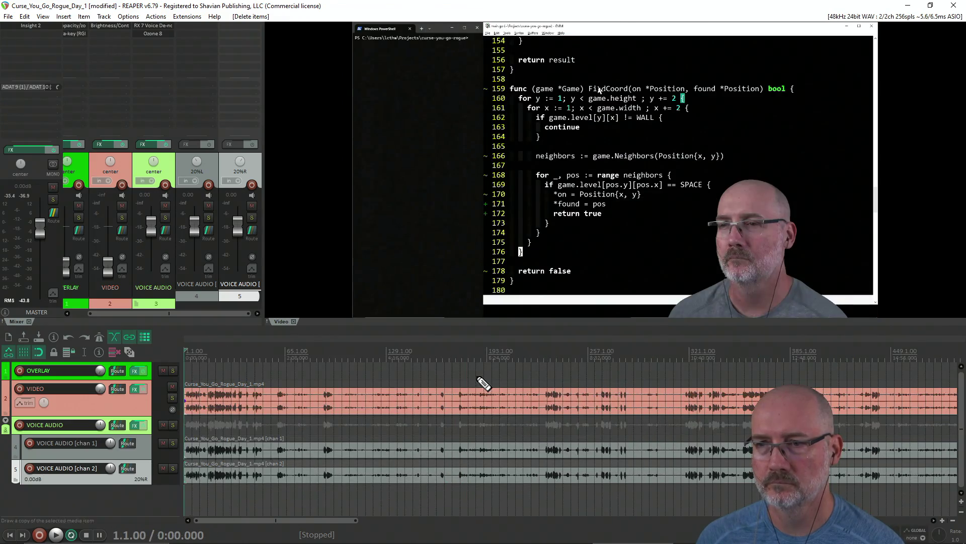
pyautogui.scroll(-3, 491, 402)
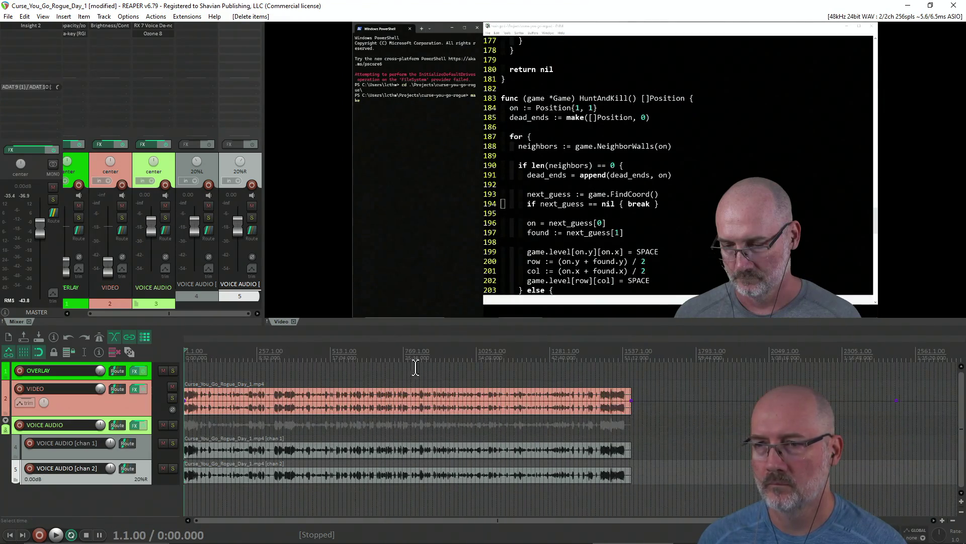
# Find where the Day 1 stream ends by jumping near the end and playing it back.
pyautogui.click(372, 367)
pyautogui.click(615, 375)
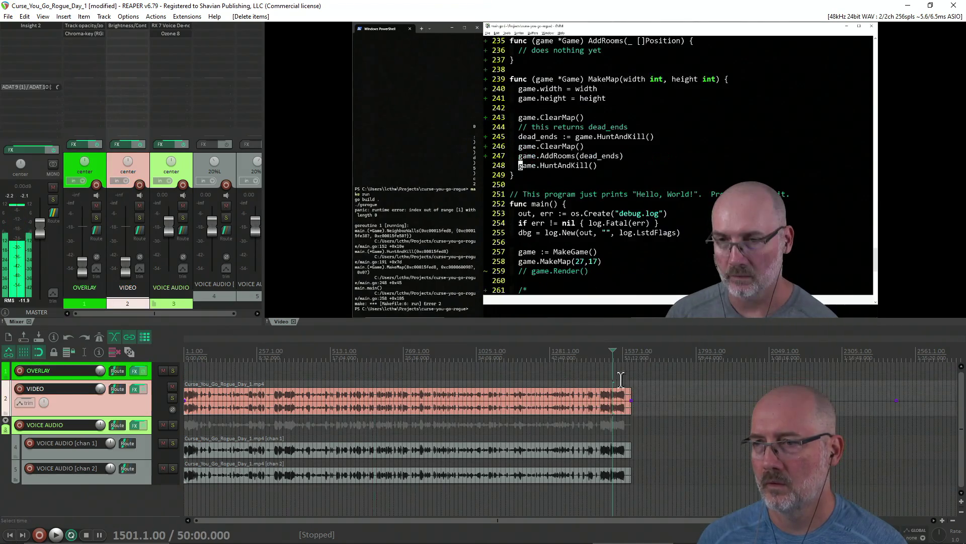
pyautogui.scroll(3, 617, 375)
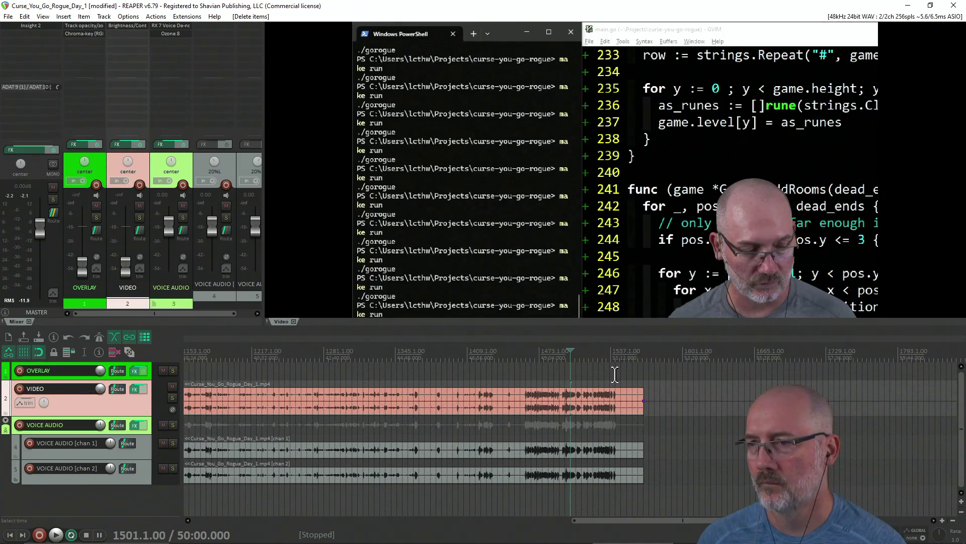
pyautogui.click(615, 375)
pyautogui.scroll(2, 615, 375)
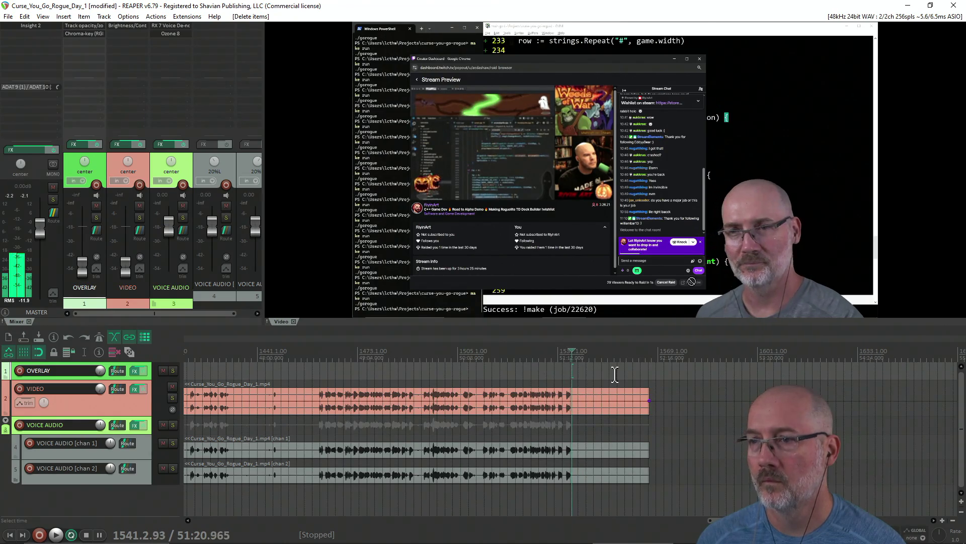
pyautogui.click(555, 372)
pyautogui.click(523, 373)
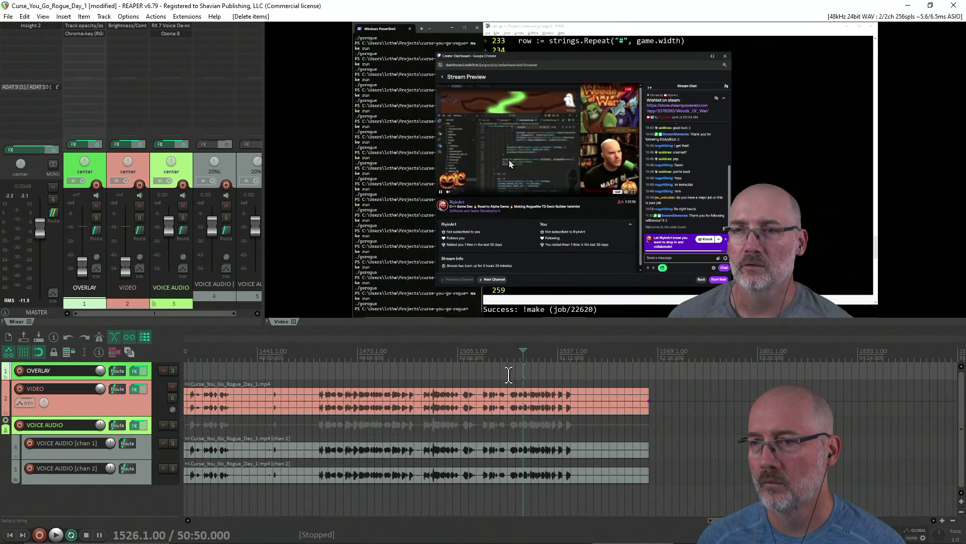
pyautogui.click(484, 377)
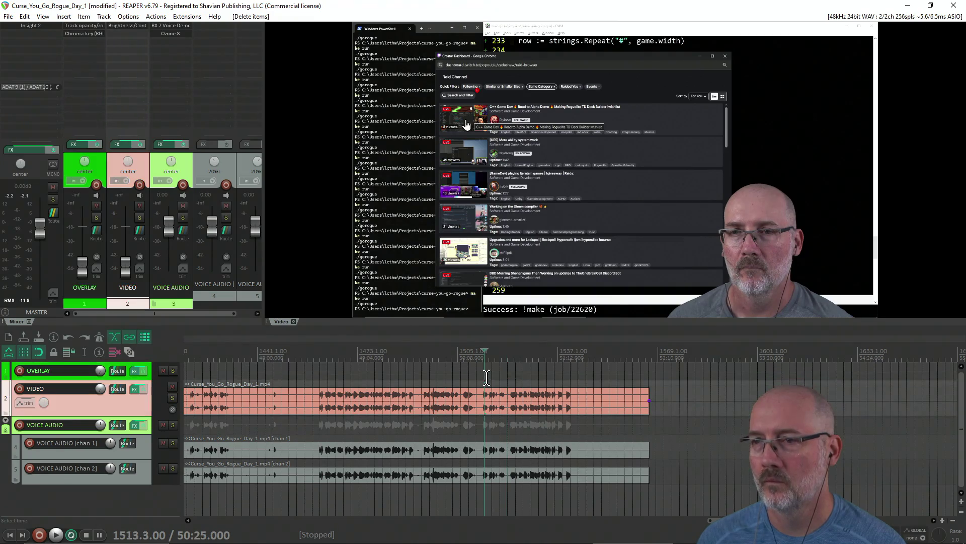
pyautogui.press('space')
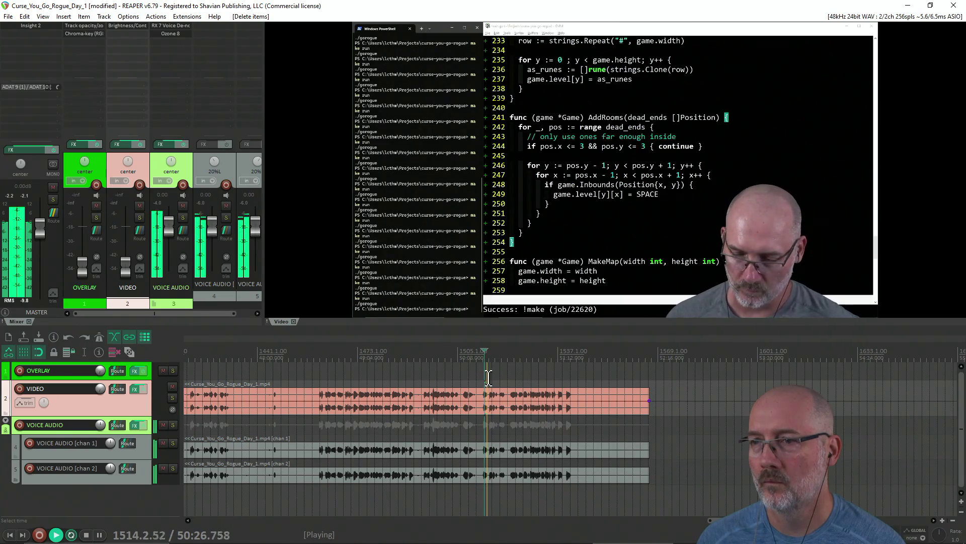
pyautogui.hotkey('ctrl', 'space')
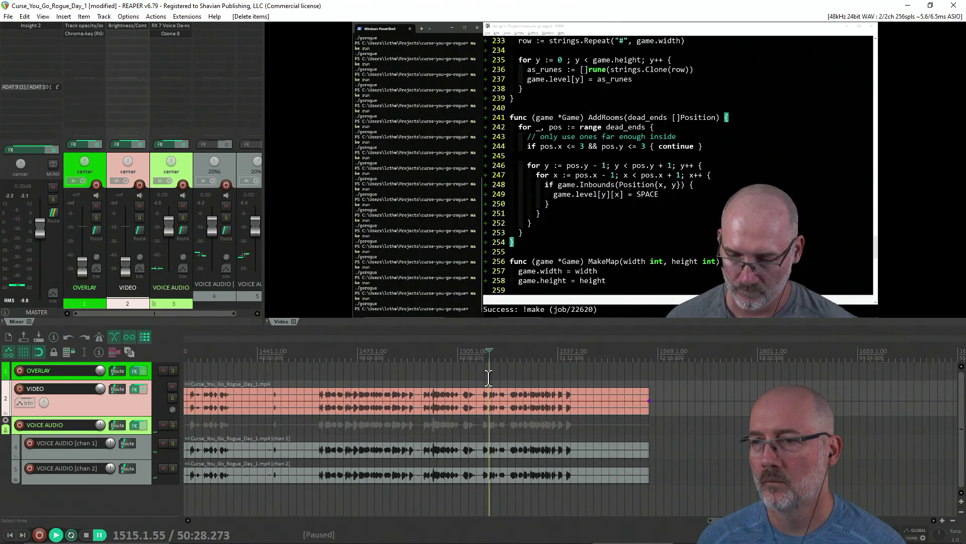
pyautogui.hotkey('ctrl', 'space')
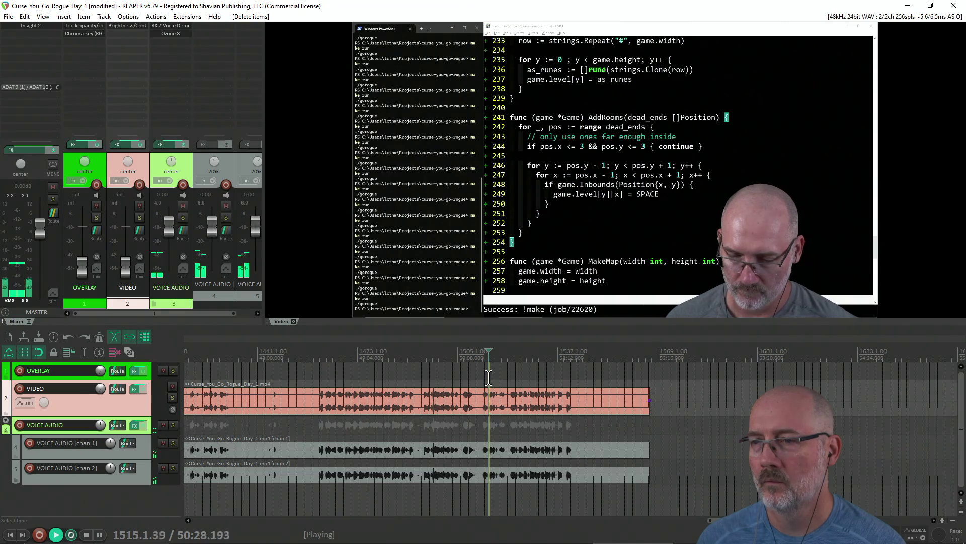
pyautogui.press('space')
# Split all items there, around 50:27, and delete the trailing tail.
pyautogui.press('s')
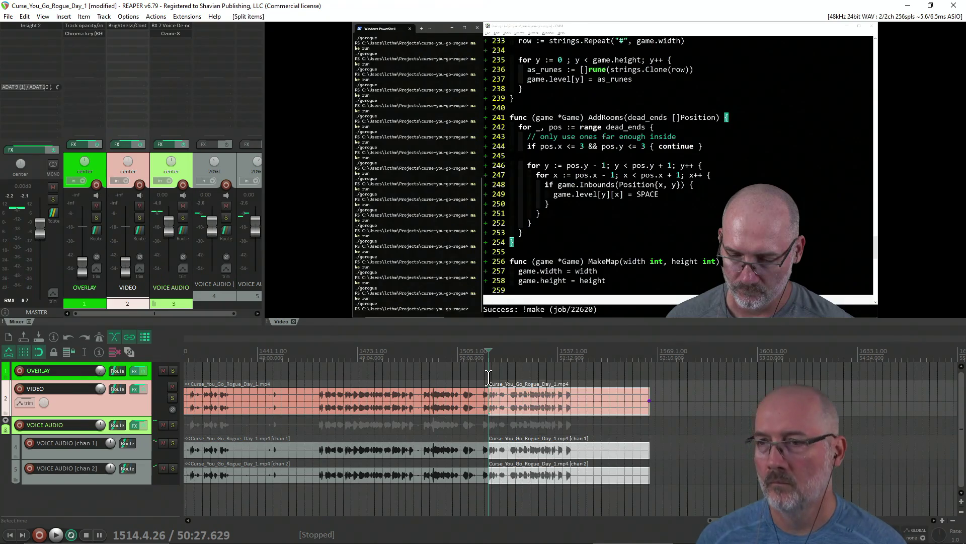
pyautogui.press('Delete')
pyautogui.scroll(-2, 488, 377)
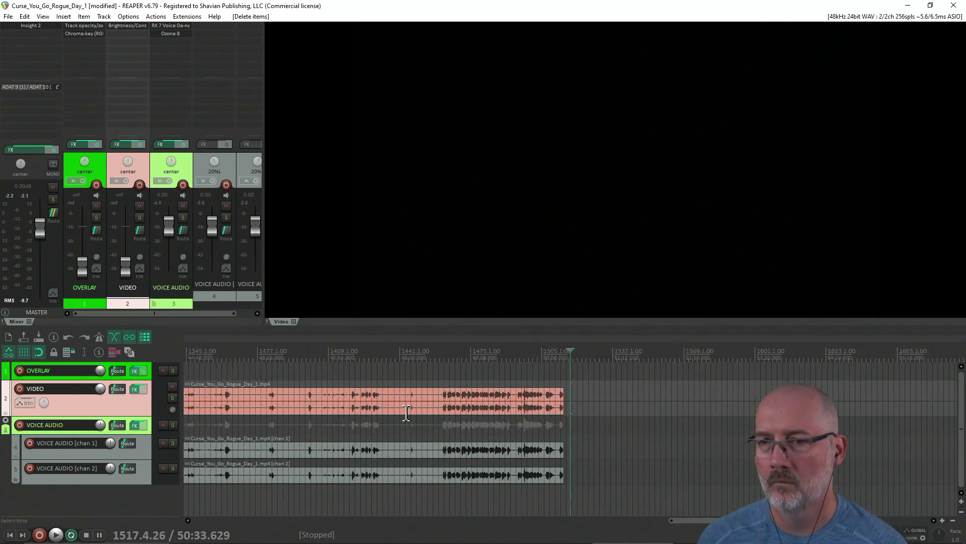
pyautogui.click(453, 370)
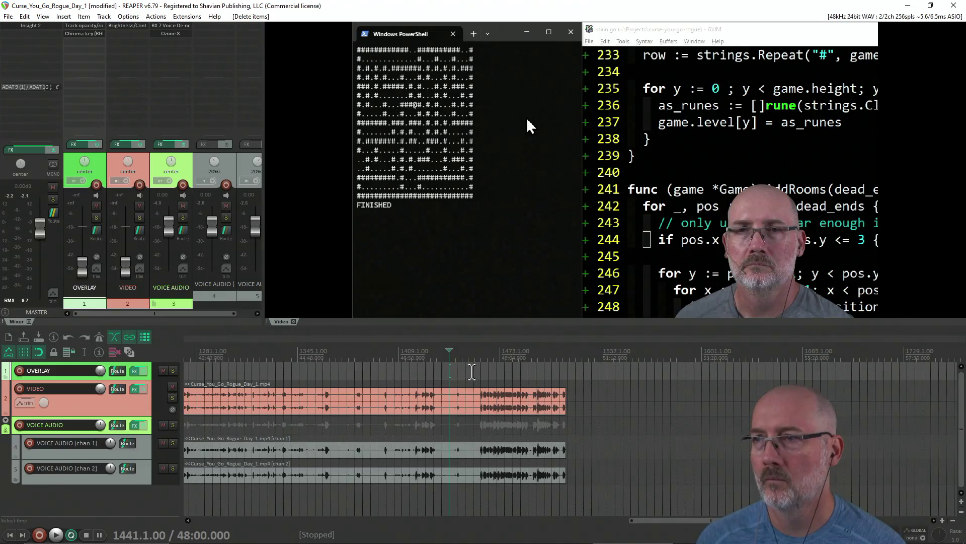
pyautogui.click(471, 372)
pyautogui.scroll(-2, 383, 375)
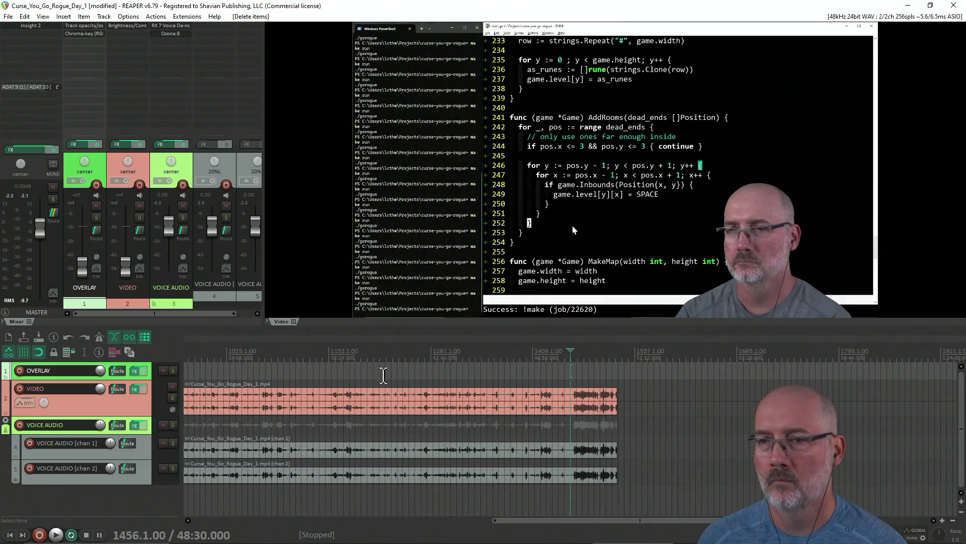
pyautogui.scroll(-2, 342, 371)
pyautogui.click(285, 371)
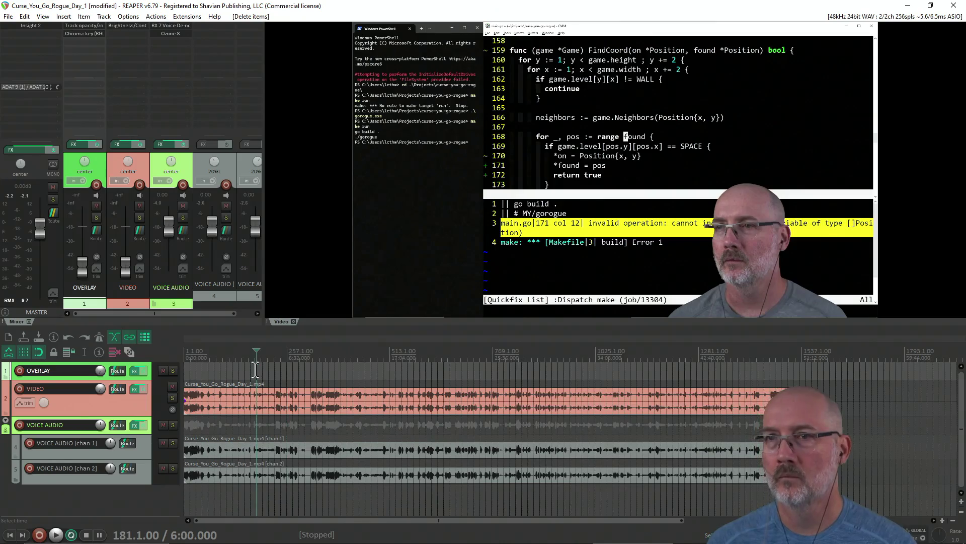
pyautogui.click(227, 371)
pyautogui.click(214, 371)
pyautogui.click(311, 371)
pyautogui.click(474, 373)
pyautogui.click(486, 372)
pyautogui.click(565, 373)
pyautogui.click(613, 372)
pyautogui.click(654, 372)
pyautogui.click(534, 373)
pyautogui.click(545, 373)
pyautogui.click(703, 372)
pyautogui.click(731, 372)
pyautogui.click(420, 373)
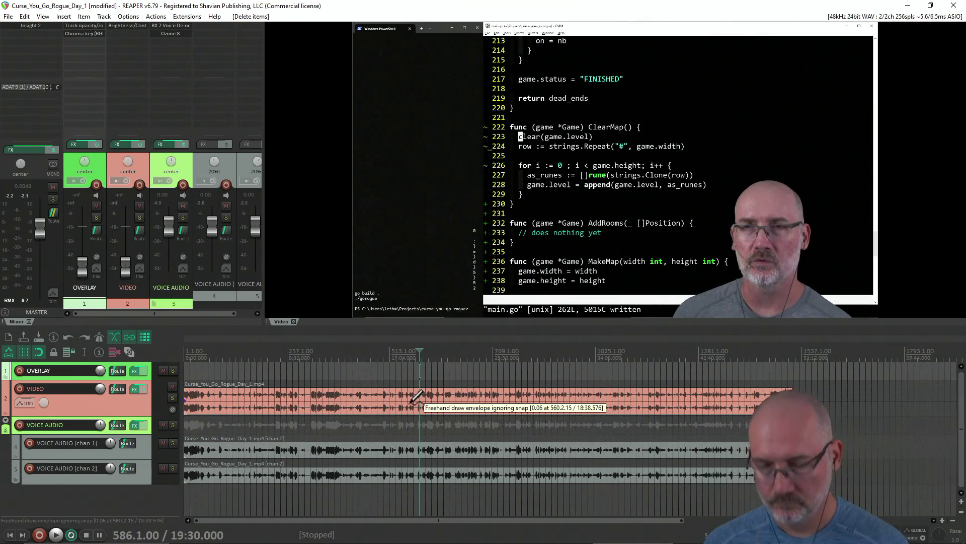
pyautogui.click(244, 372)
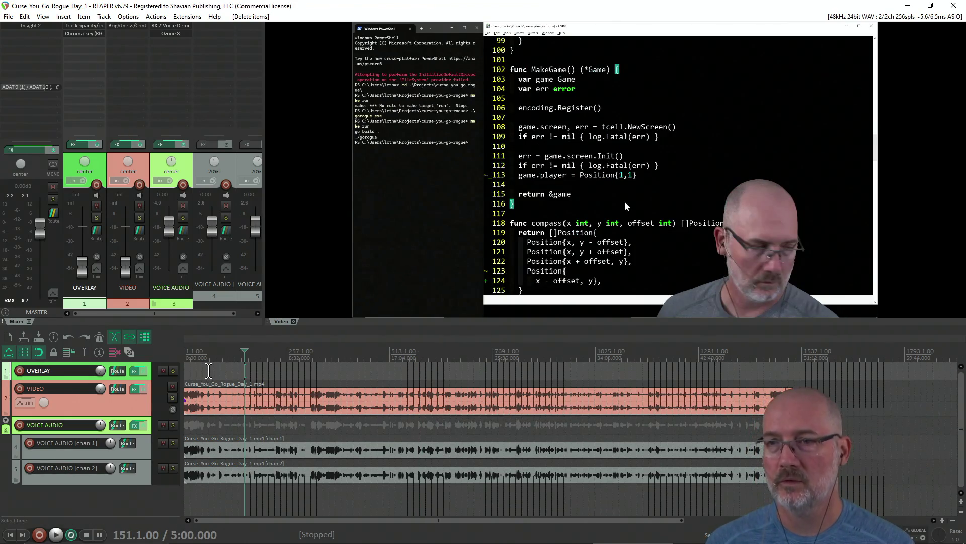
pyautogui.click(209, 371)
pyautogui.scroll(2, 308, 375)
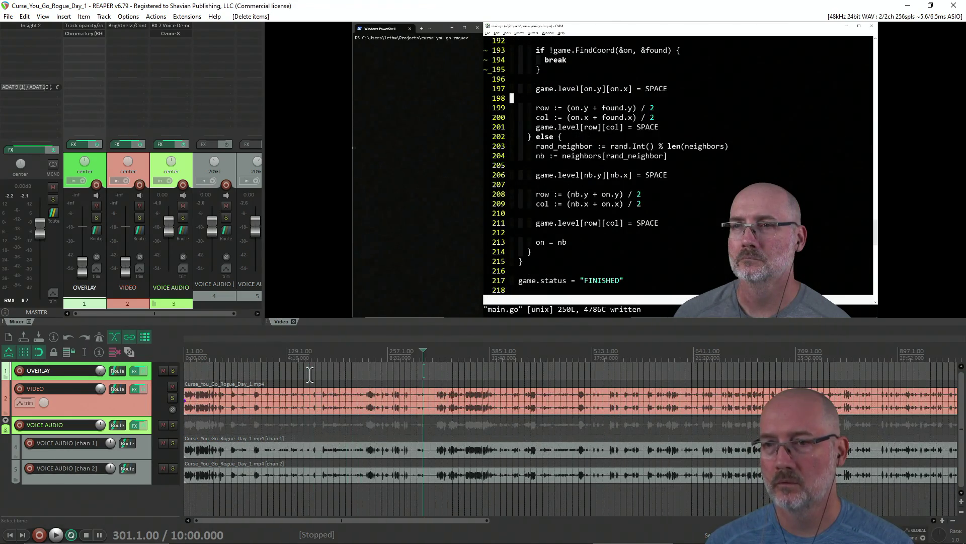
pyautogui.click(429, 375)
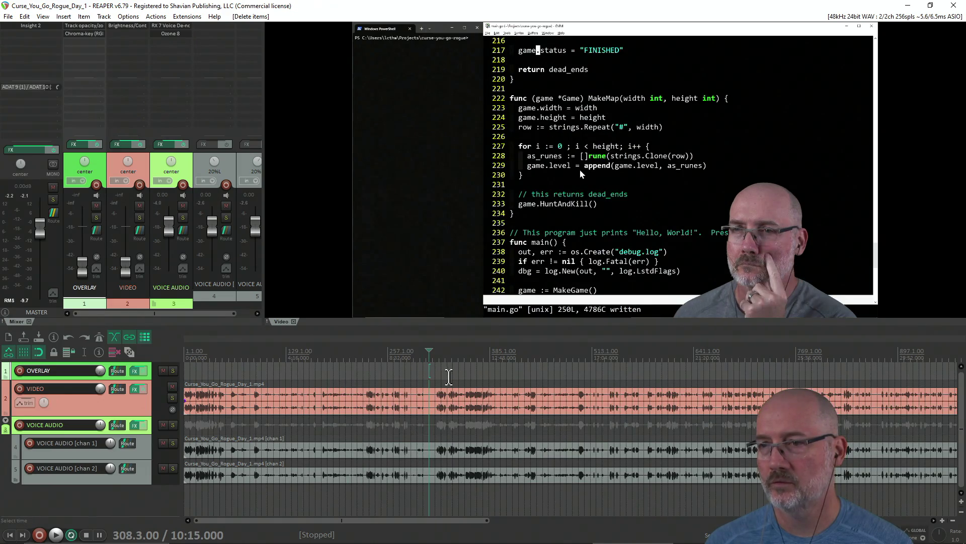
pyautogui.click(597, 375)
pyautogui.click(621, 374)
pyautogui.click(680, 373)
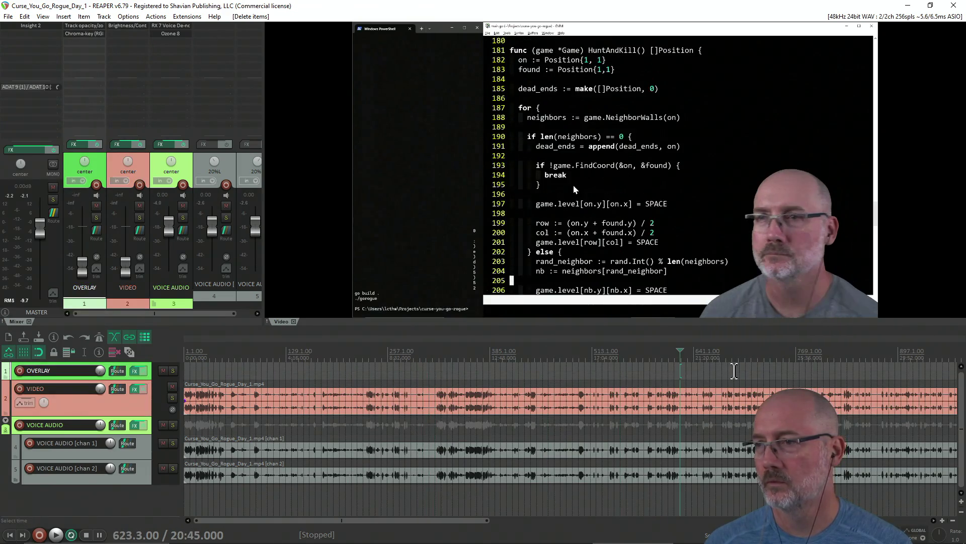
pyautogui.click(735, 373)
pyautogui.click(766, 373)
pyautogui.click(830, 377)
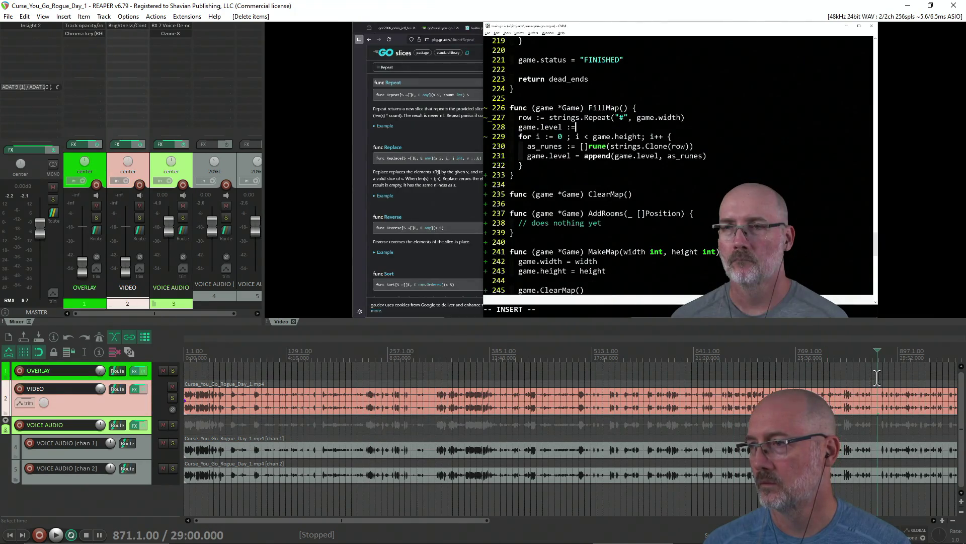
pyautogui.scroll(-10, 725, 393)
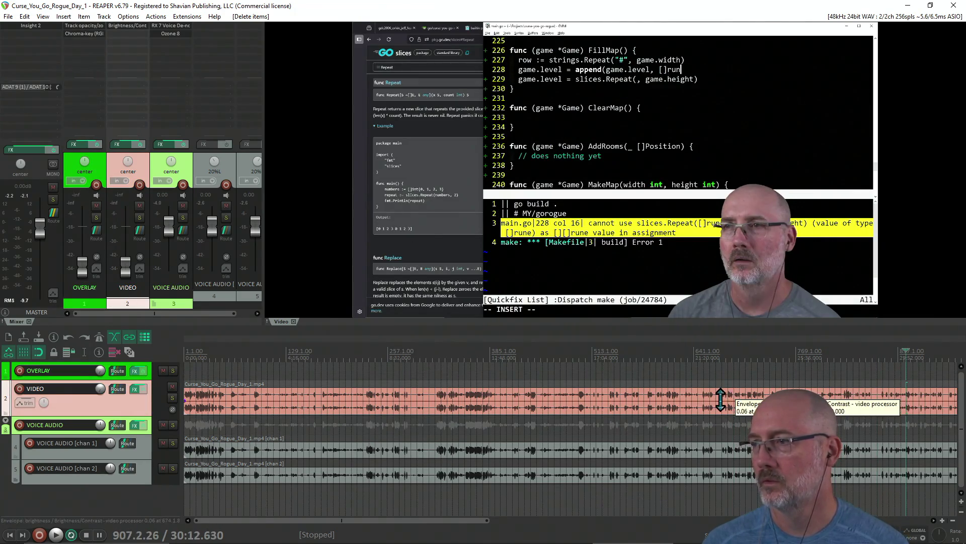
pyautogui.scroll(-10, 725, 394)
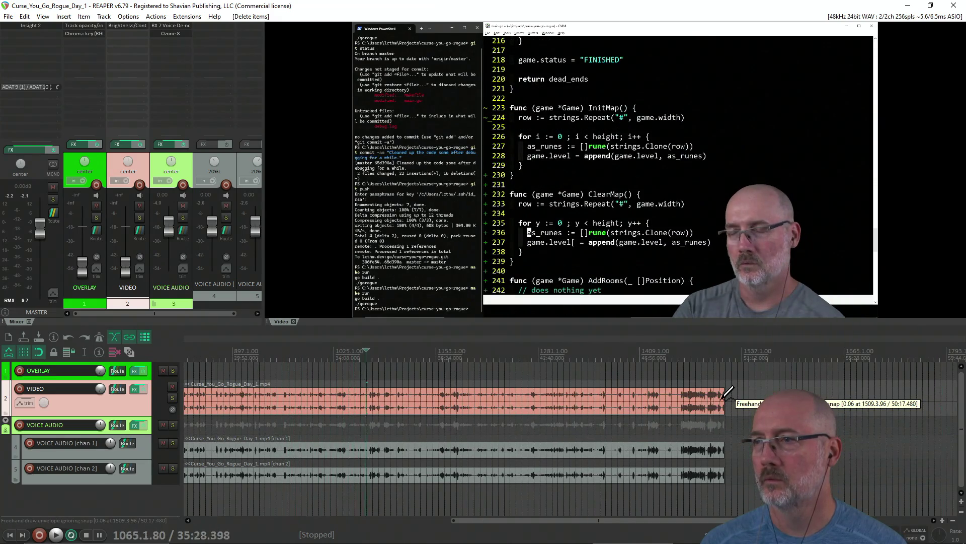
pyautogui.scroll(-5, 725, 393)
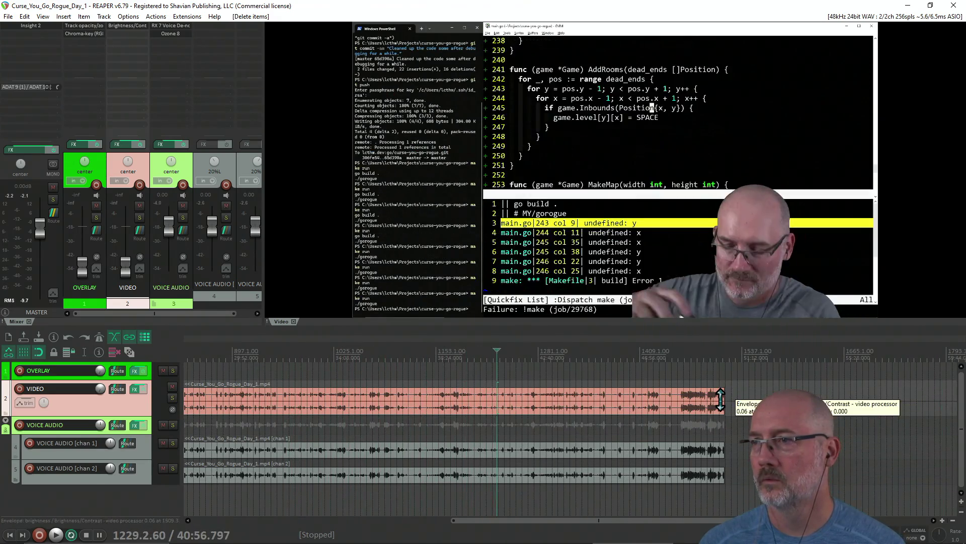
pyautogui.scroll(-8, 725, 393)
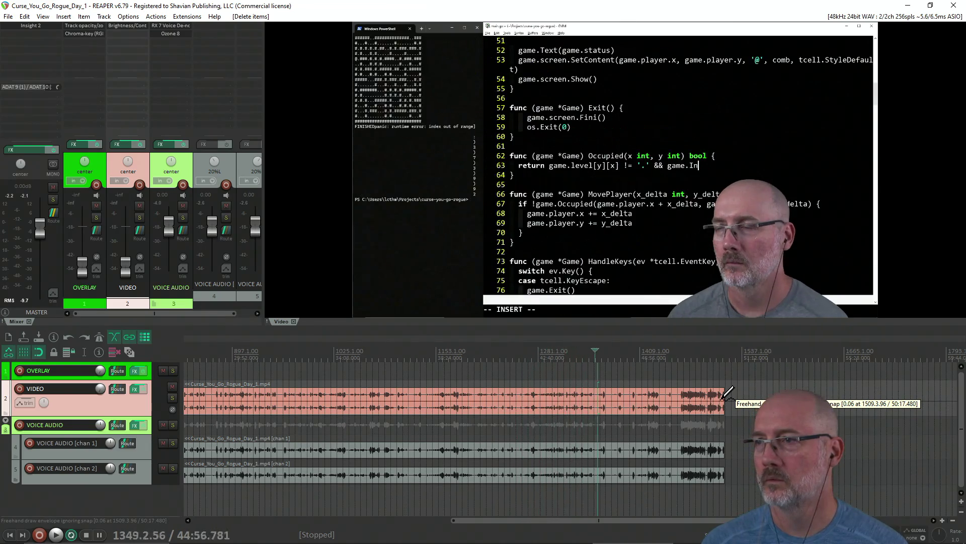
pyautogui.scroll(-1, 728, 393)
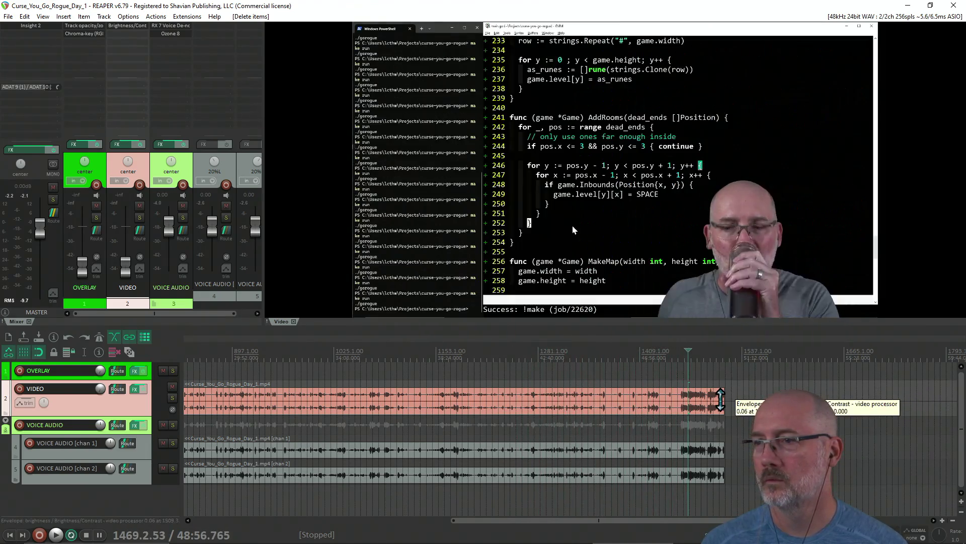
pyautogui.scroll(1, 720, 400)
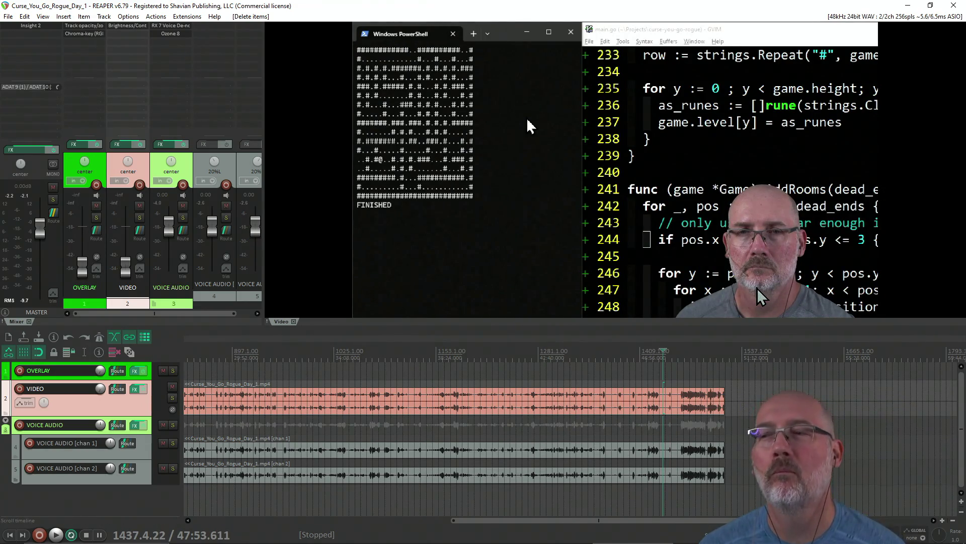
pyautogui.scroll(8, 724, 393)
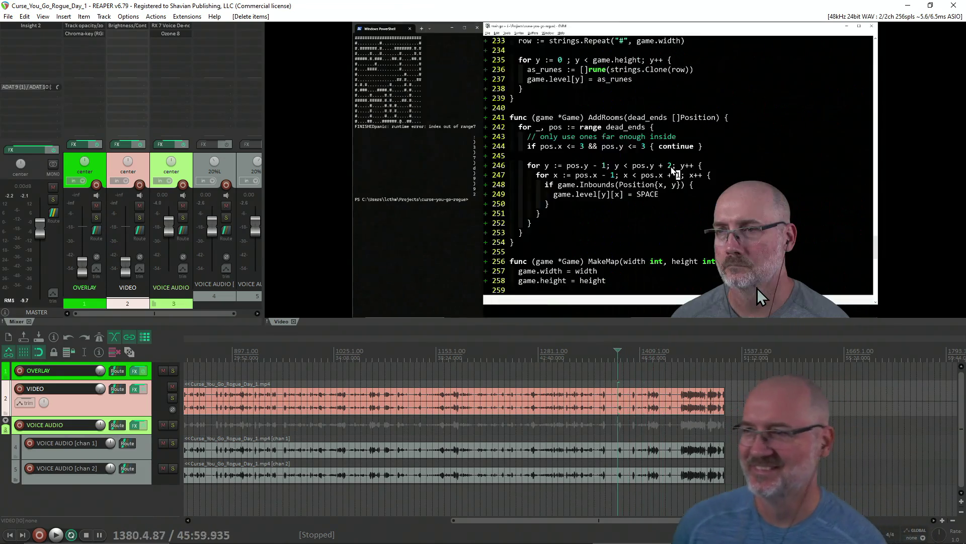
# Scroll back to 1.1.00 of the trimmed Day 1 project and bring up the Recent Projects launcher.
pyautogui.scroll(12, 757, 288)
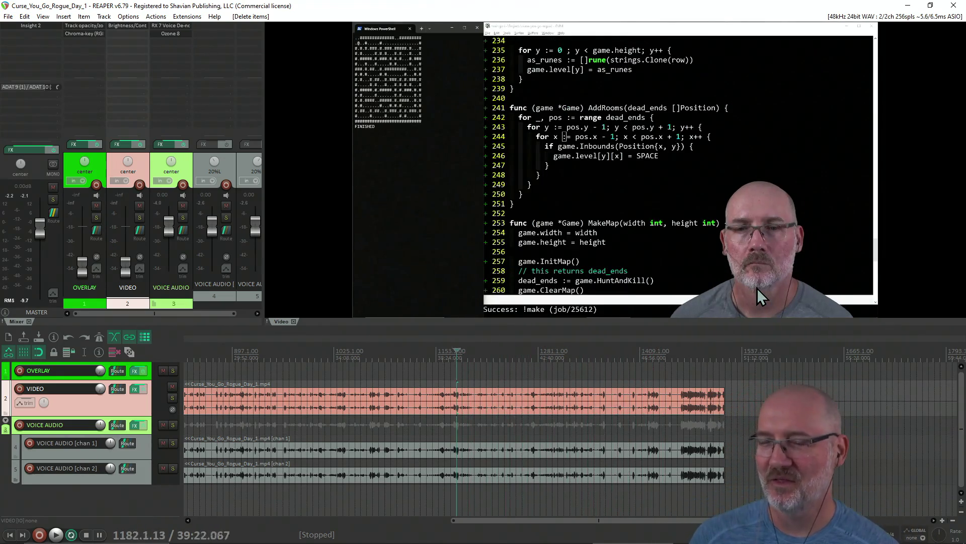
pyautogui.scroll(10, 757, 287)
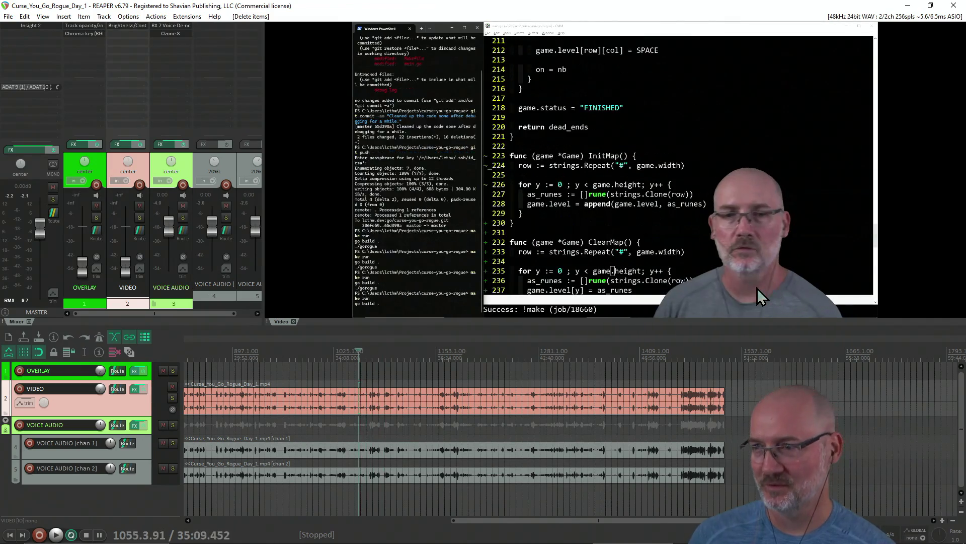
pyautogui.scroll(10, 757, 288)
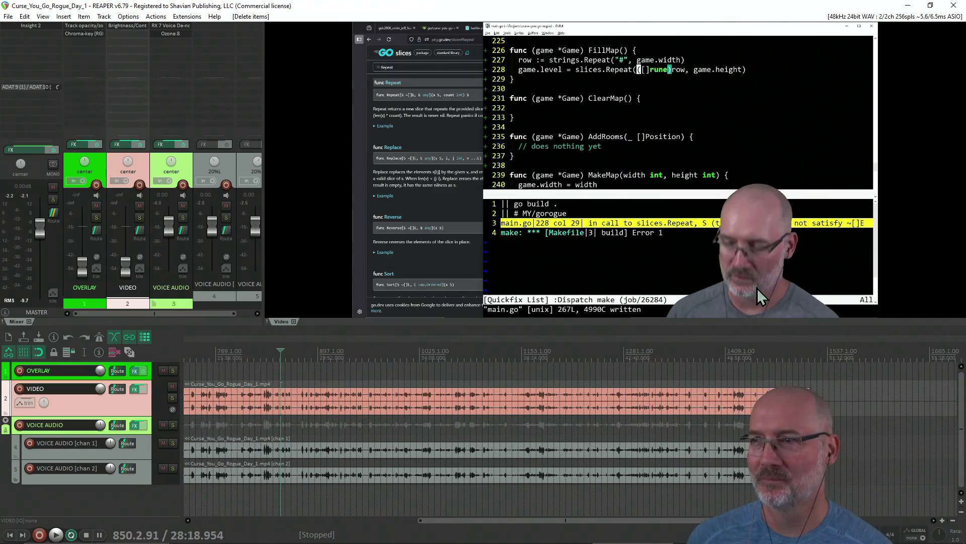
pyautogui.scroll(10, 757, 288)
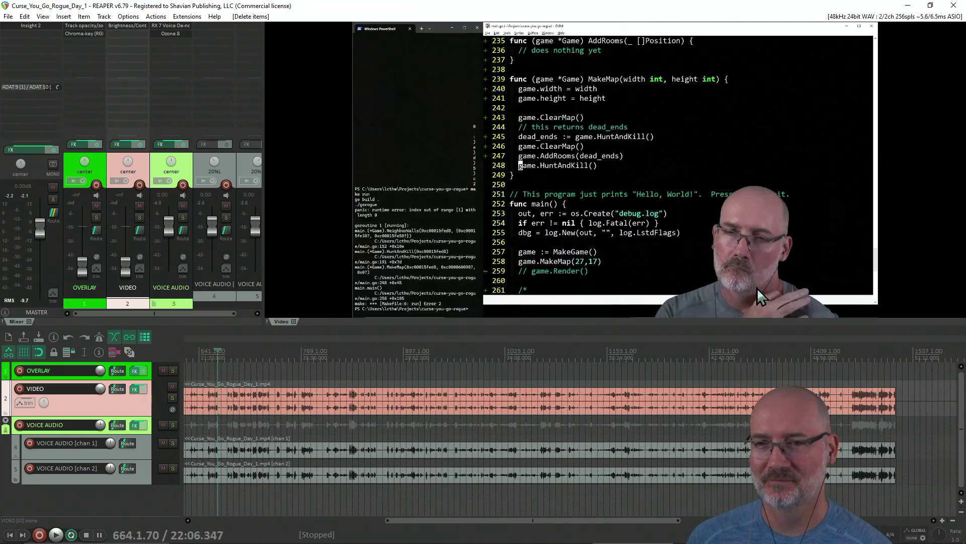
pyautogui.scroll(12, 757, 288)
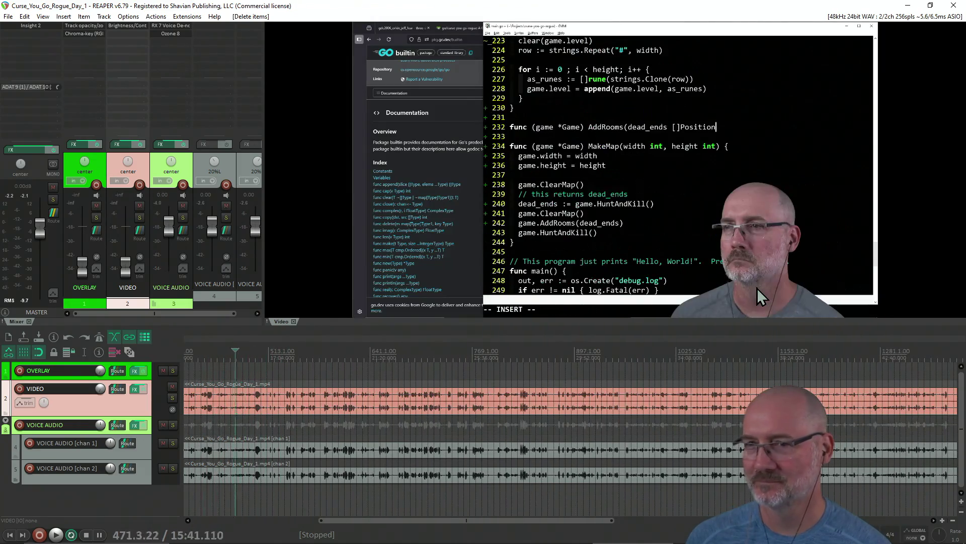
pyautogui.scroll(12, 757, 288)
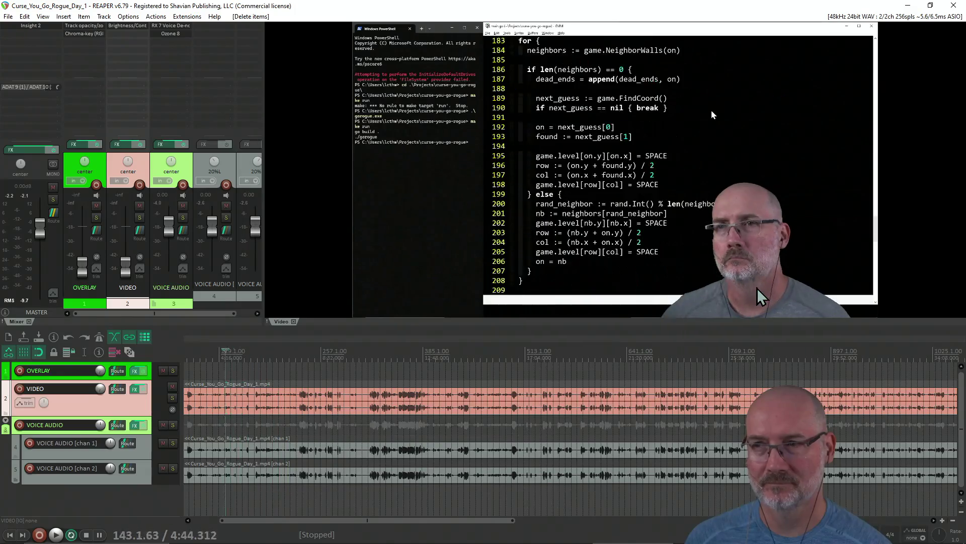
pyautogui.scroll(3, 757, 288)
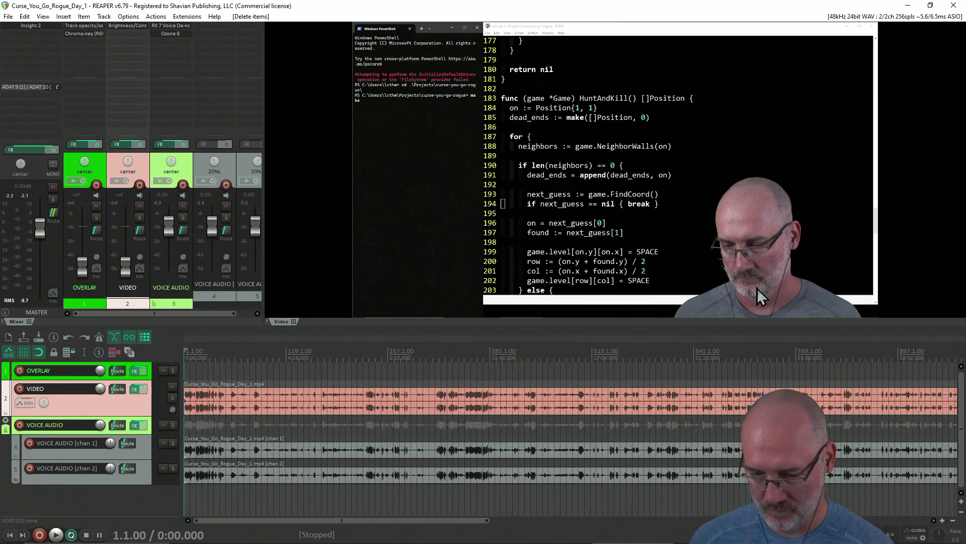
pyautogui.hotkey('ctrl', 'o')
# Load Curse_You_Go_Rogue_Day_2 from Recent Projects and place the cursor at 0:49 in its intro.
pyautogui.click(144, 133)
pyautogui.click(145, 148)
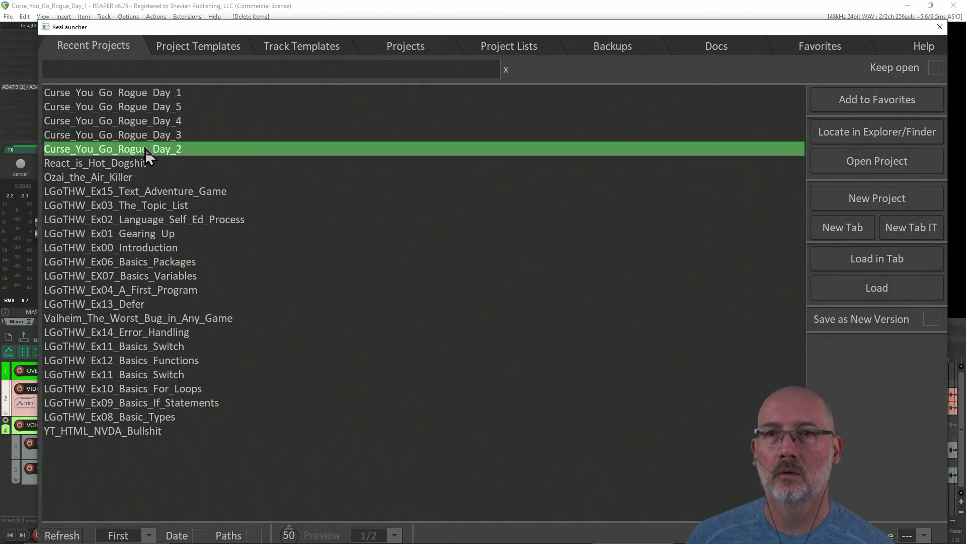
pyautogui.click(871, 288)
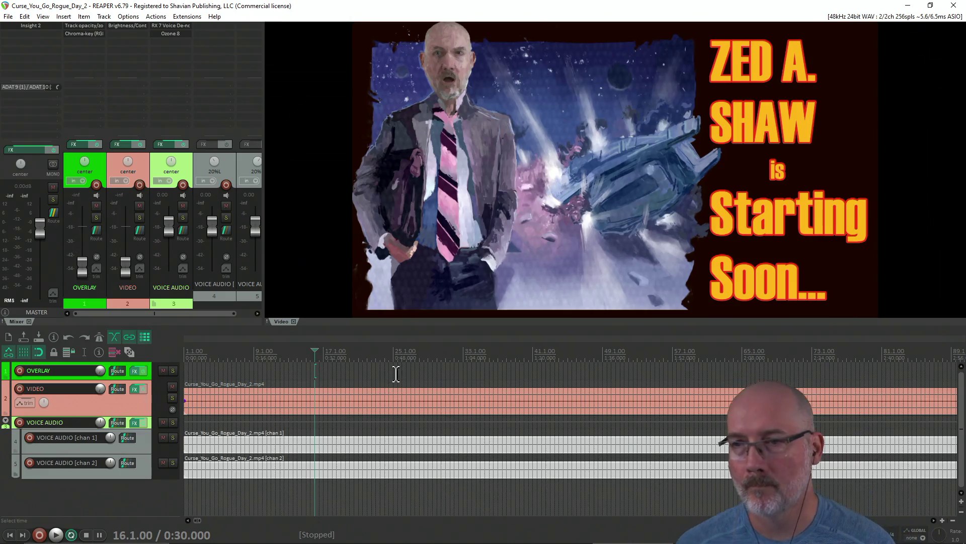
pyautogui.click(396, 374)
pyautogui.scroll(-5, 396, 374)
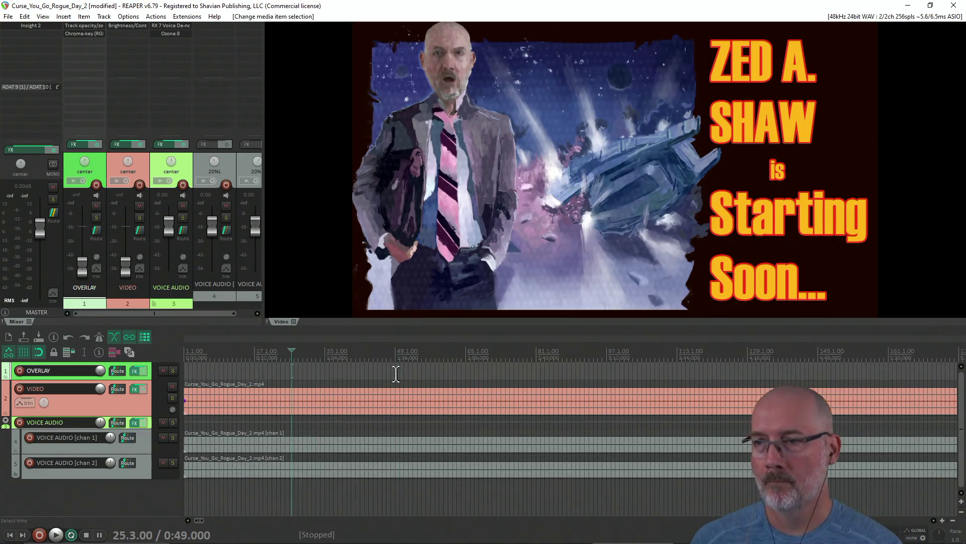
# Find where the Day 2 stream actually begins by jumping past the intro and playing it.
pyautogui.click(456, 374)
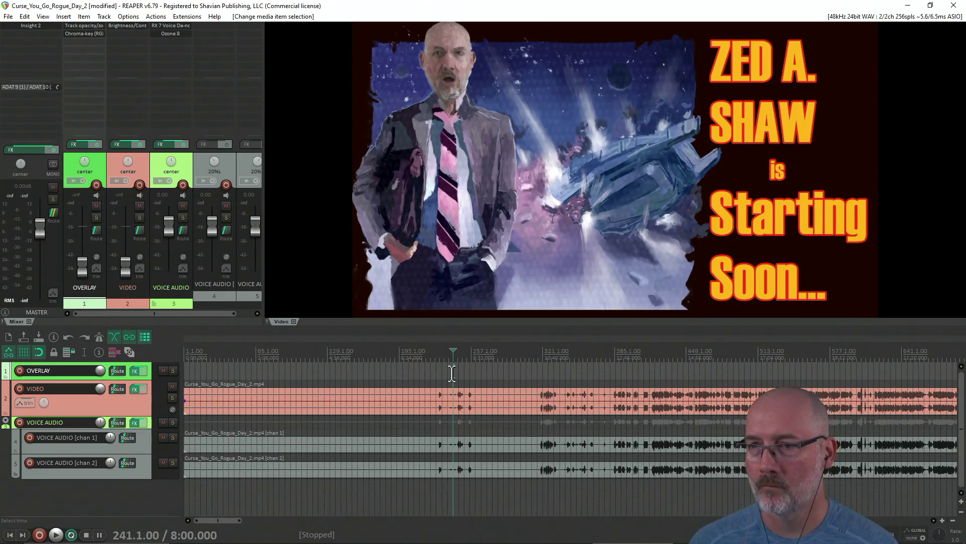
pyautogui.click(499, 373)
pyautogui.click(515, 371)
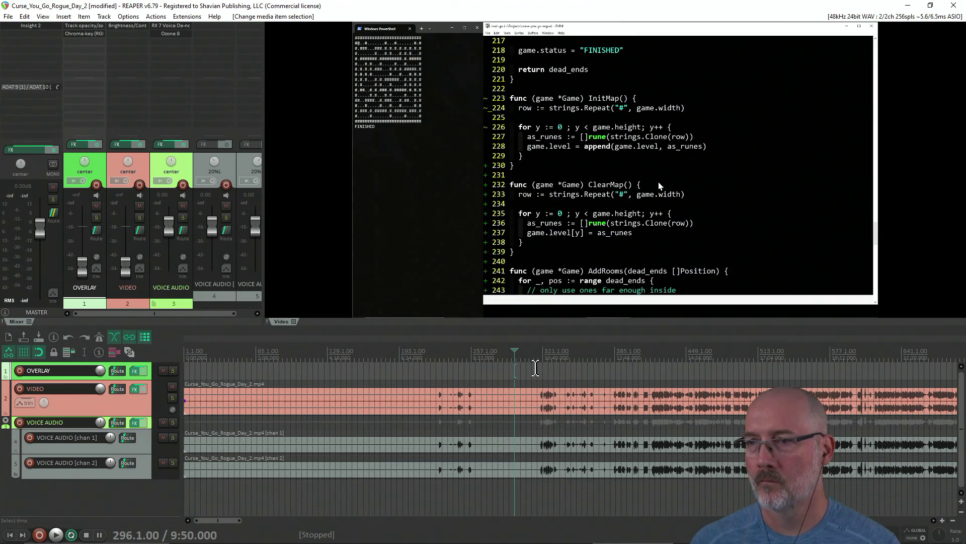
pyautogui.scroll(-1, 536, 367)
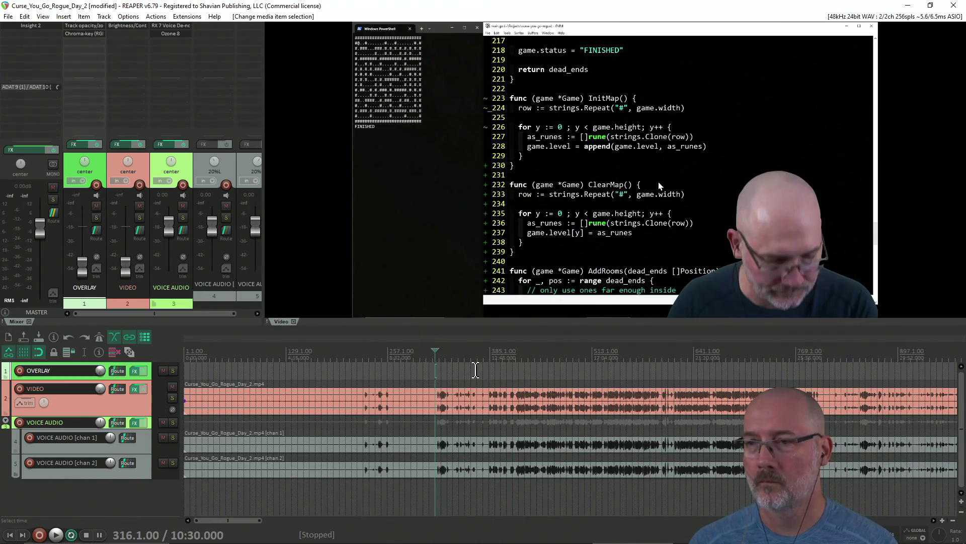
pyautogui.press('Right')
pyautogui.press('Right')
pyautogui.press('Right')
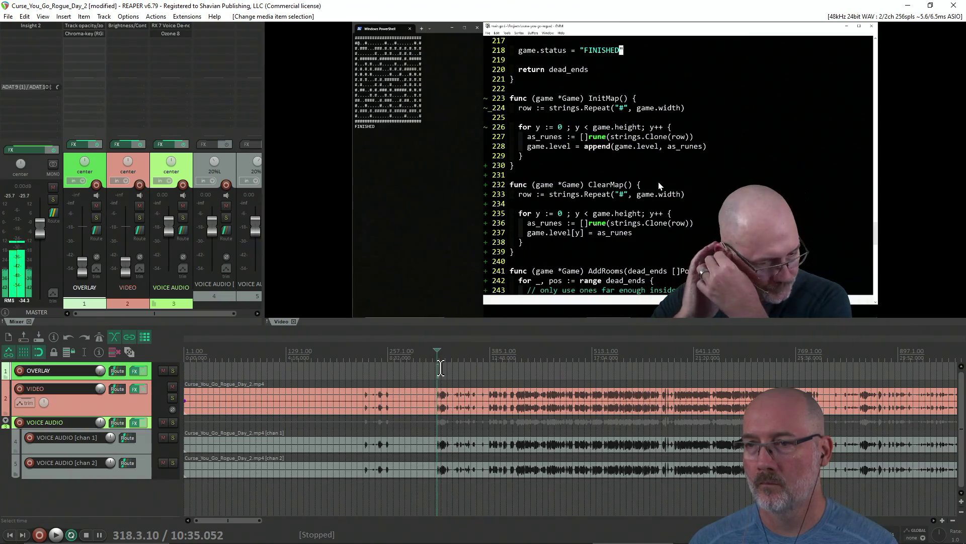
pyautogui.press('space')
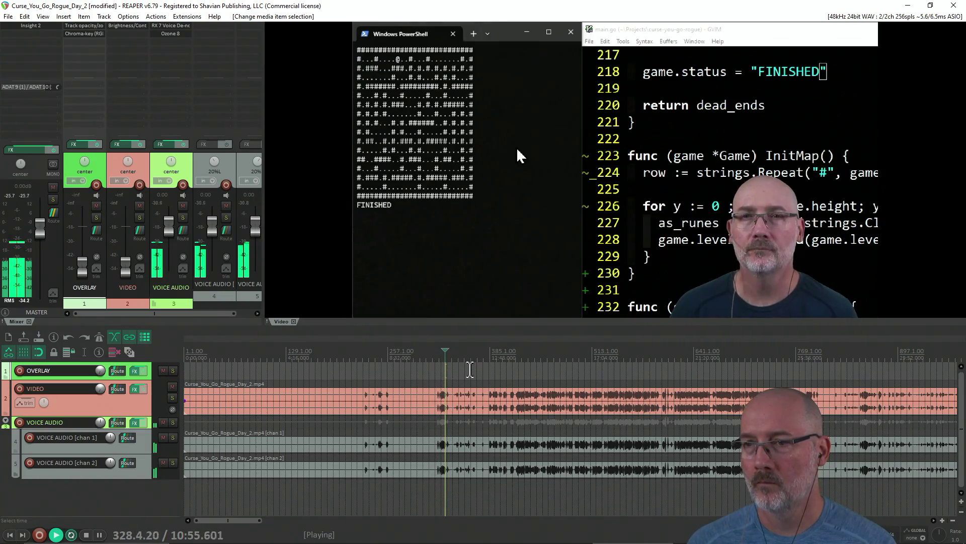
pyautogui.scroll(2, 486, 373)
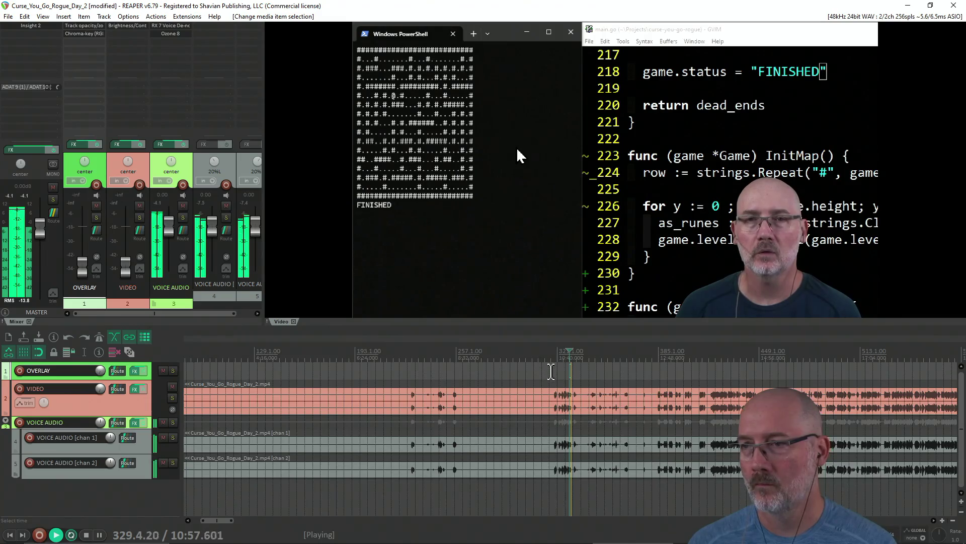
pyautogui.click(554, 367)
pyautogui.press('space')
# Split all tracks at the stream start and delete every intro piece to its left.
pyautogui.press('s')
pyautogui.click(475, 471)
pyautogui.moveTo(474, 467)
pyautogui.mouseDown()
pyautogui.moveTo(468, 474)
pyautogui.moveTo(452, 381)
pyautogui.mouseUp()
pyautogui.press('Delete')
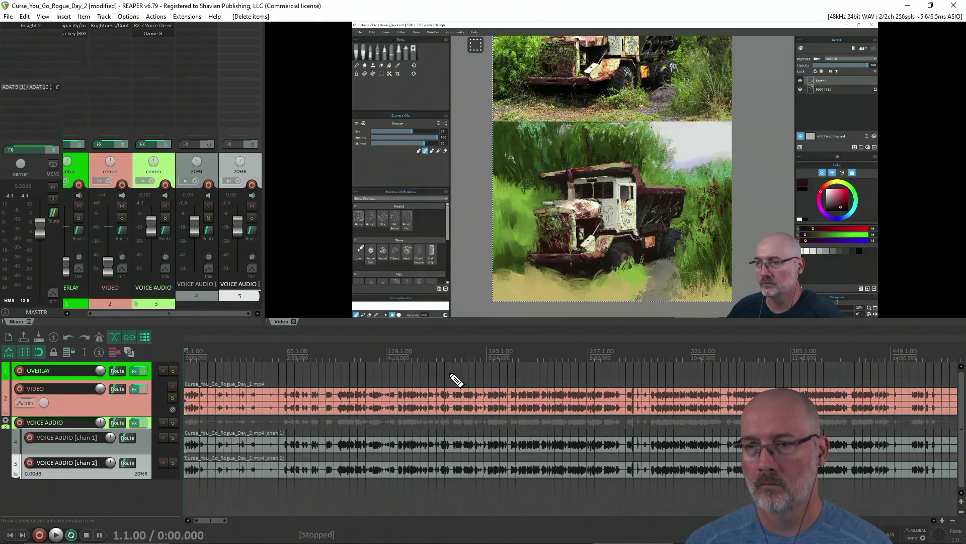
pyautogui.scroll(-2, 417, 421)
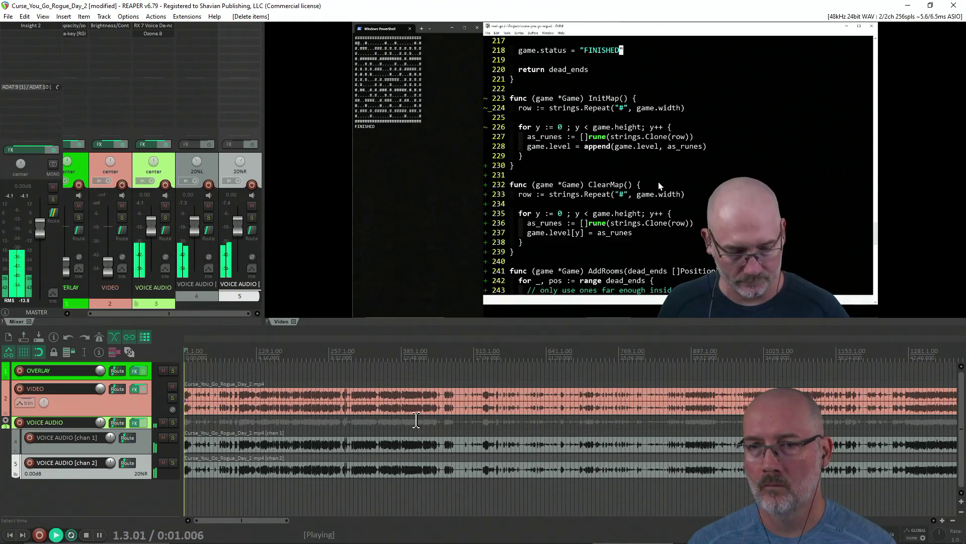
# Check the trimmed recording around 1:50 and 16:45, then move to about 54 minutes.
pyautogui.scroll(2, 417, 421)
pyautogui.click(272, 366)
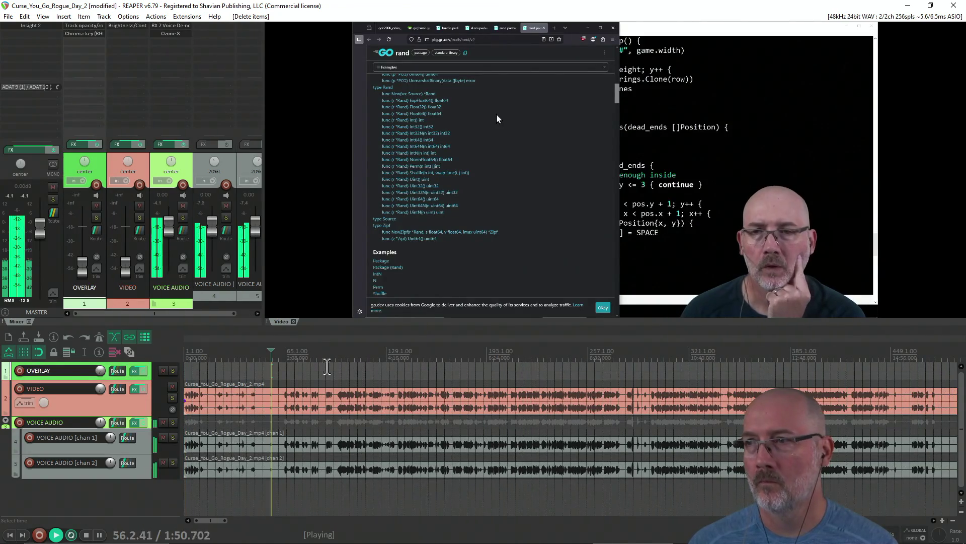
pyautogui.scroll(-3, 412, 371)
pyautogui.click(466, 371)
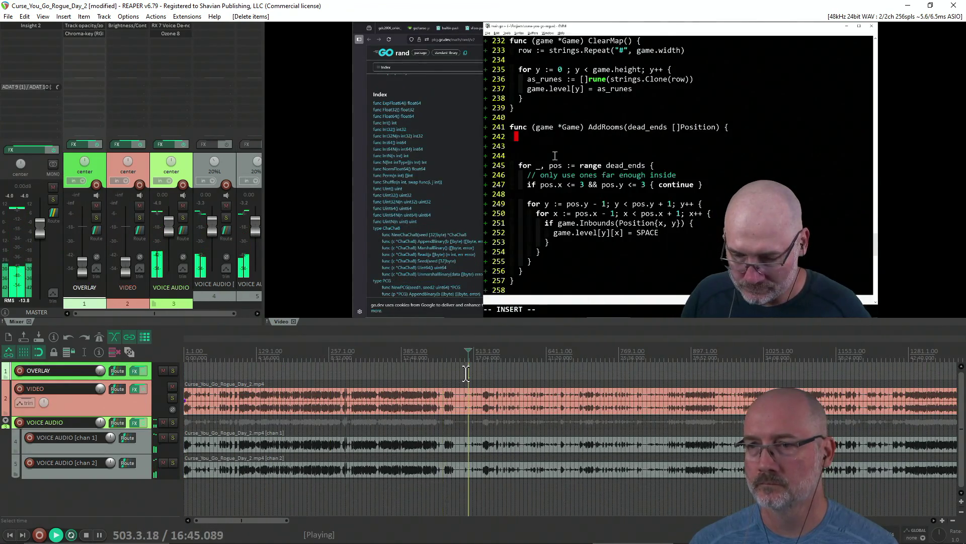
pyautogui.scroll(-4, 466, 373)
pyautogui.click(513, 371)
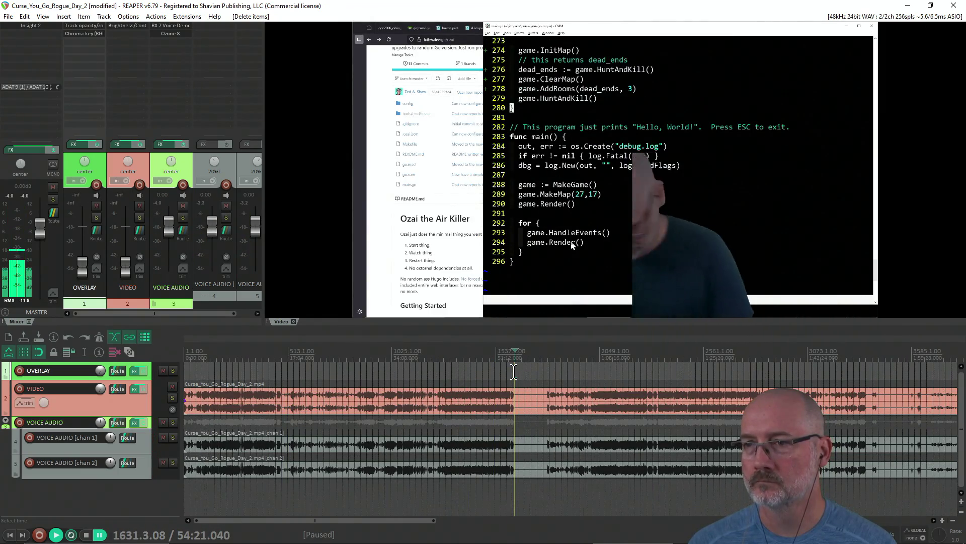
pyautogui.press('space')
pyautogui.scroll(4, 527, 371)
# Replay from about 53:44 to pin down 54:07 and split all clips there.
pyautogui.click(570, 373)
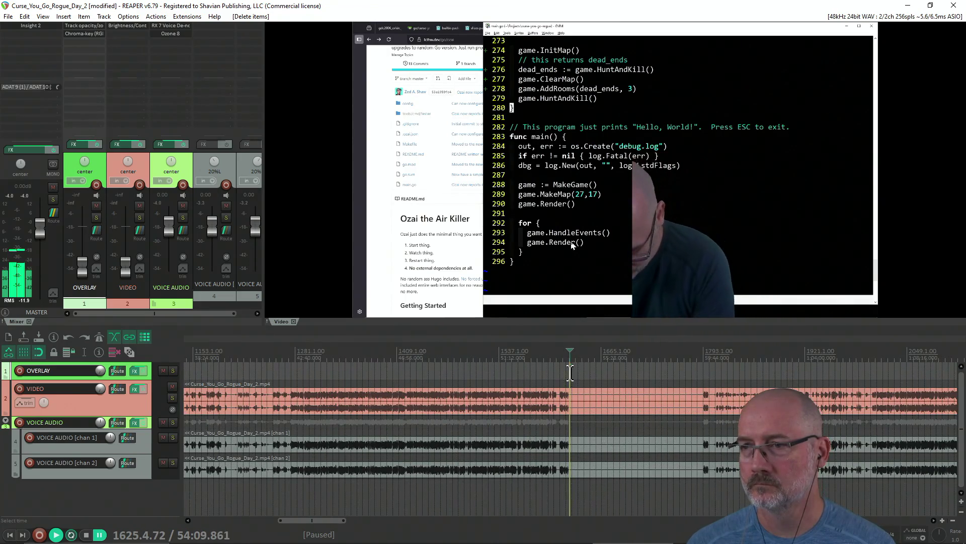
pyautogui.click(568, 373)
pyautogui.click(558, 371)
pyautogui.press('space')
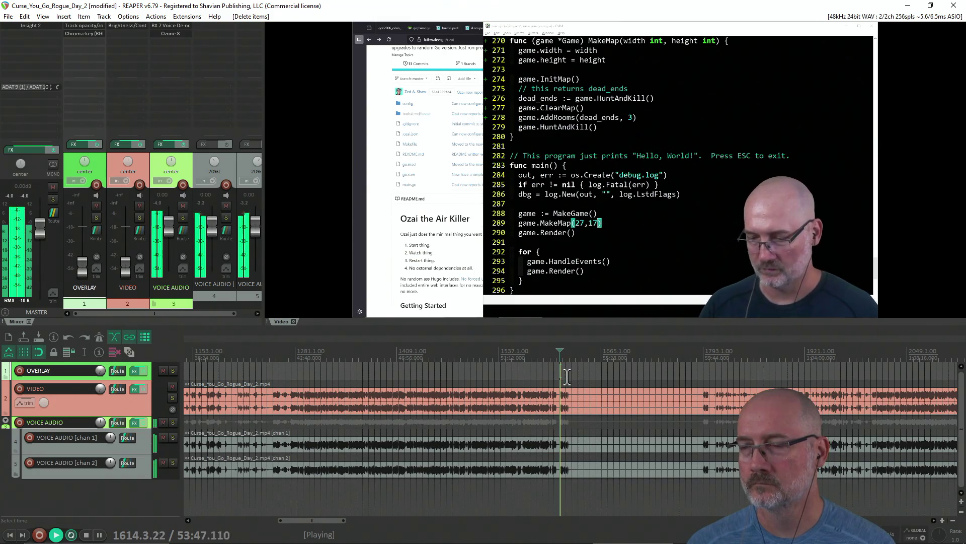
pyautogui.click(571, 373)
pyautogui.press('Left')
pyautogui.press('Left')
pyautogui.press('Left')
pyautogui.scroll(2, 611, 364)
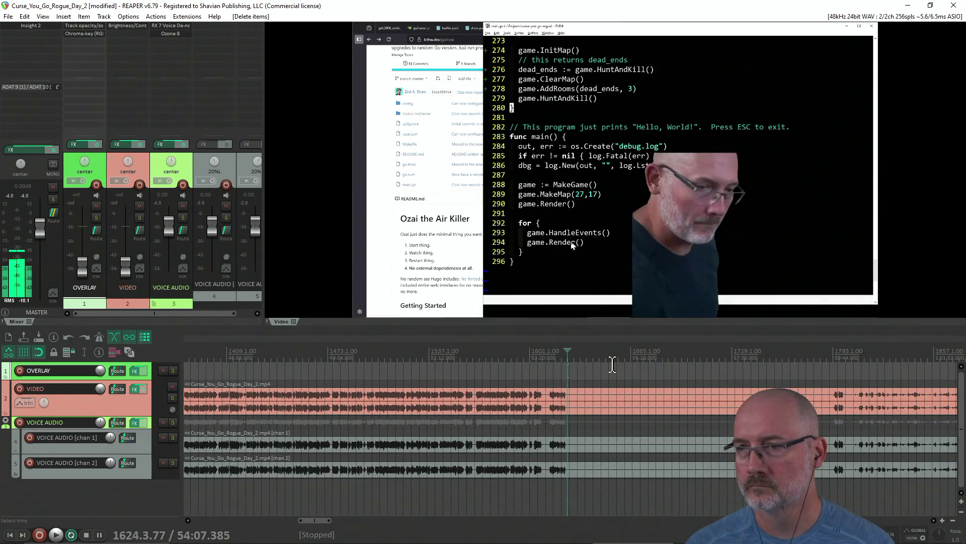
pyautogui.press('s')
pyautogui.scroll(-1, 750, 357)
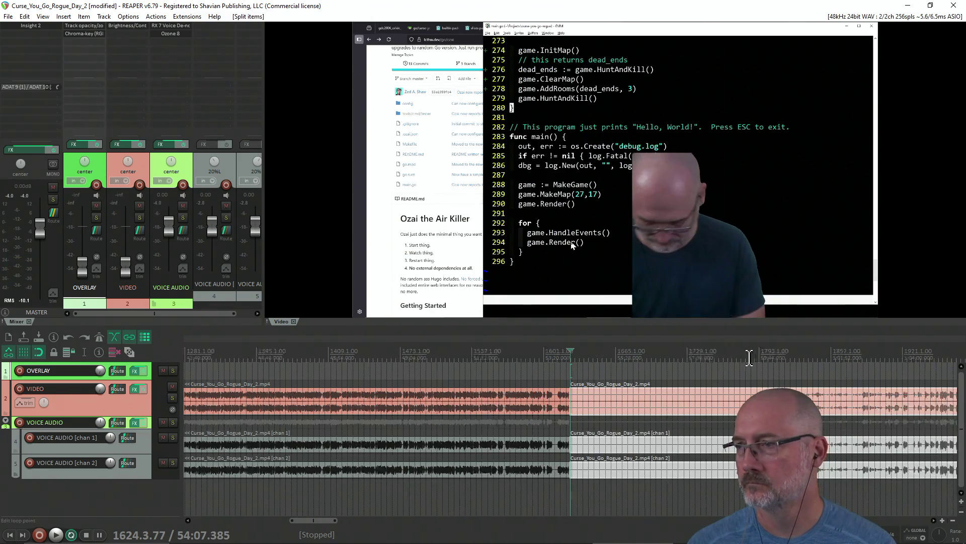
# Play ahead to later footage and split the clips at about 2:24:47.
pyautogui.scroll(-1, 749, 358)
pyautogui.press('space')
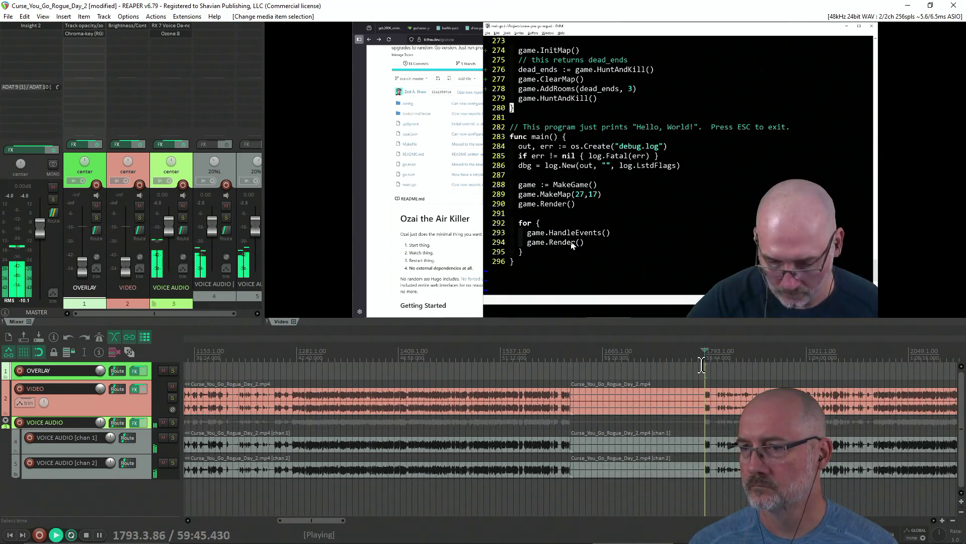
pyautogui.scroll(5, 574, 369)
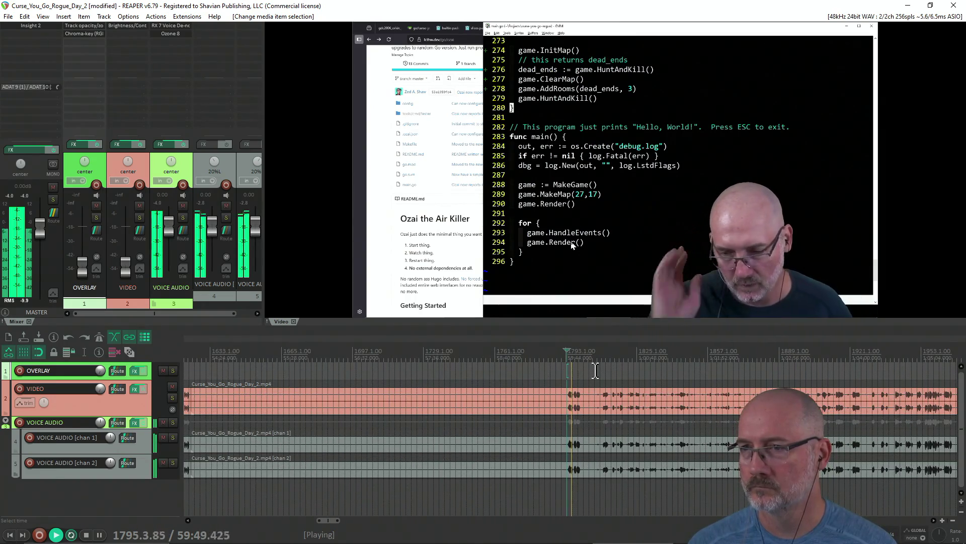
pyautogui.click(600, 372)
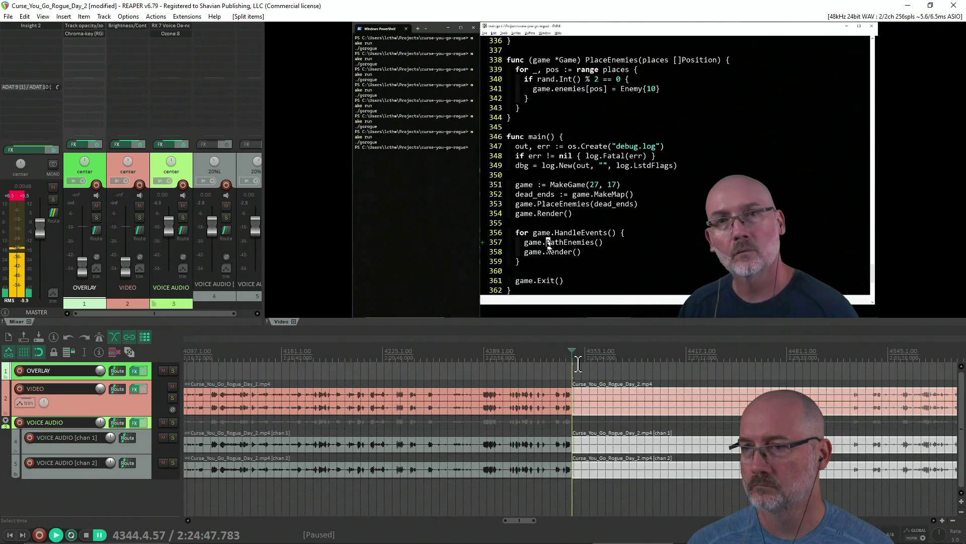
pyautogui.press('s')
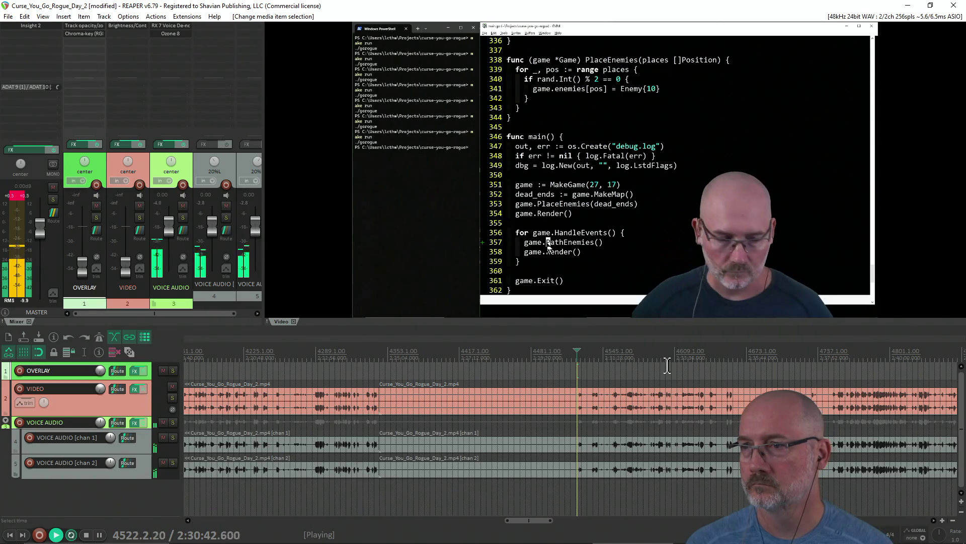
# Split the clips at 2:30:45, select the section before it on all tracks, and delete it.
pyautogui.scroll(2, 624, 372)
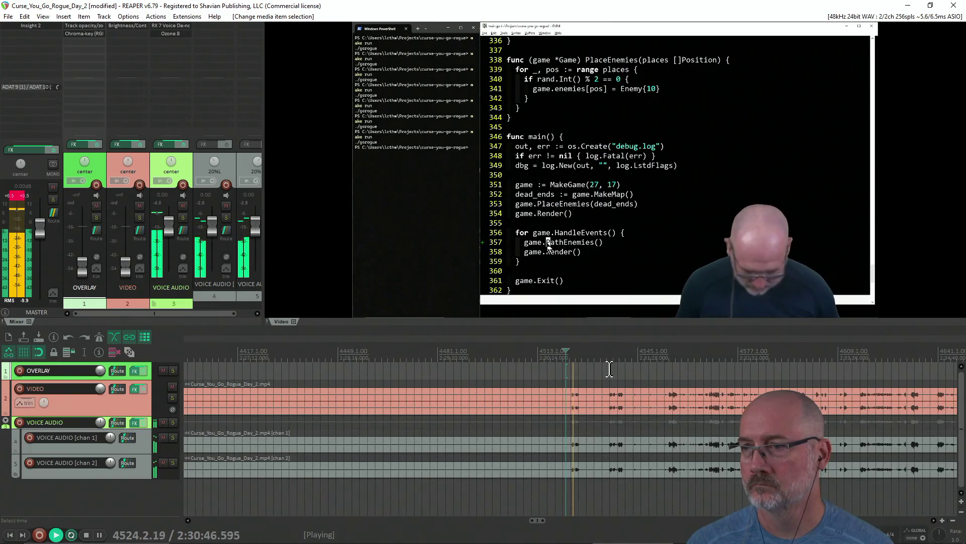
pyautogui.click(585, 370)
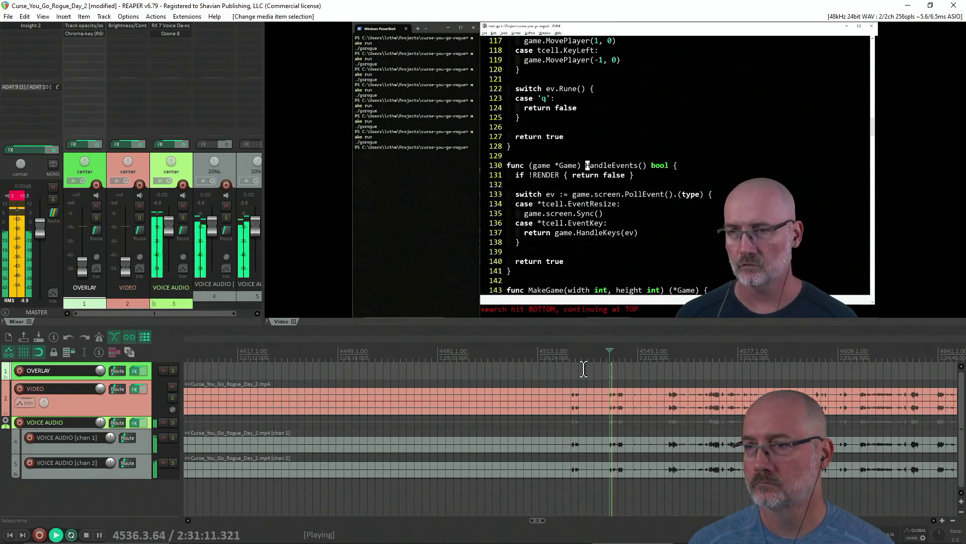
pyautogui.click(572, 370)
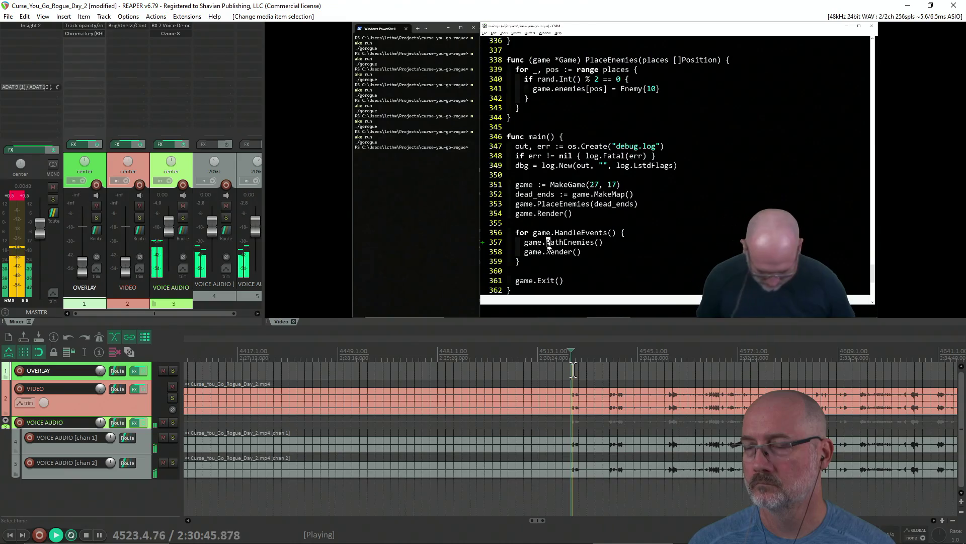
pyautogui.press('space')
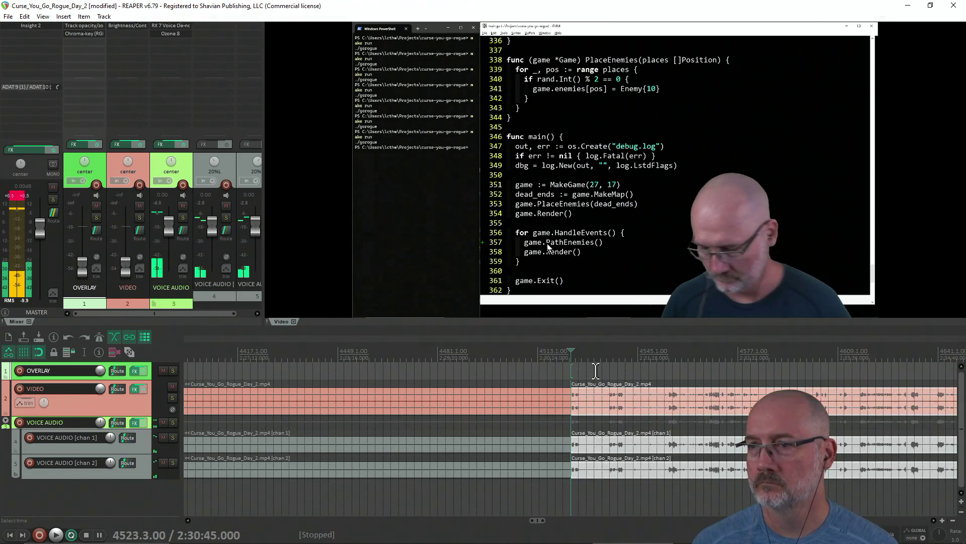
pyautogui.press('s')
pyautogui.click(507, 472)
pyautogui.moveTo(489, 468); pyautogui.dragTo(487, 365)
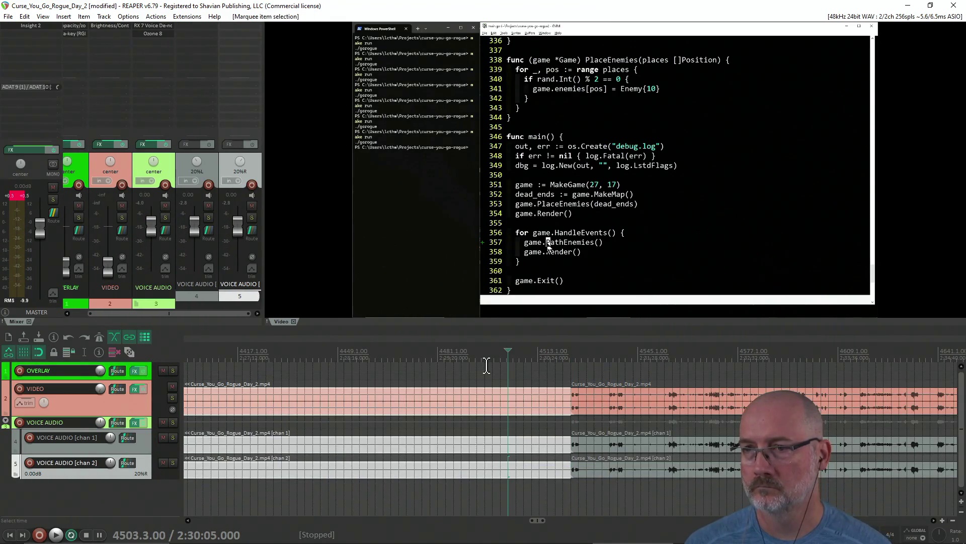
pyautogui.press('Delete')
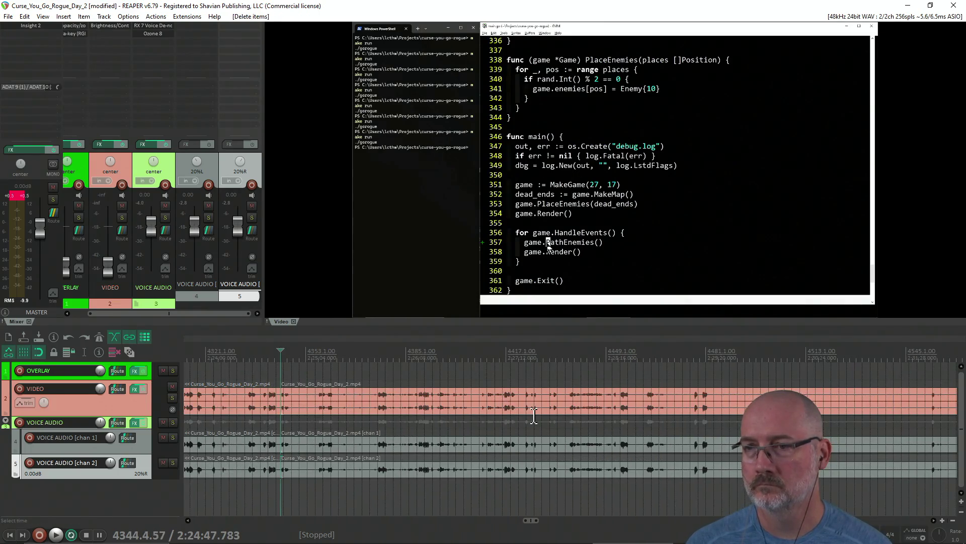
pyautogui.scroll(-1, 570, 382)
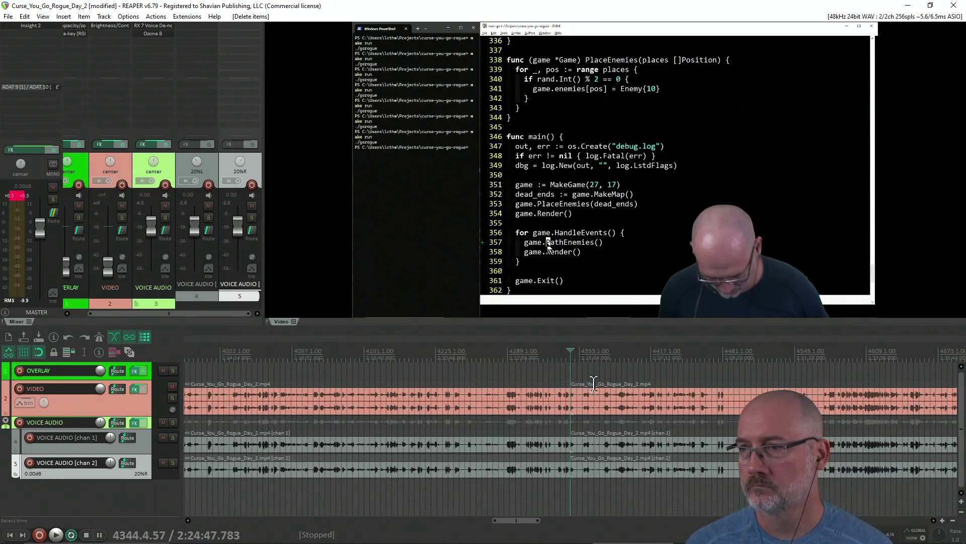
pyautogui.click(720, 370)
# Replay the join around 4476–4481 and stop playback at about 2:29:14.
pyautogui.press('space')
pyautogui.scroll(4, 705, 373)
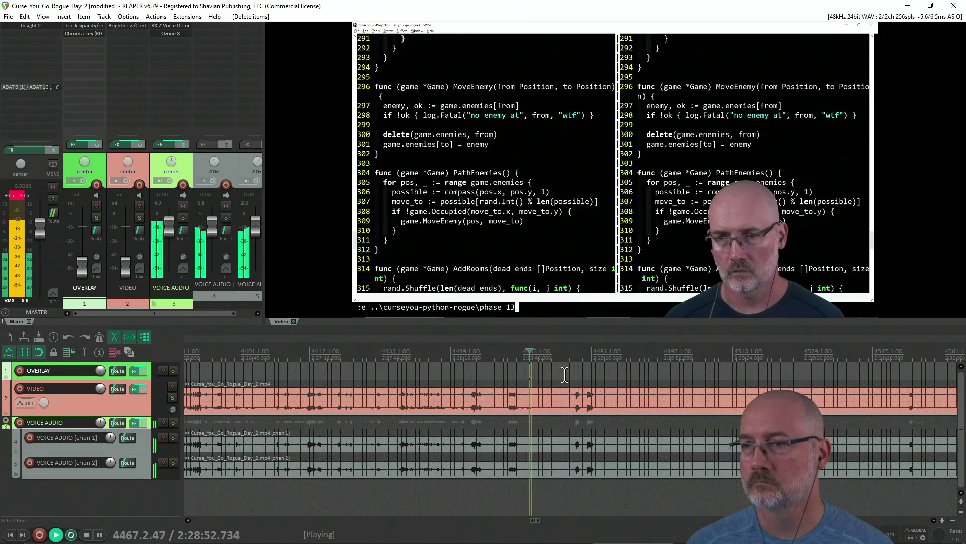
pyautogui.scroll(-2, 564, 377)
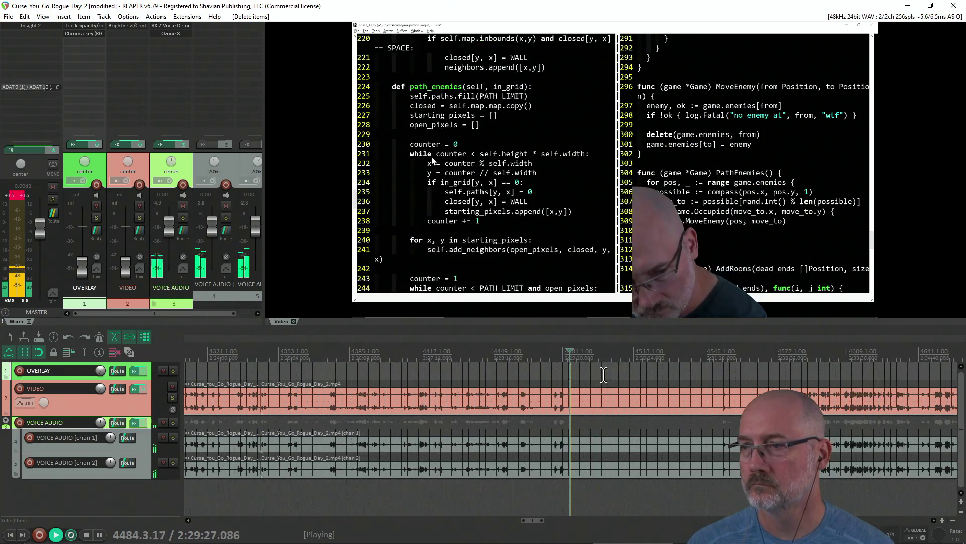
pyautogui.scroll(3, 564, 377)
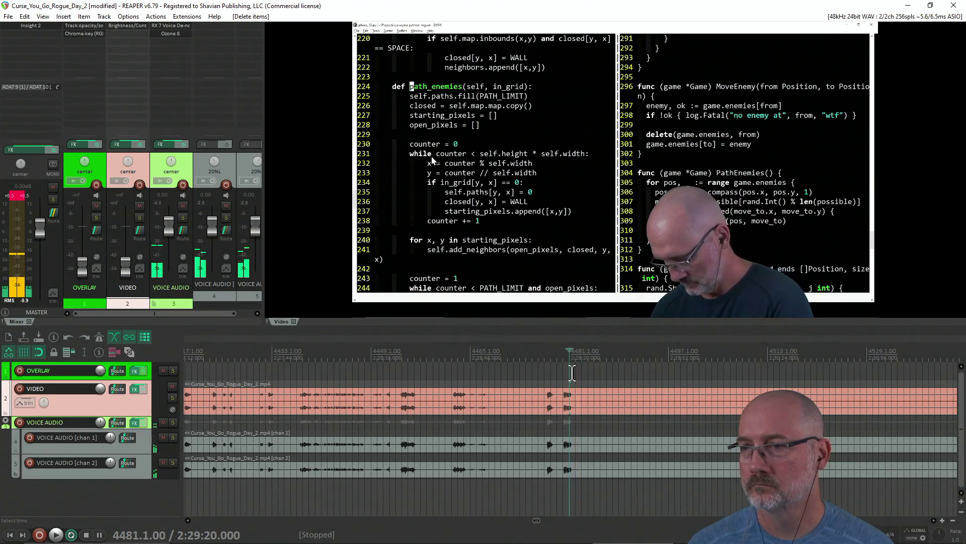
pyautogui.click(572, 373)
pyautogui.press('space')
pyautogui.press('space')
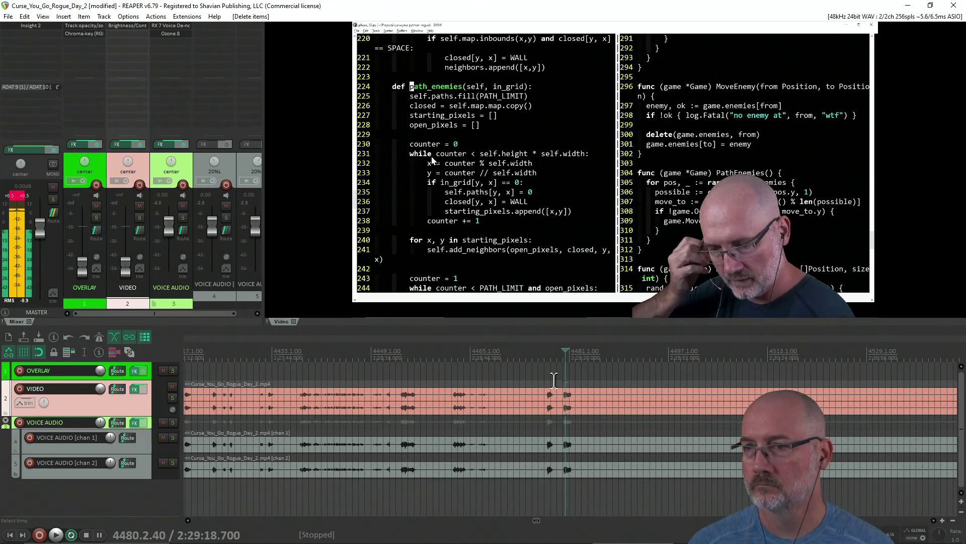
pyautogui.click(545, 377)
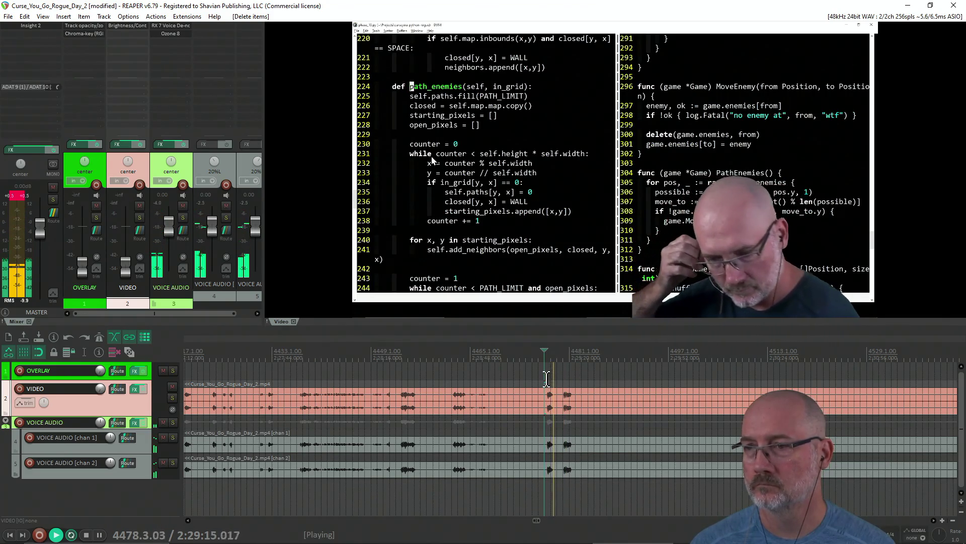
pyautogui.press('space')
# Split all tracks at 2:29:14, then find the section's end and split again at 2:31:44.
pyautogui.press('s')
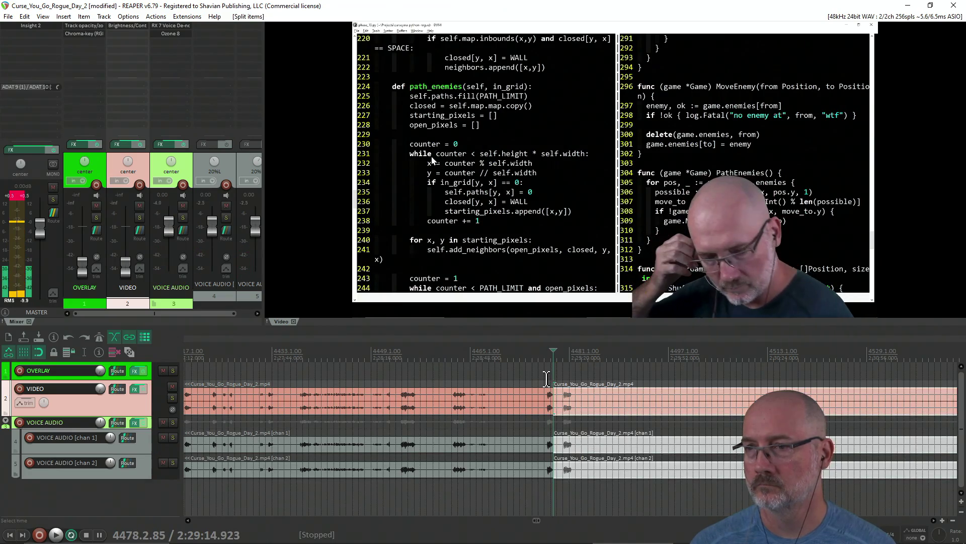
pyautogui.scroll(-4, 609, 403)
pyautogui.click(695, 399)
pyautogui.press('space')
pyautogui.scroll(-2, 685, 367)
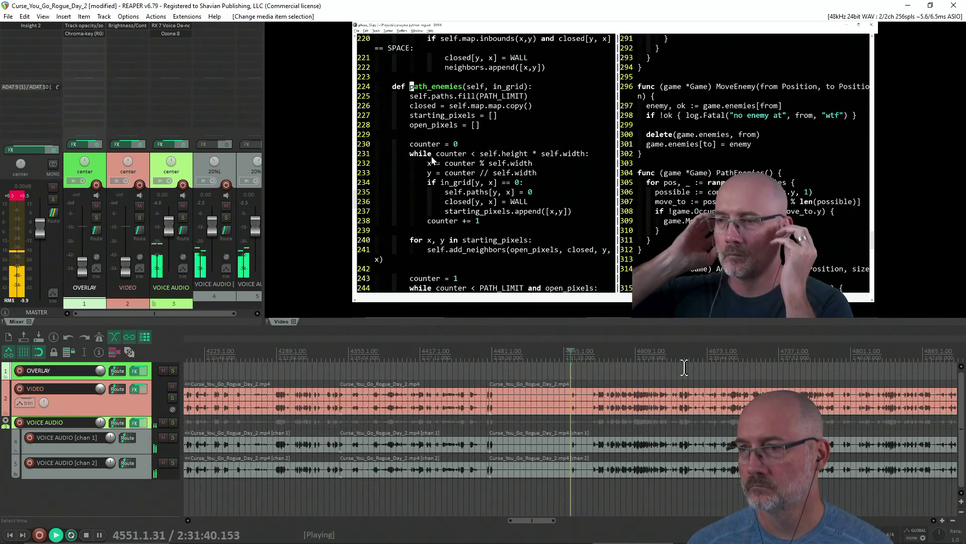
pyautogui.scroll(3, 684, 368)
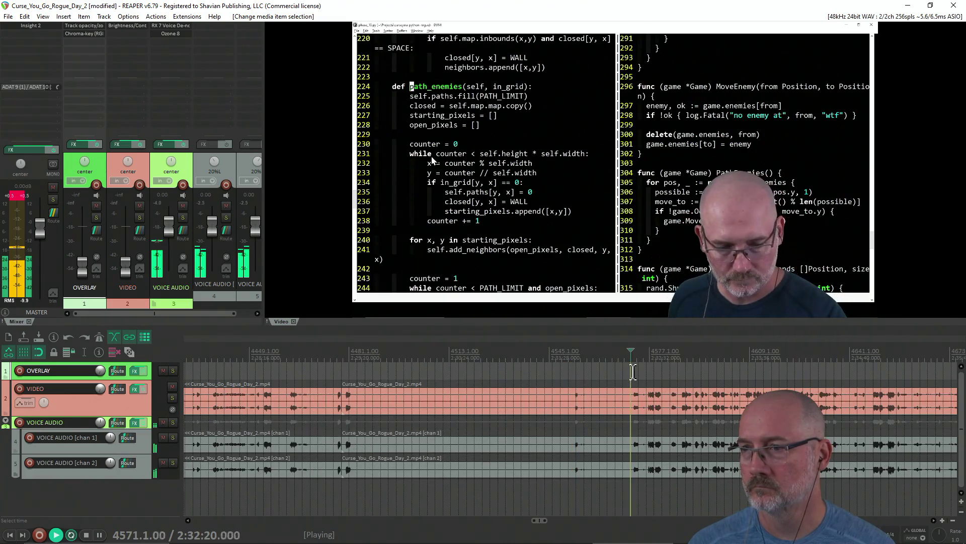
pyautogui.scroll(2, 633, 372)
pyautogui.click(497, 369)
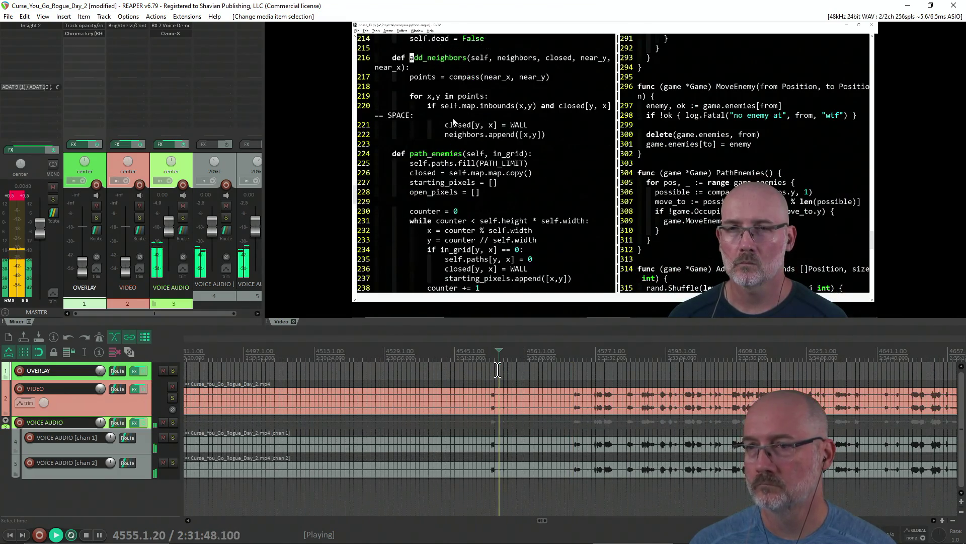
pyautogui.click(489, 371)
pyautogui.press('space')
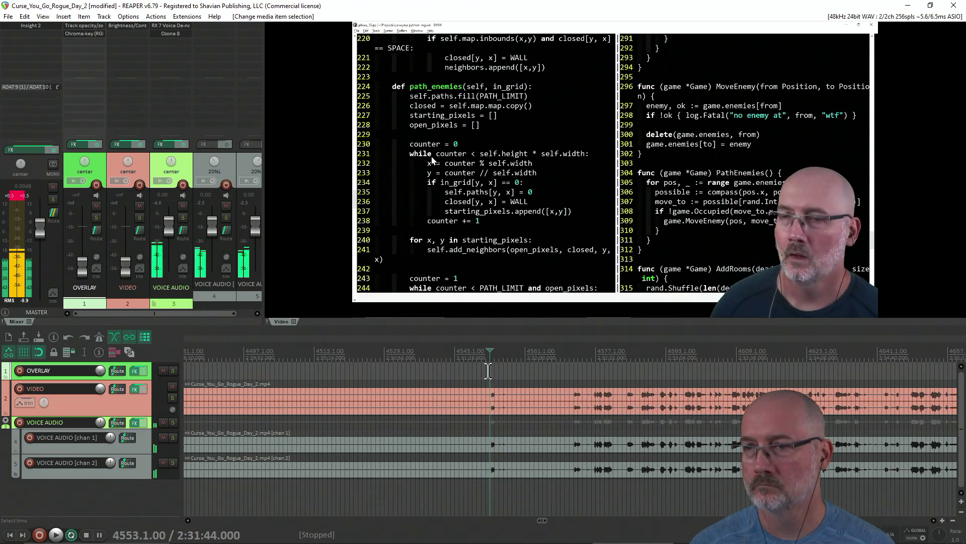
pyautogui.press('s')
# Select the left halves on the chan 2, chan 1 and VIDEO tracks and delete them to close the gap.
pyautogui.click(436, 470)
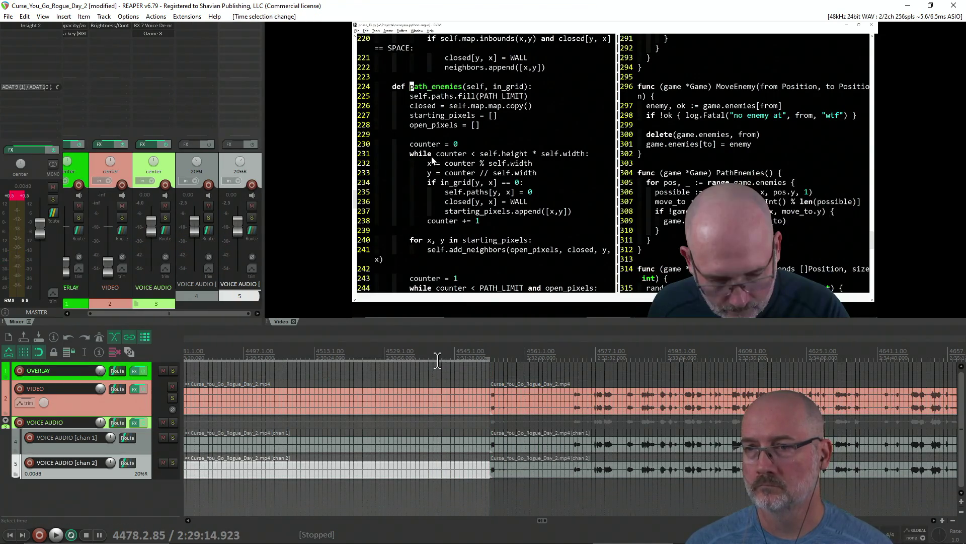
pyautogui.click(436, 361)
pyautogui.moveTo(440, 473); pyautogui.dragTo(444, 374)
pyautogui.press('Delete')
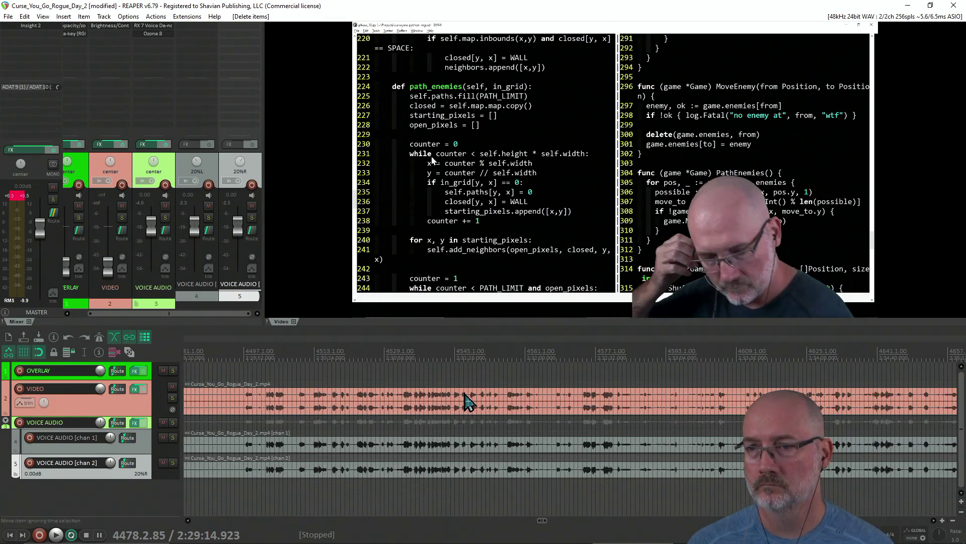
# Play back from 4481 to check the new join.
pyautogui.scroll(-3, 604, 388)
pyautogui.click(586, 374)
pyautogui.press('space')
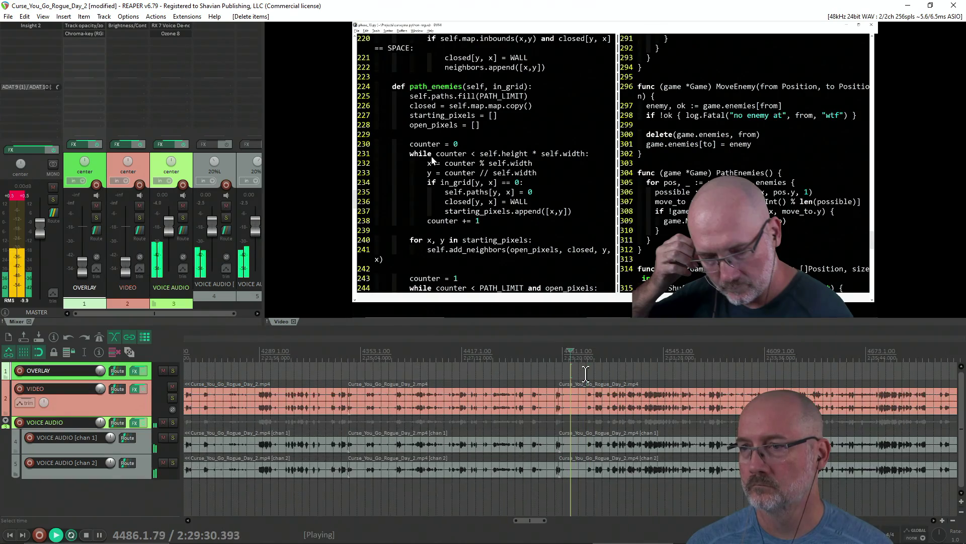
pyautogui.scroll(4, 586, 373)
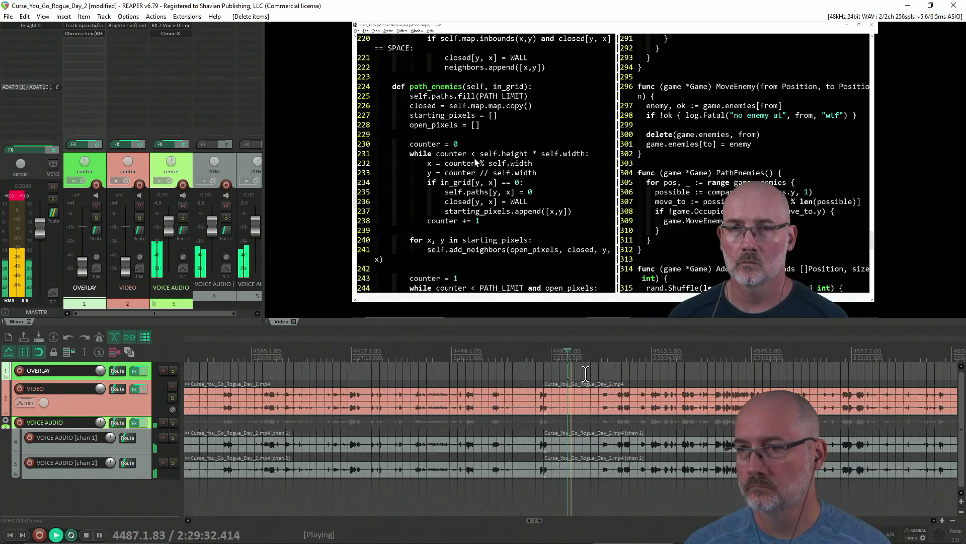
pyautogui.click(536, 369)
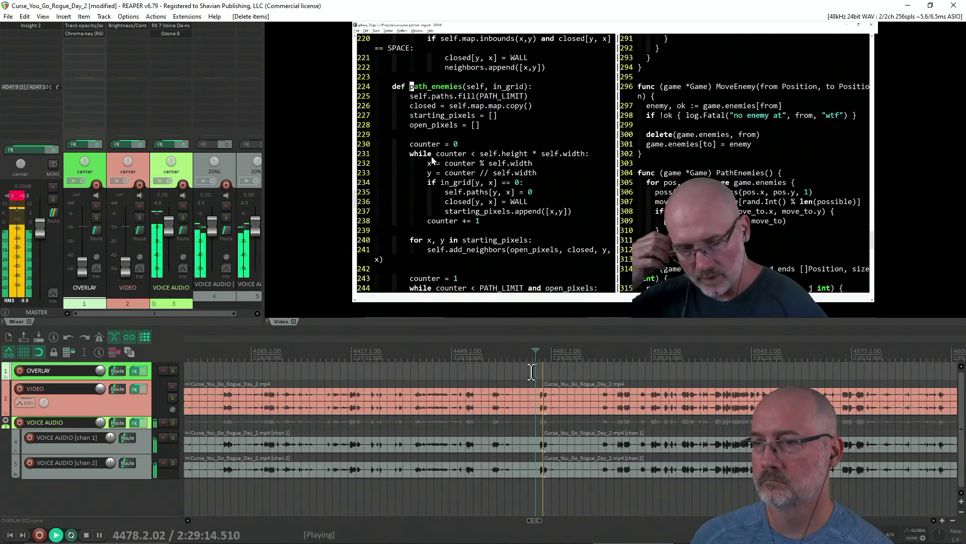
# Scrub through the stream to find roughly the 2:30:00 mark.
pyautogui.scroll(2, 653, 400)
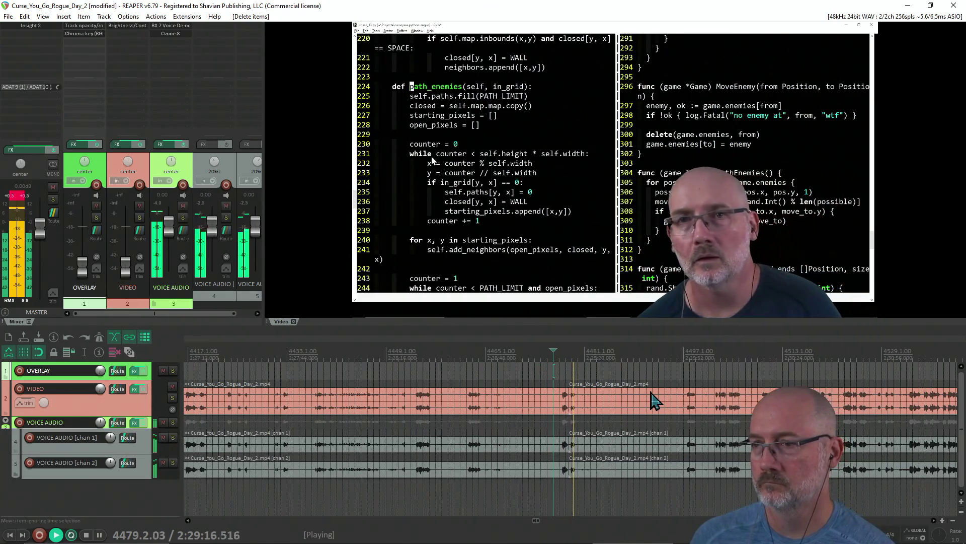
pyautogui.scroll(-2, 652, 400)
pyautogui.scroll(-7, 652, 400)
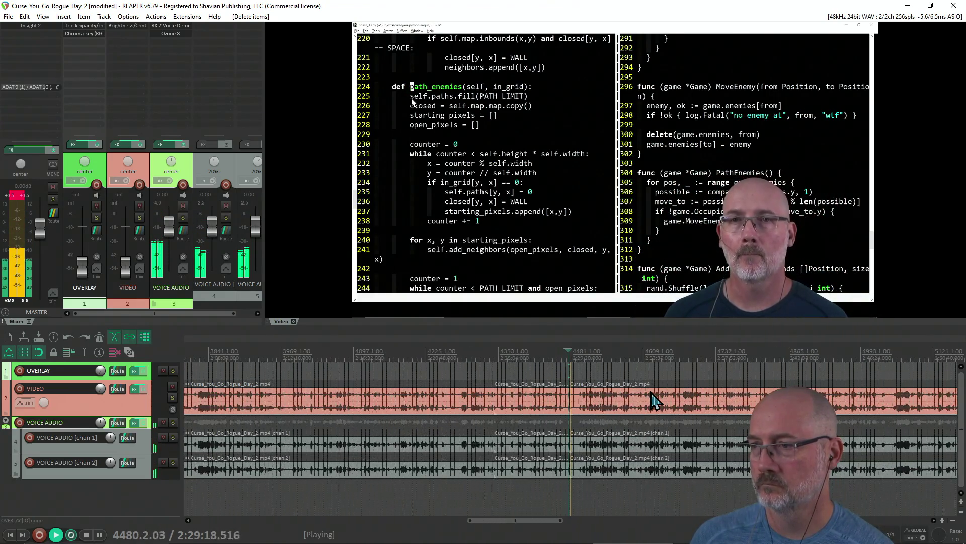
pyautogui.click(736, 362)
pyautogui.scroll(-2, 736, 361)
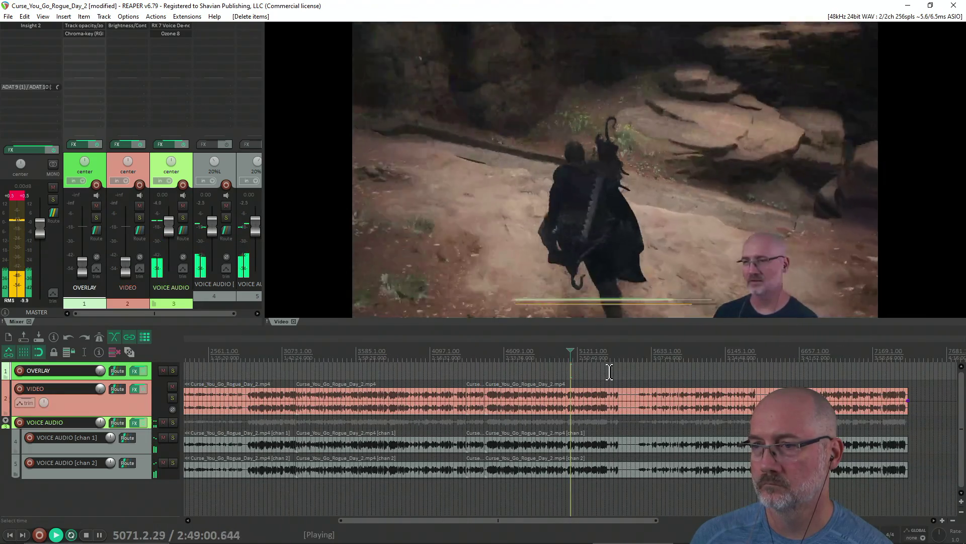
pyautogui.click(528, 375)
pyautogui.click(493, 370)
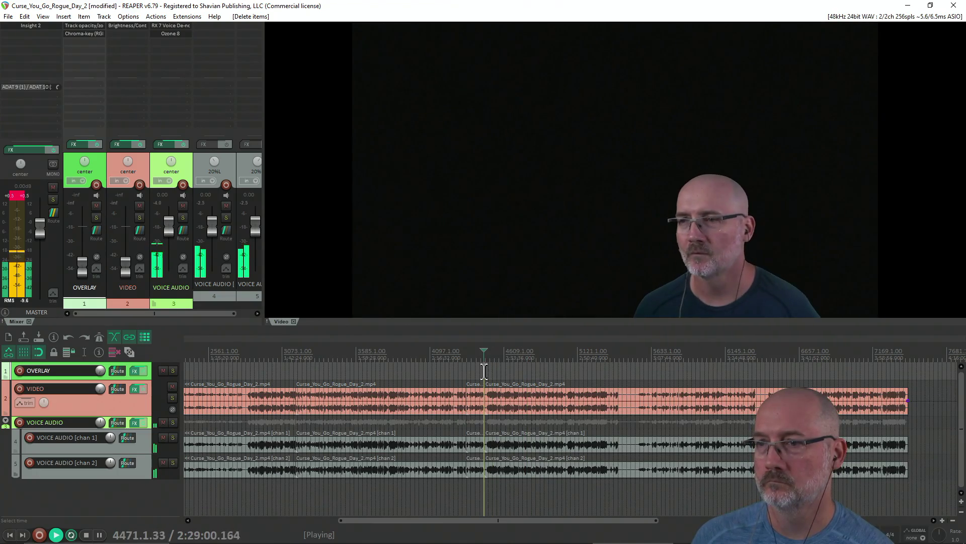
pyautogui.scroll(3, 483, 371)
pyautogui.click(581, 369)
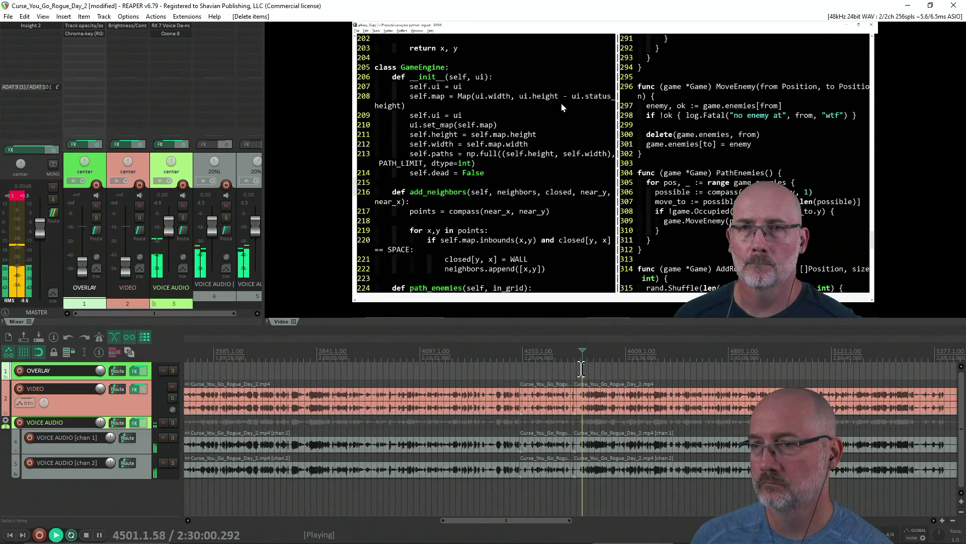
pyautogui.click(613, 369)
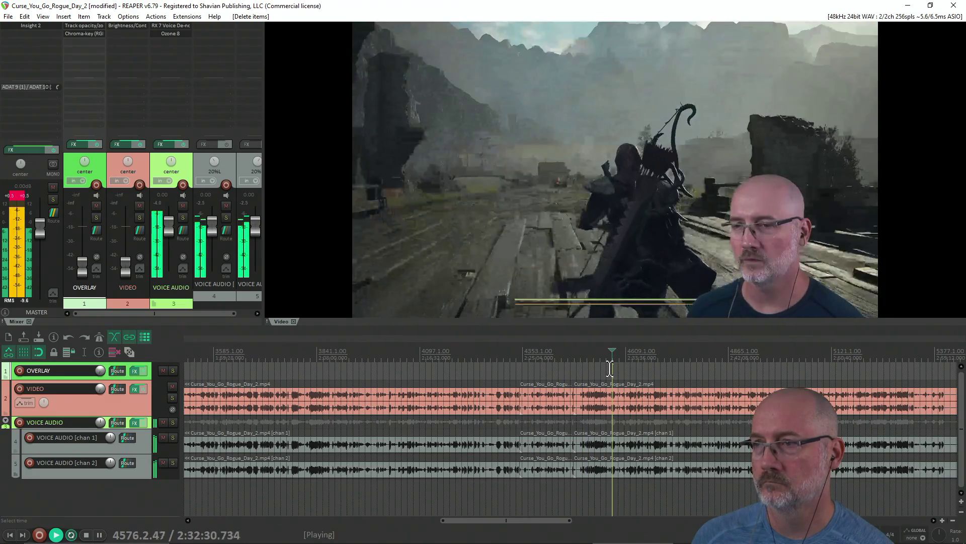
pyautogui.scroll(1, 543, 373)
# Set the edit cursor at 2:30:00, where the game intro shows, and stop playback there.
pyautogui.hotkey('ctrl', 'space')
pyautogui.click(541, 373)
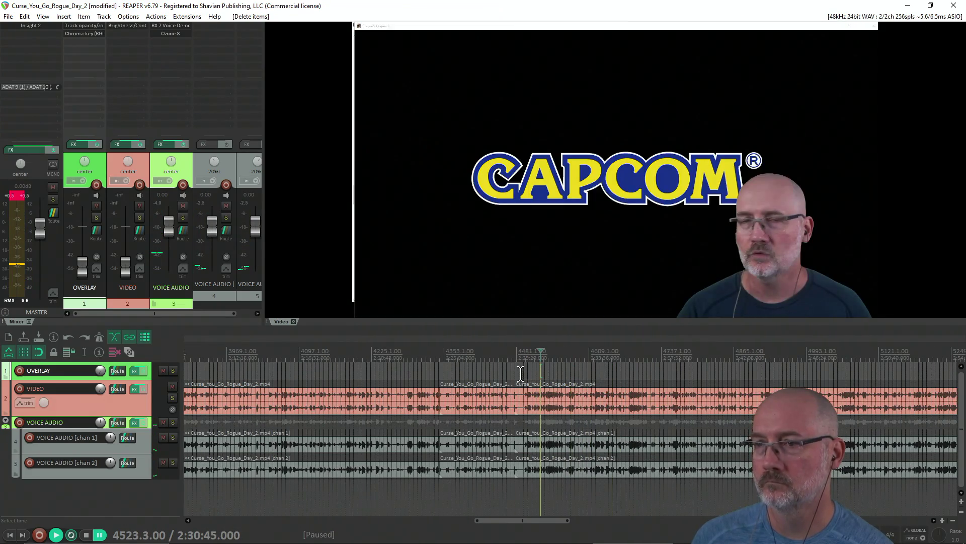
pyautogui.scroll(2, 534, 373)
pyautogui.click(526, 372)
pyautogui.press('space')
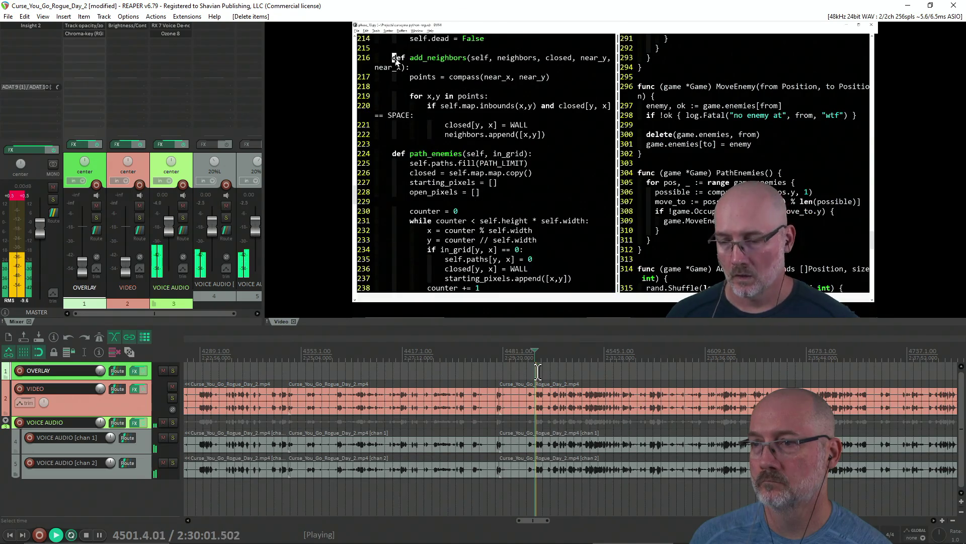
pyautogui.press('space')
# Split all items at 2:30:00 and step forward to where coding resumes.
pyautogui.press('s')
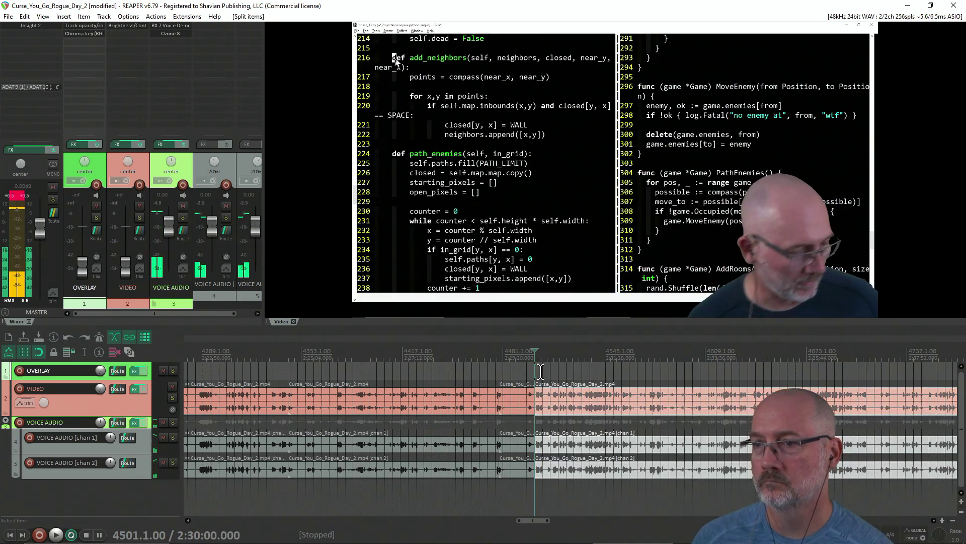
pyautogui.scroll(-4, 661, 373)
pyautogui.click(668, 384)
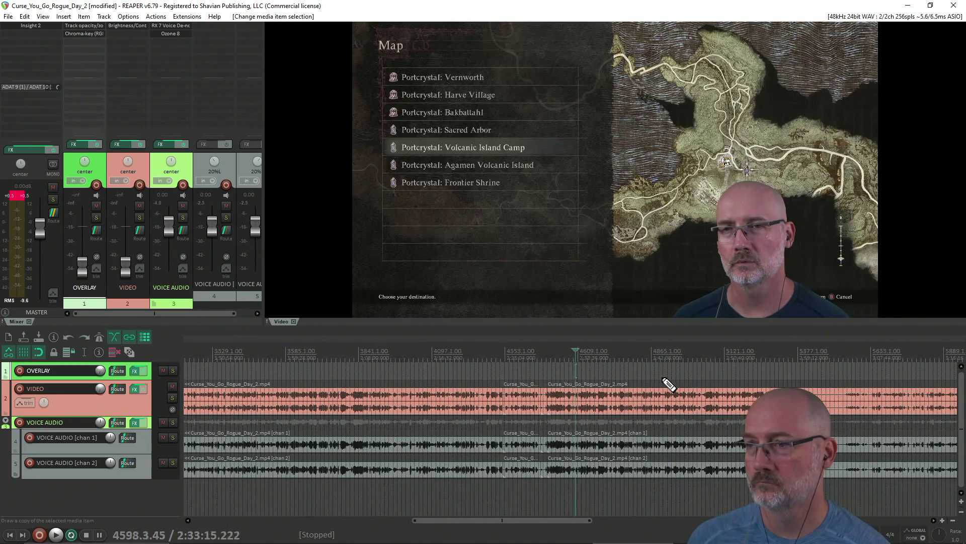
pyautogui.press('Right')
pyautogui.press('Right')
pyautogui.press('Right')
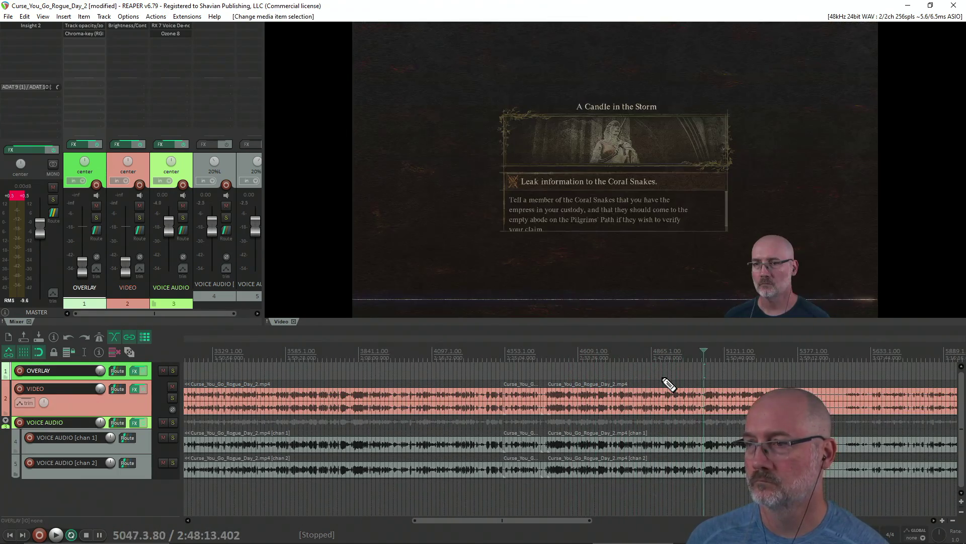
pyautogui.press('Right')
pyautogui.press('Right')
pyautogui.press('Right')
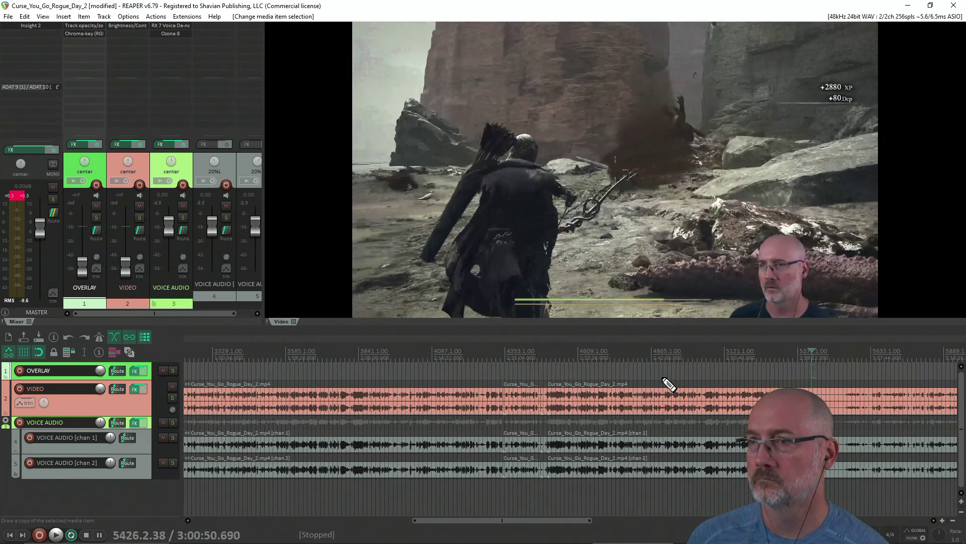
pyautogui.press('Right')
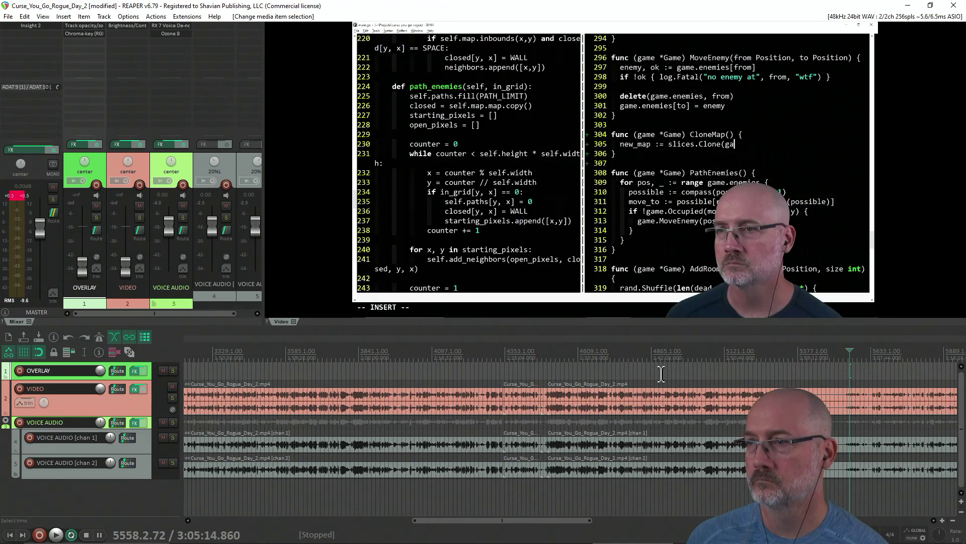
pyautogui.press('Left')
pyautogui.scroll(-2, 664, 378)
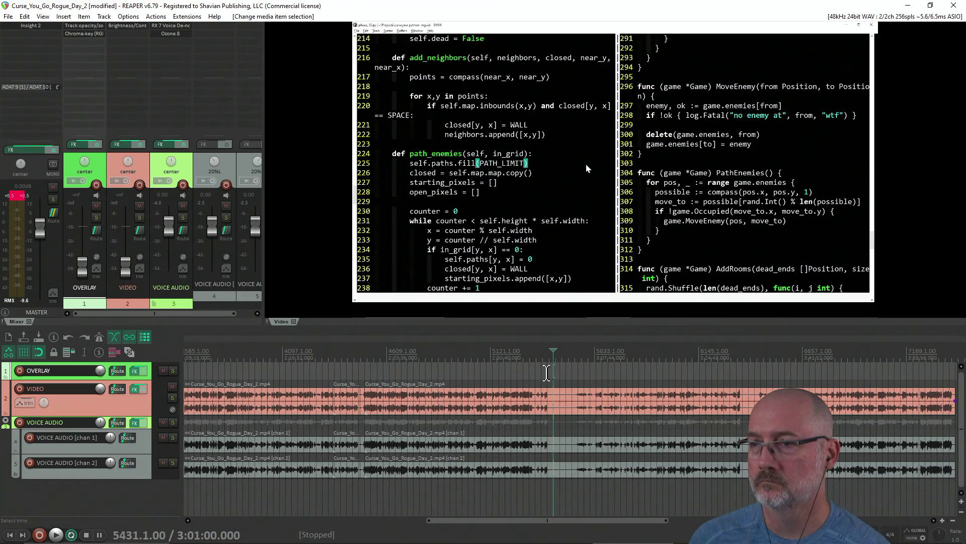
pyautogui.press('space')
# Split items near 3:04 and audition from 3:02:00 to pin down the cut point.
pyautogui.scroll(2, 579, 369)
pyautogui.click(549, 372)
pyautogui.click(615, 372)
pyautogui.press('space')
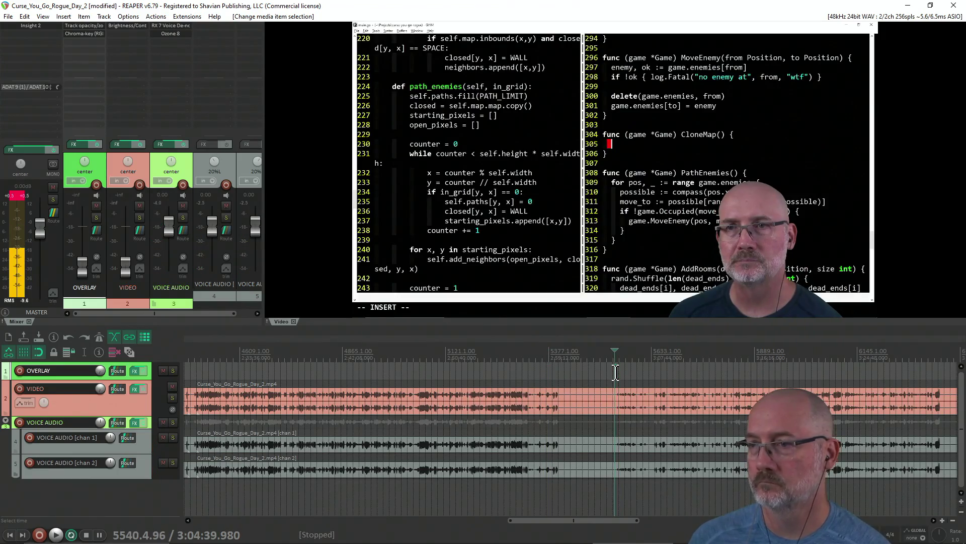
pyautogui.press('s')
pyautogui.click(599, 363)
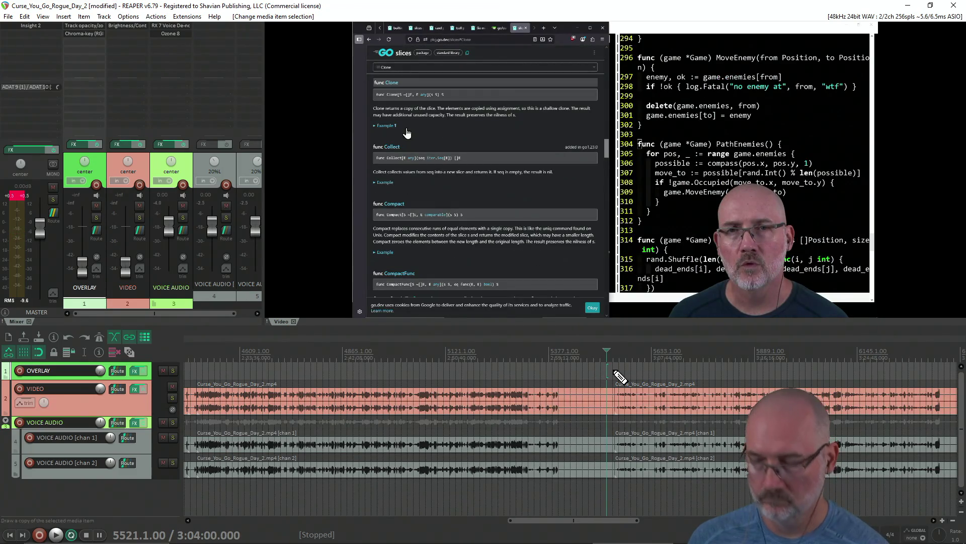
pyautogui.click(594, 363)
pyautogui.click(583, 365)
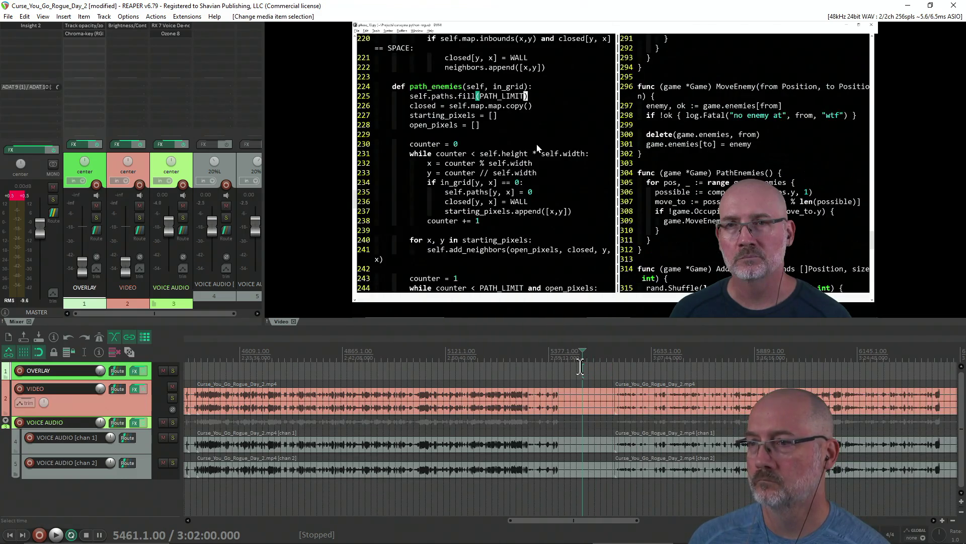
pyautogui.press('space')
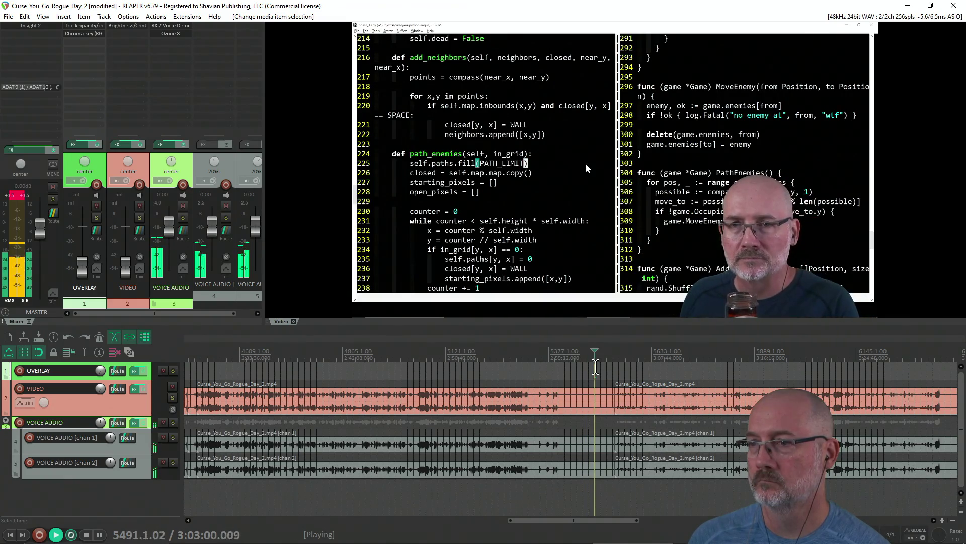
pyautogui.press('space')
# Split at about 3:02:32, delete the grouped section back to 2:30:00, and check the cut.
pyautogui.click(589, 375)
pyautogui.press('s')
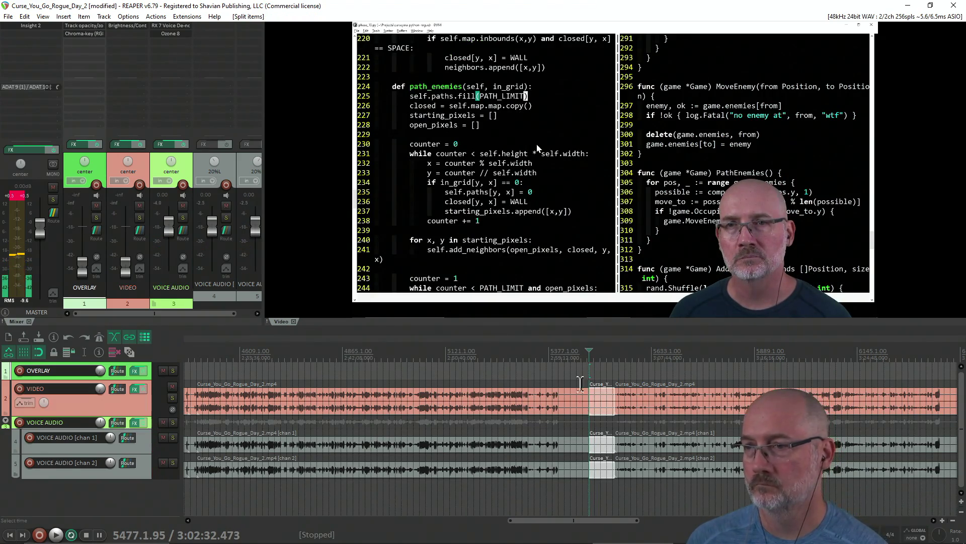
pyautogui.click(540, 470)
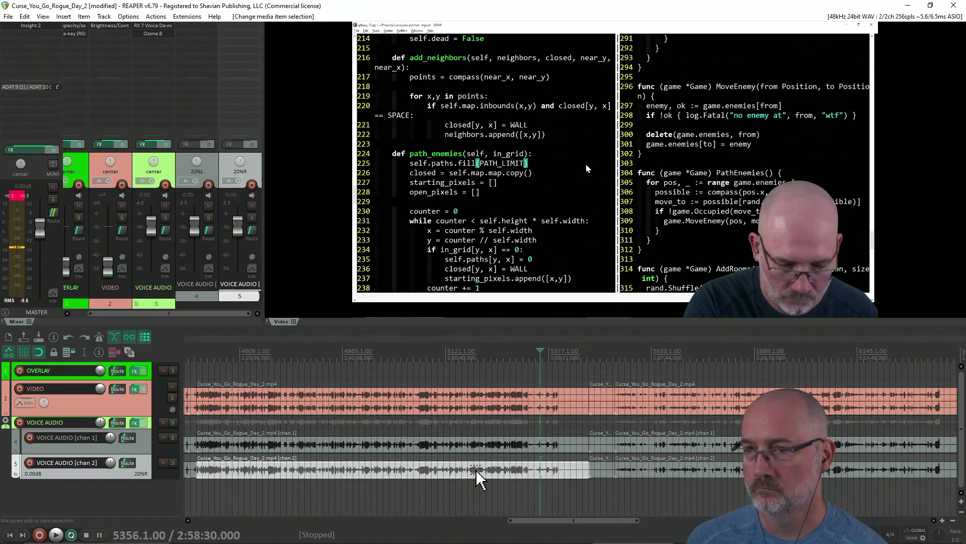
pyautogui.click(473, 403)
pyautogui.press('Delete')
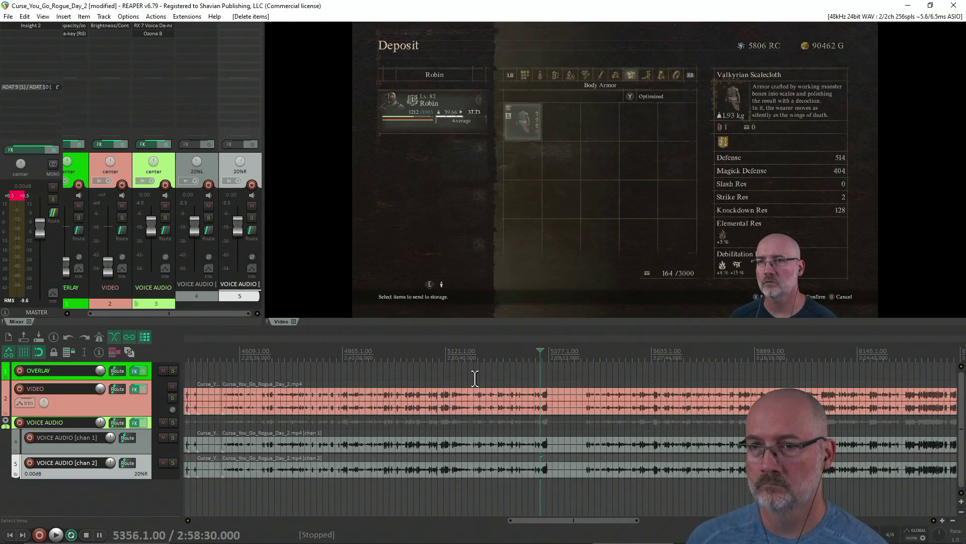
pyautogui.scroll(-2, 543, 409)
pyautogui.click(557, 371)
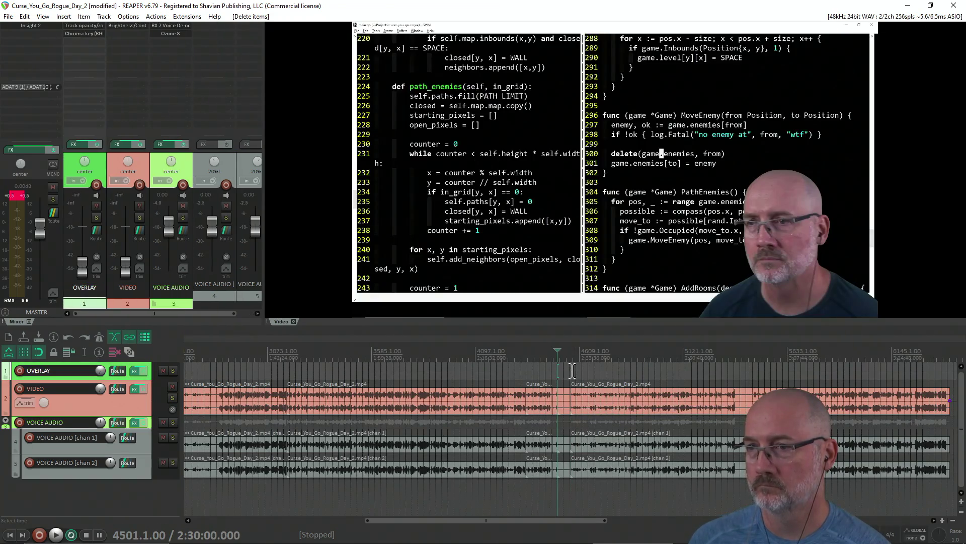
# Skip ahead through the footage to around 2:59:15.
pyautogui.press('Tab')
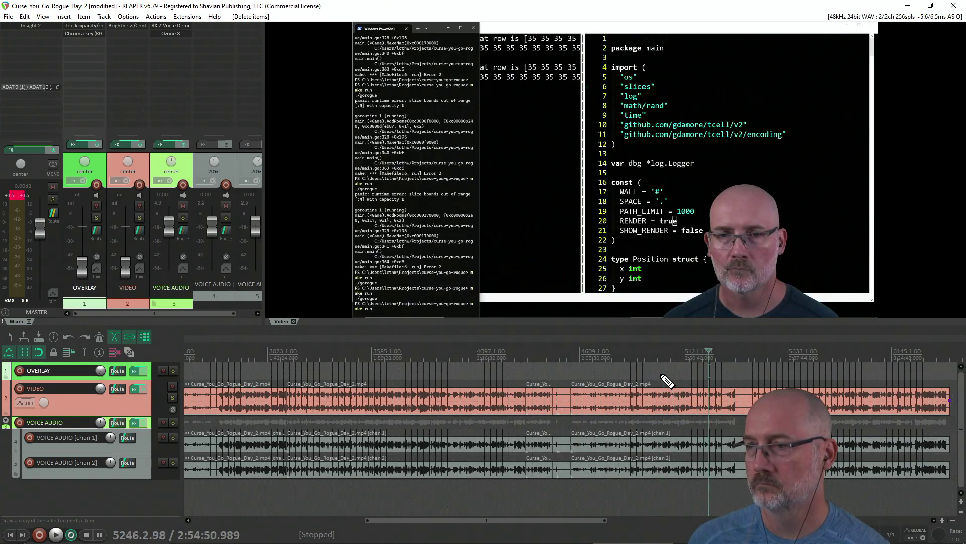
pyautogui.press('Tab')
pyautogui.scroll(3, 660, 371)
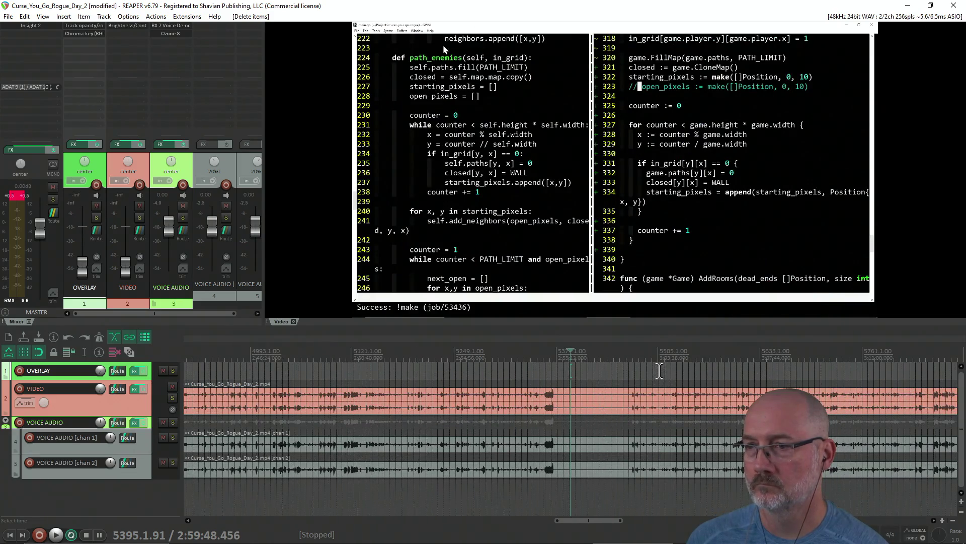
pyautogui.press('space')
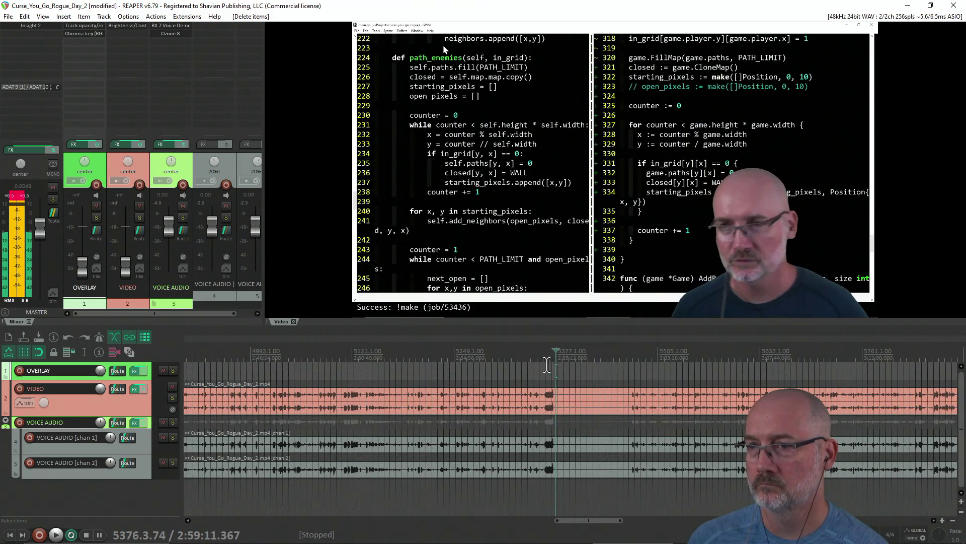
pyautogui.click(540, 367)
pyautogui.click(553, 366)
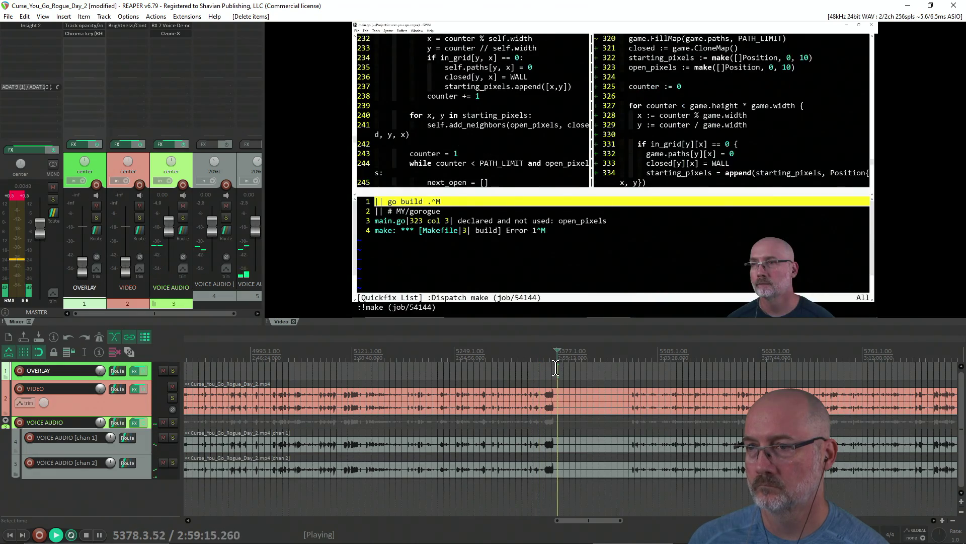
pyautogui.press('space')
pyautogui.click(555, 366)
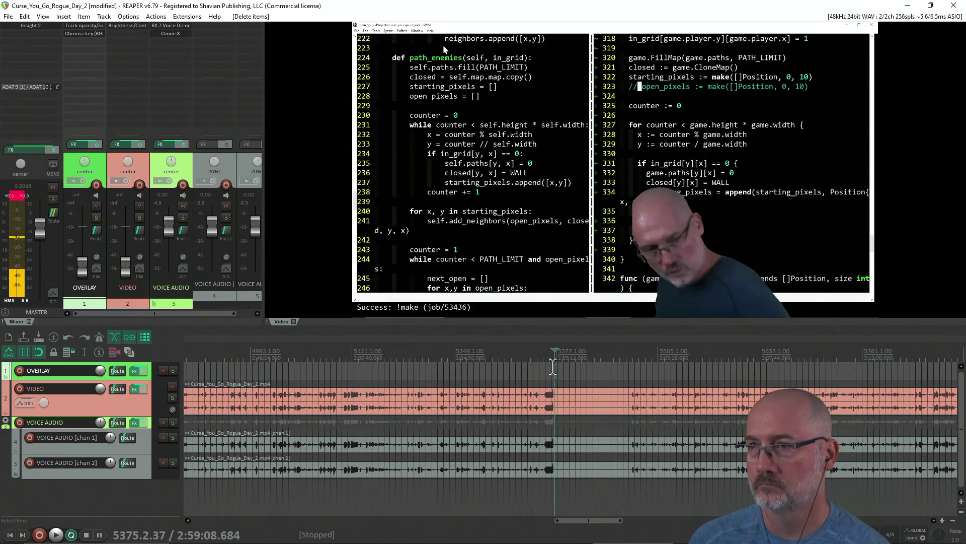
pyautogui.click(553, 367)
# Split all items at 2:59:03.
pyautogui.press('space')
pyautogui.scroll(5, 584, 371)
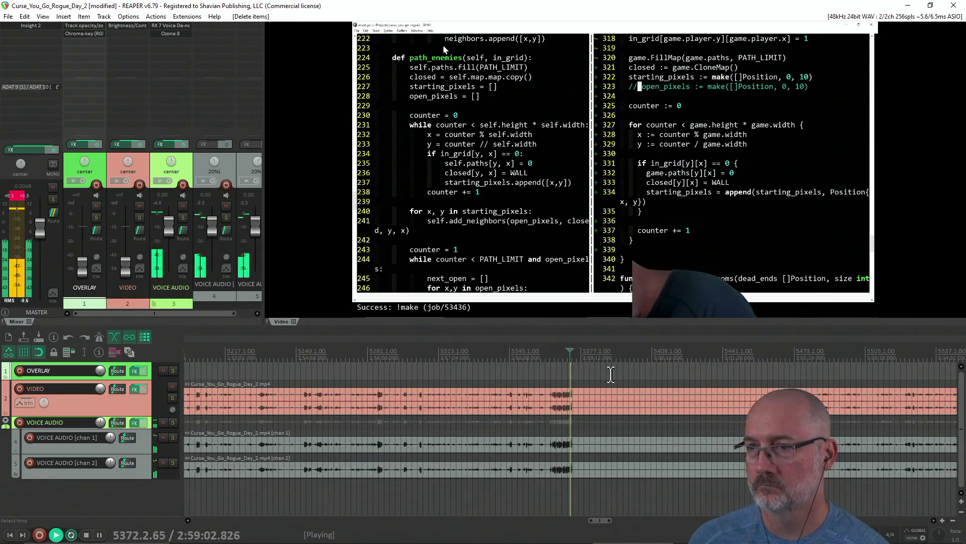
pyautogui.hotkey('ctrl', 'space')
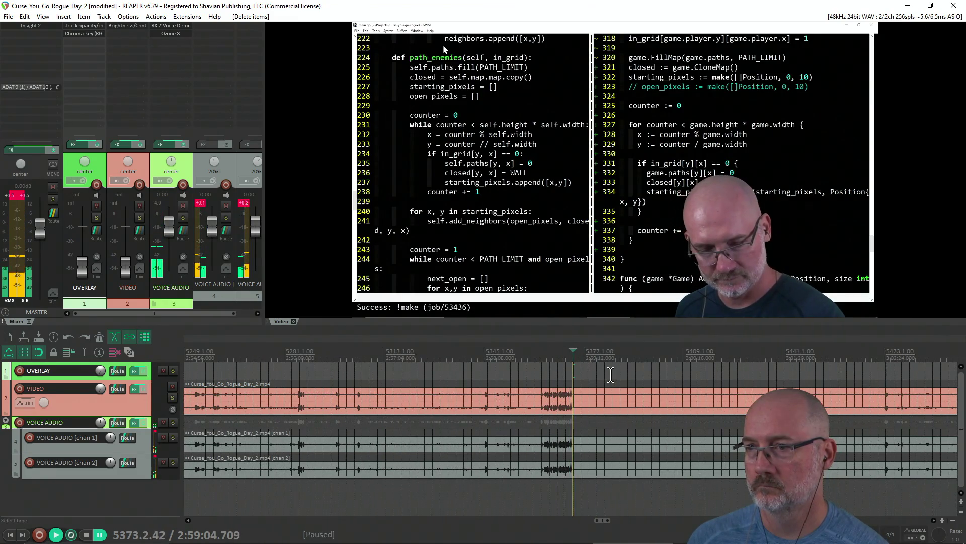
pyautogui.scroll(3, 595, 373)
pyautogui.click(562, 369)
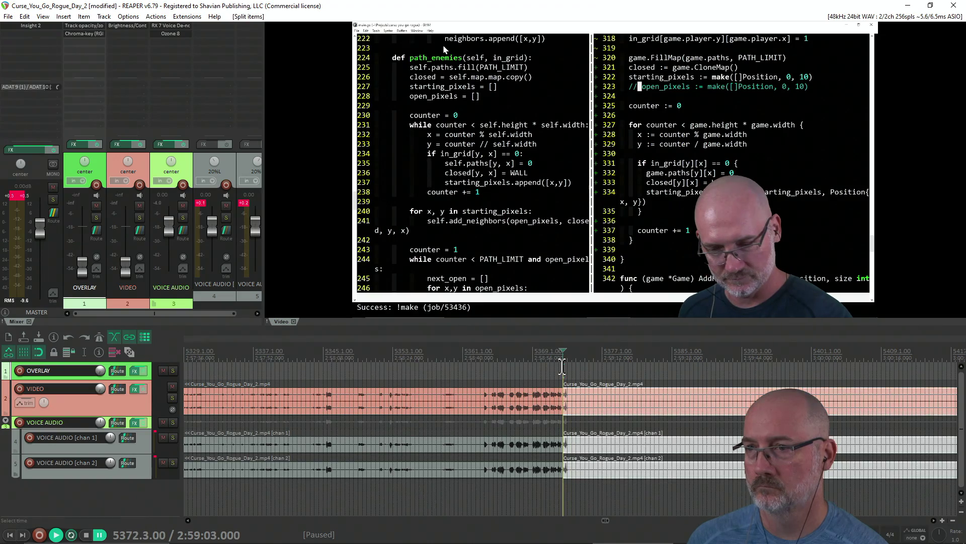
pyautogui.press('s')
# Split at a later point and delete the unwanted section after 2:59:03, closing the gap.
pyautogui.scroll(-8, 584, 365)
pyautogui.click(647, 369)
pyautogui.press('space')
pyautogui.scroll(5, 646, 368)
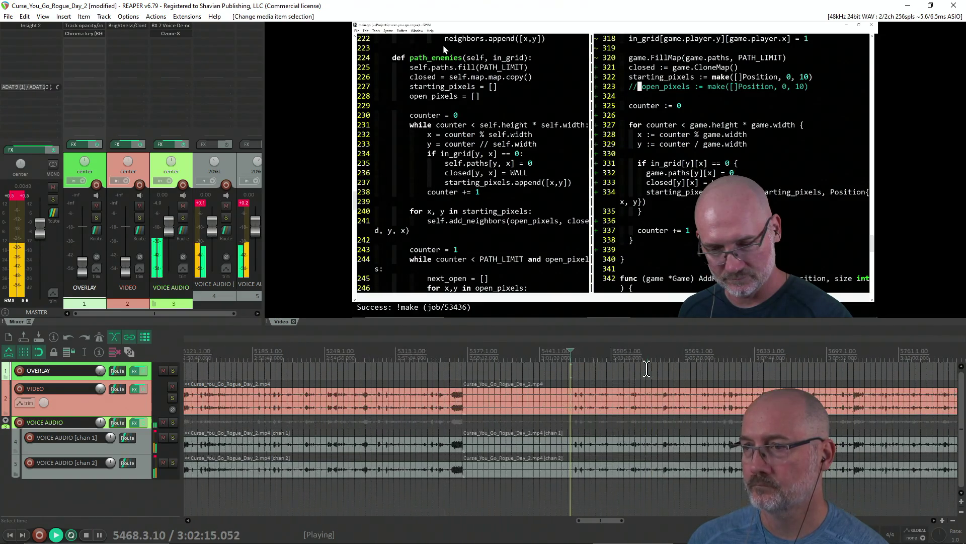
pyautogui.click(595, 371)
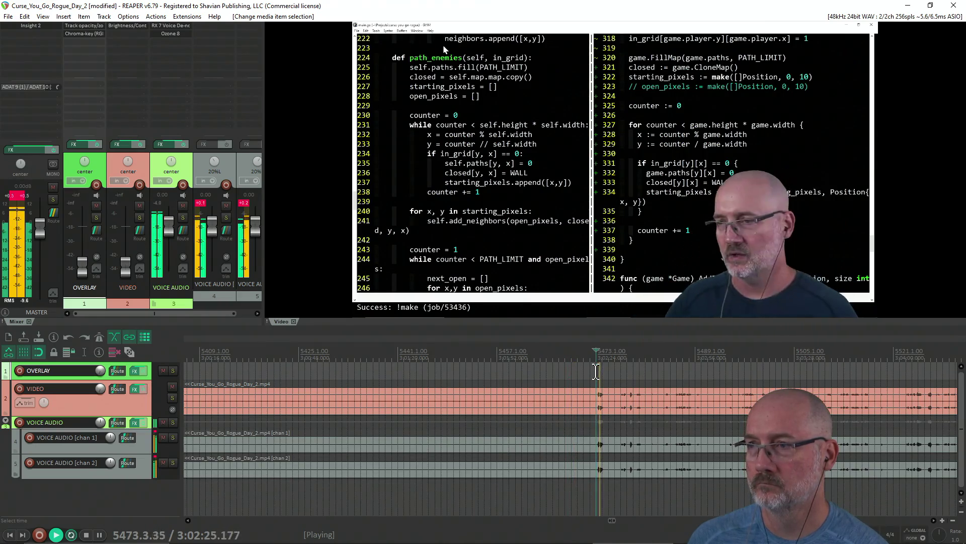
pyautogui.press('space')
pyautogui.press('s')
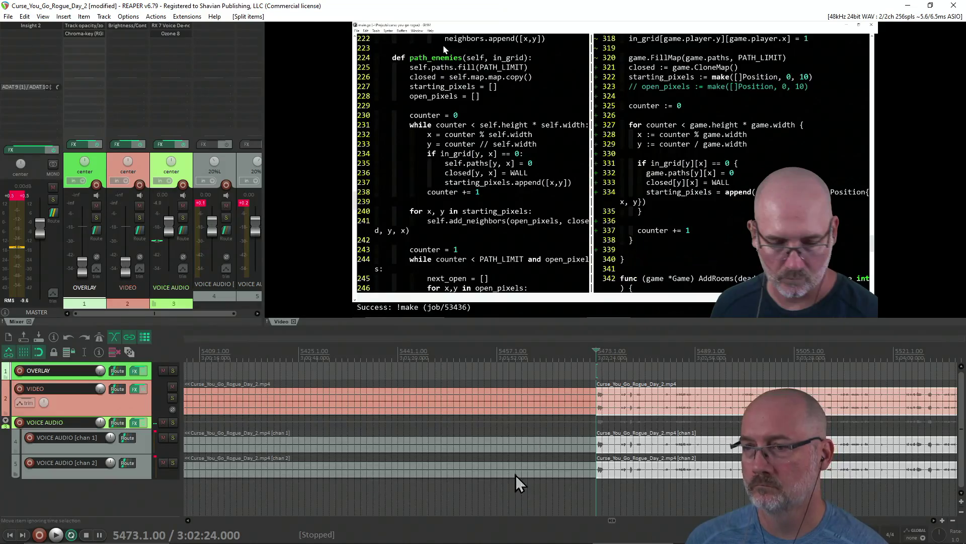
pyautogui.click(510, 472)
pyautogui.press('Delete')
# Play back the joined edit and select the video clip.
pyautogui.scroll(-3, 492, 375)
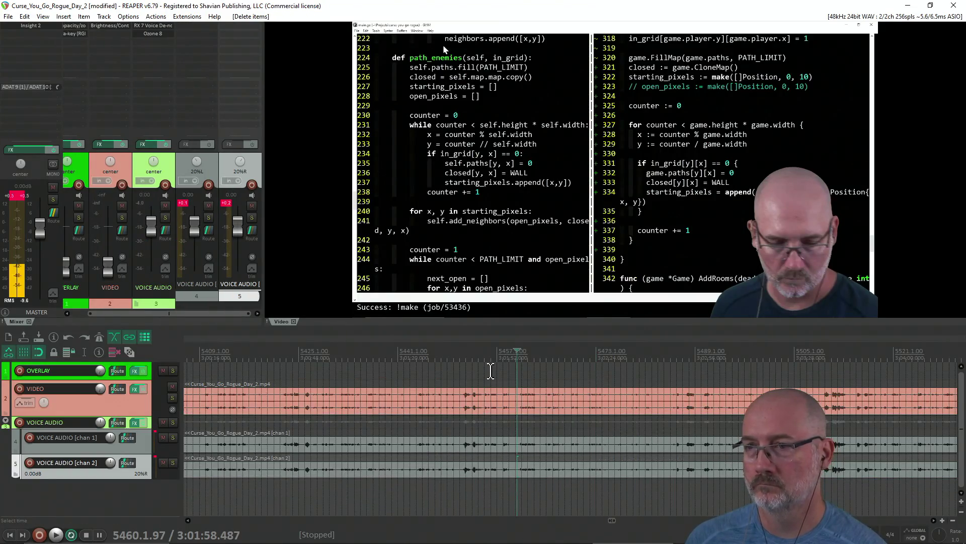
pyautogui.press('space')
pyautogui.scroll(-3, 548, 375)
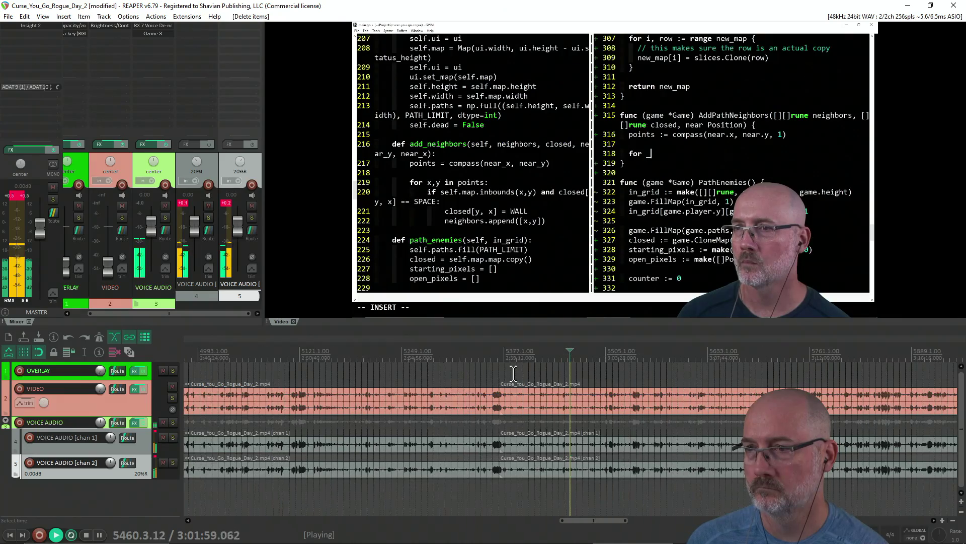
pyautogui.click(602, 385)
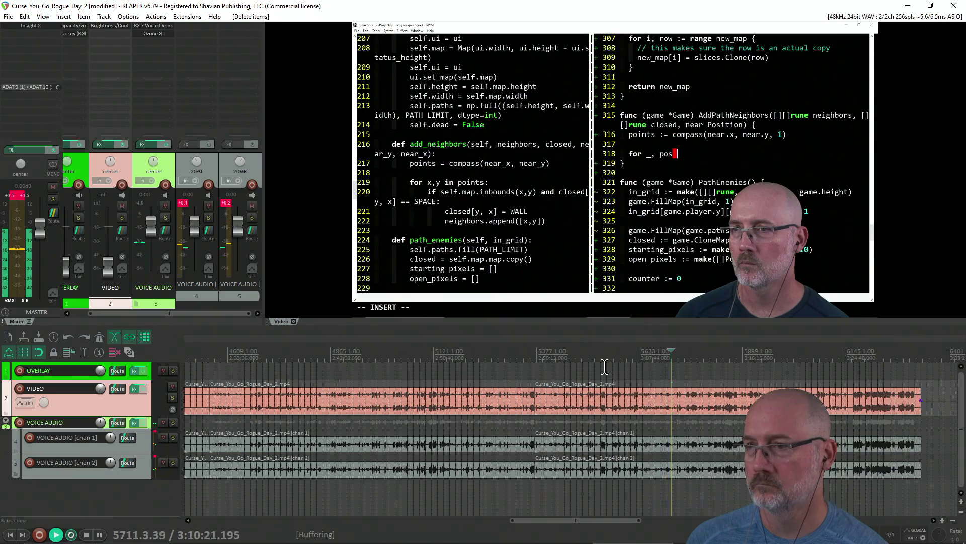
pyautogui.press('space')
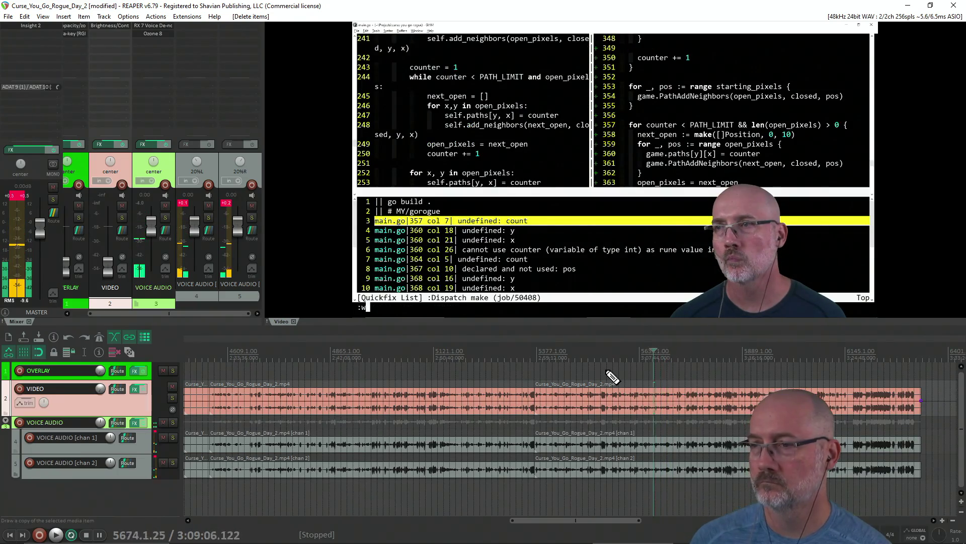
# Skip ahead to the recording's end and place the playhead around 3:28:00.
pyautogui.press('space')
pyautogui.press('space')
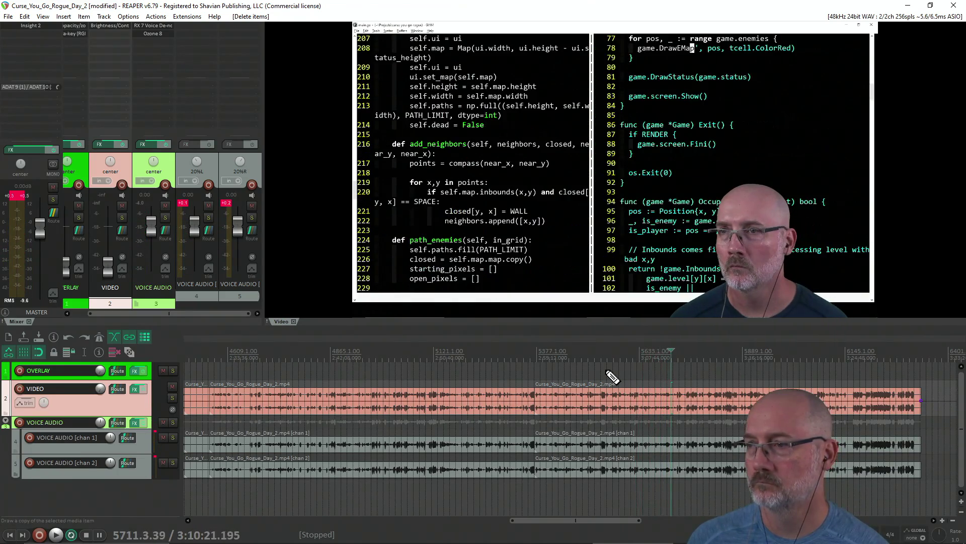
pyautogui.press('Right')
pyautogui.press('Right')
pyautogui.press('Right')
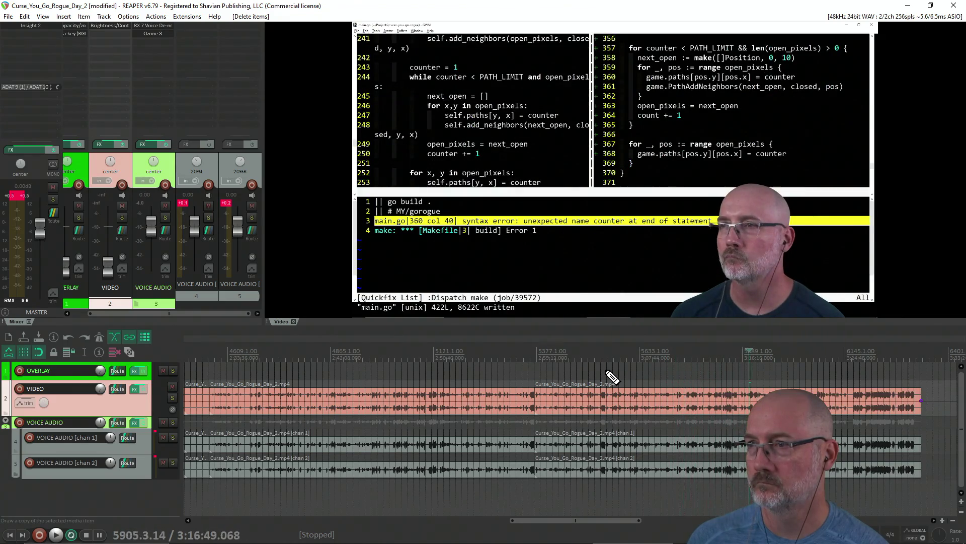
pyautogui.press('Right')
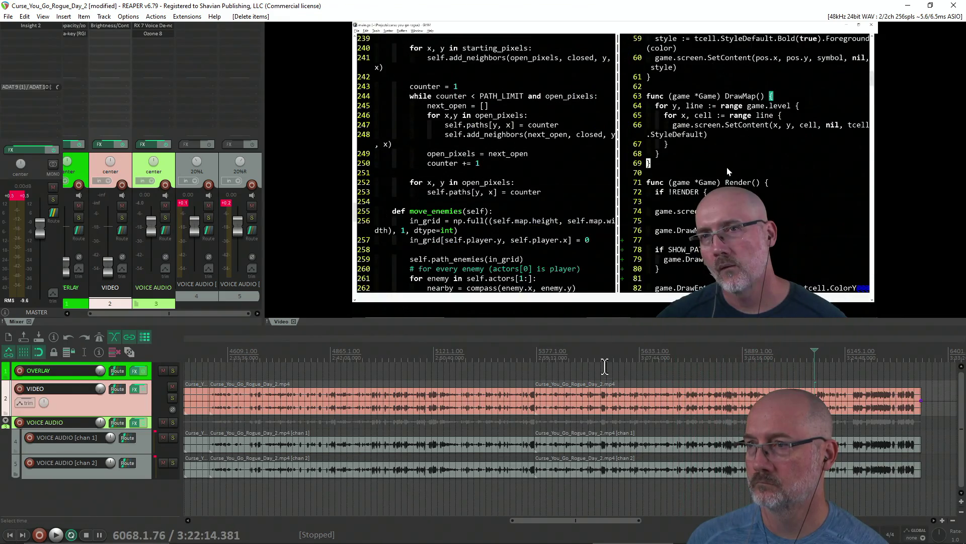
pyautogui.press('Right')
pyautogui.press('Right')
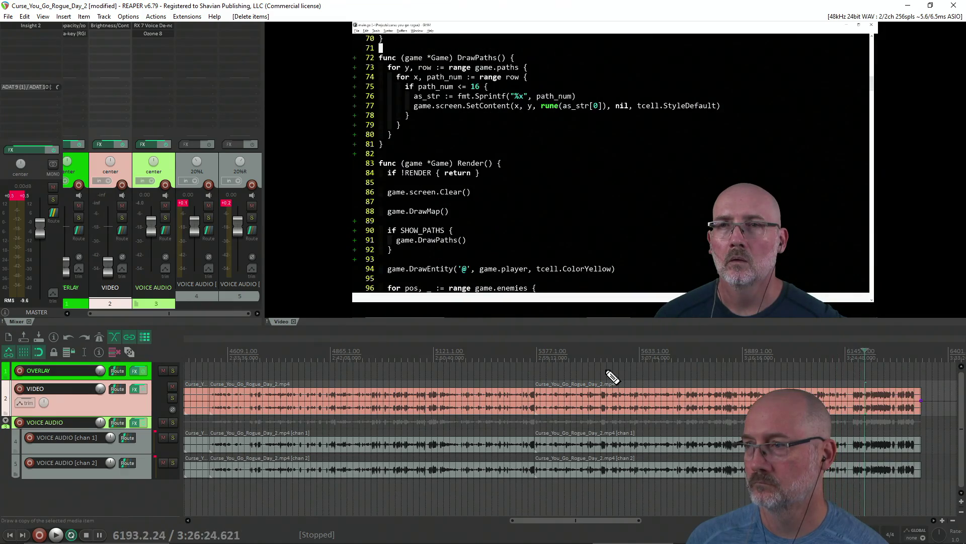
pyautogui.press('Right')
pyautogui.press('Right')
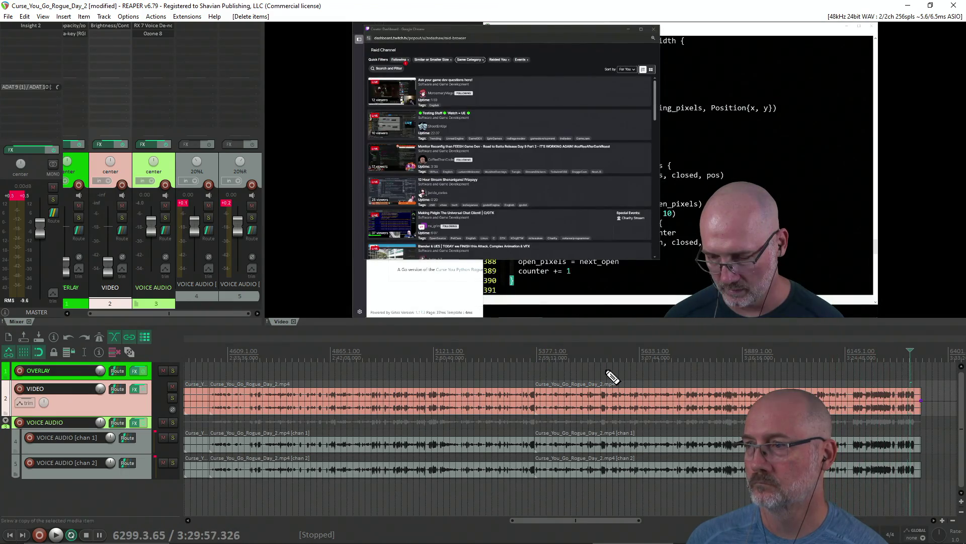
pyautogui.scroll(2, 624, 380)
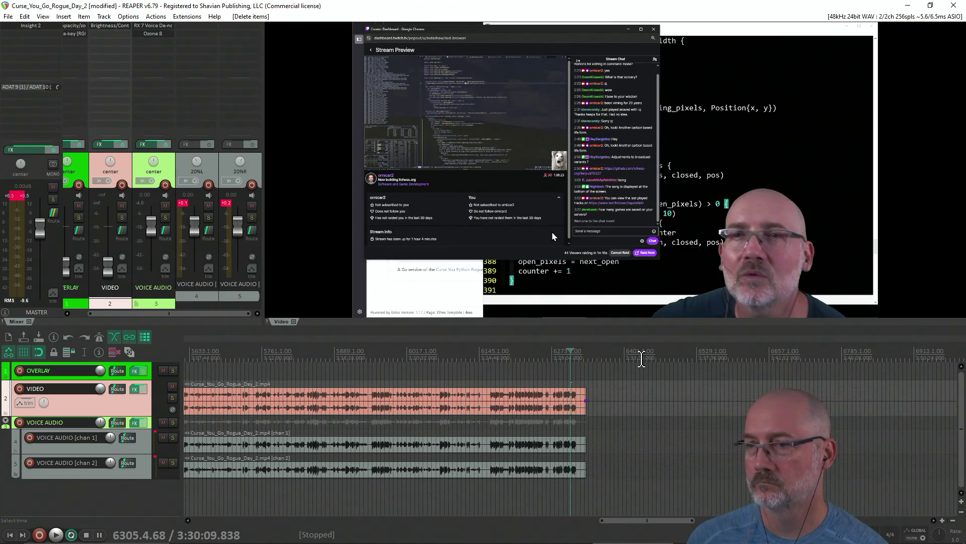
pyautogui.click(554, 372)
pyautogui.click(551, 373)
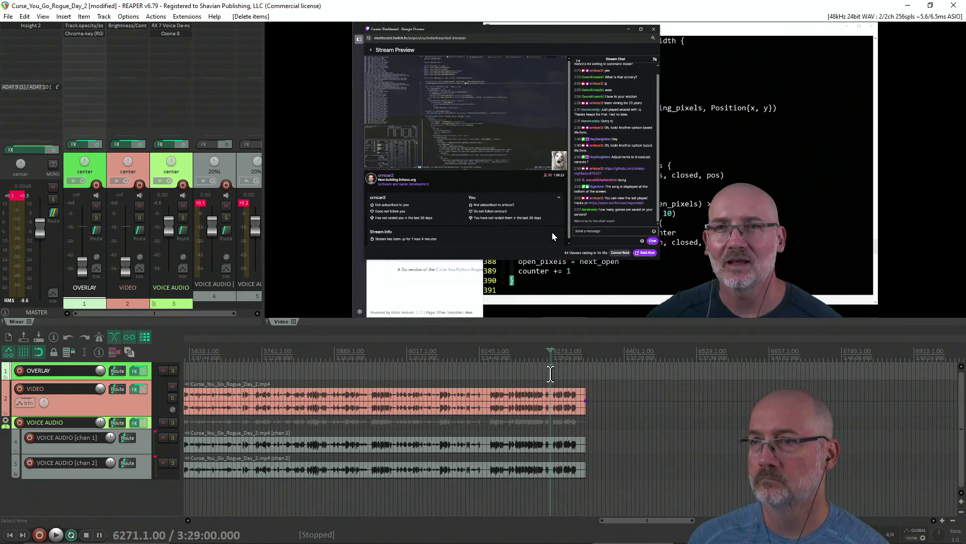
pyautogui.click(534, 373)
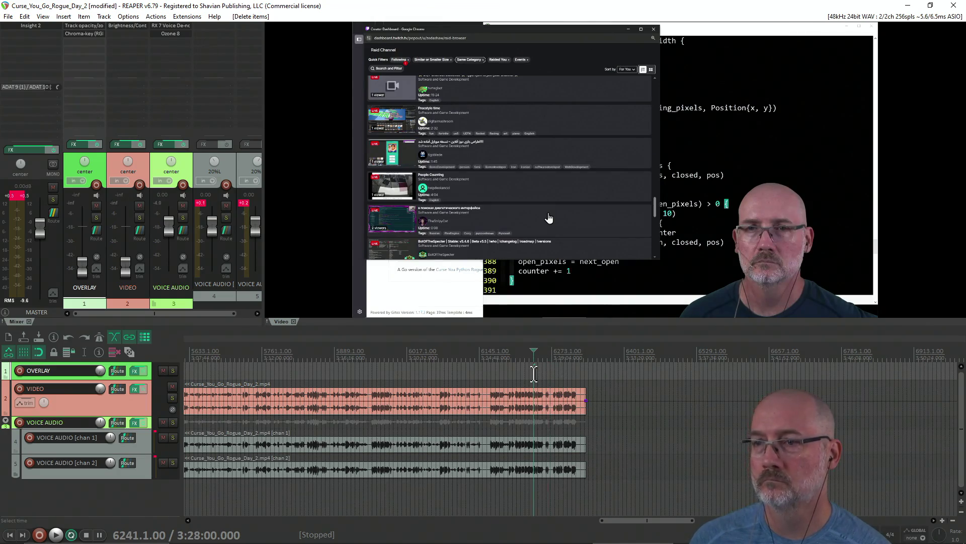
pyautogui.click(492, 373)
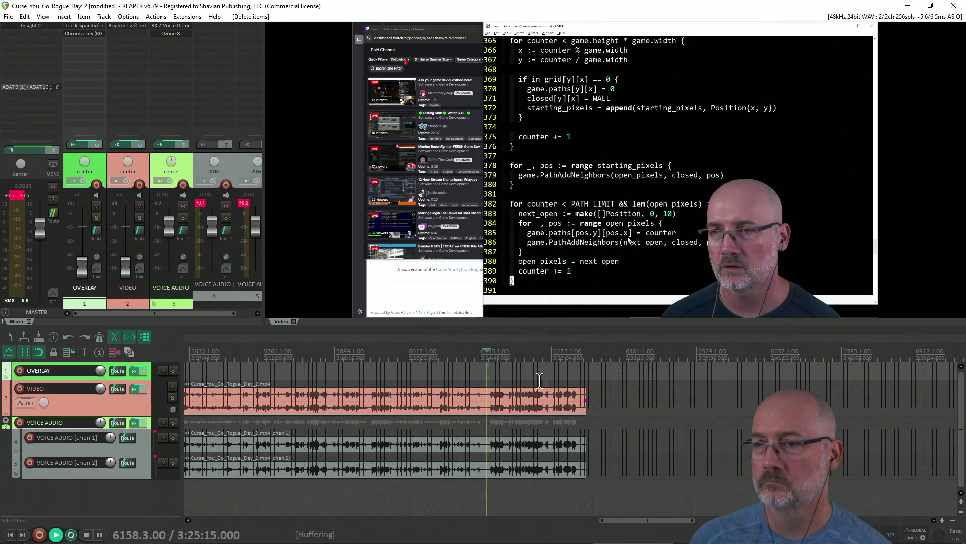
pyautogui.scroll(2, 582, 374)
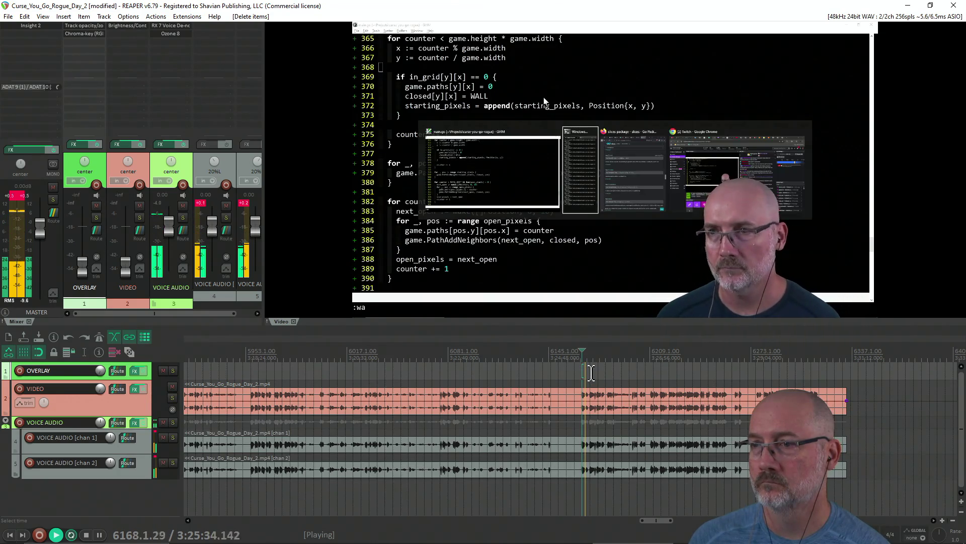
# Split every track at about 3:26:41, after the git push, and delete everything beyond.
pyautogui.scroll(3, 590, 372)
pyautogui.press('space')
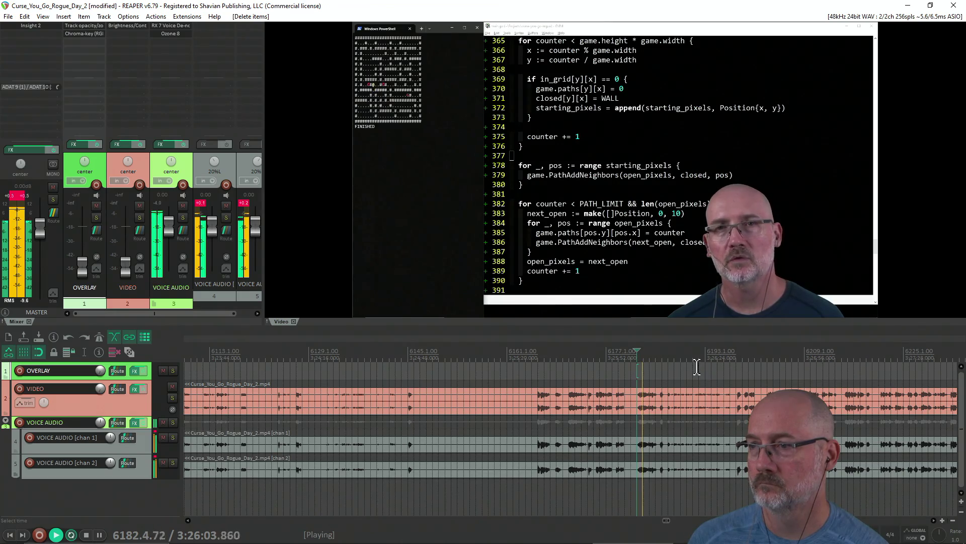
pyautogui.click(733, 363)
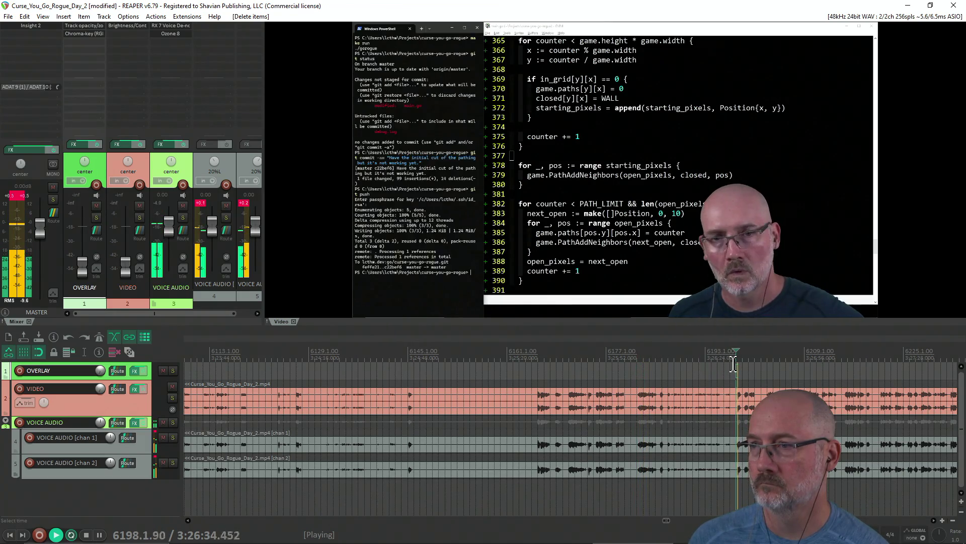
pyautogui.scroll(-2, 732, 363)
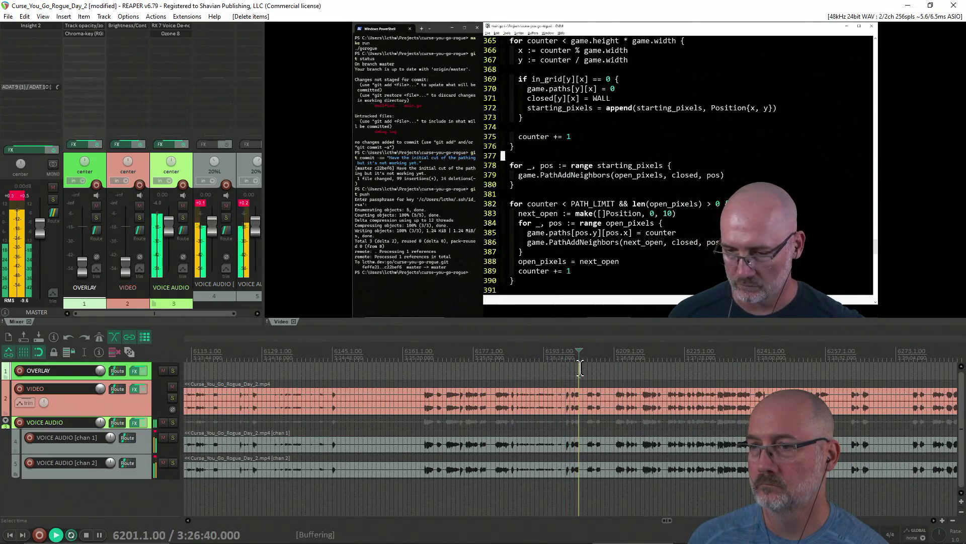
pyautogui.press('s')
pyautogui.press('space')
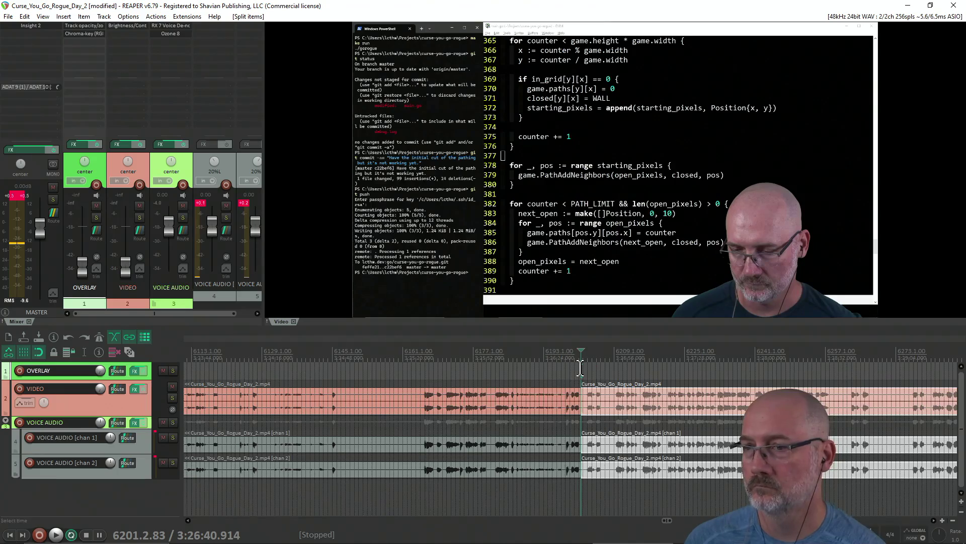
pyautogui.press('Delete')
pyautogui.scroll(-5, 445, 468)
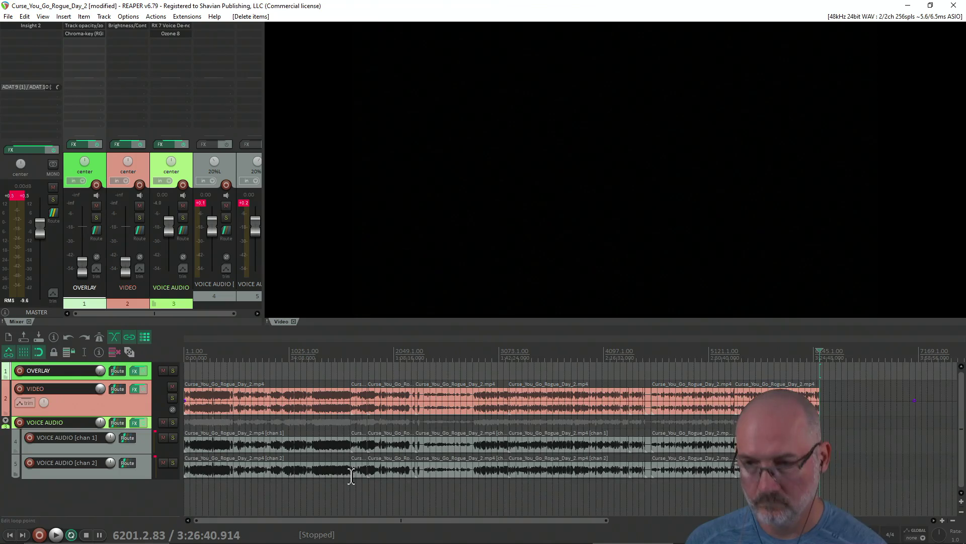
# Load Curse_You_Go_Rogue_Day_3 from the ReaLauncher recent projects list.
pyautogui.hotkey('ctrl', 'o')
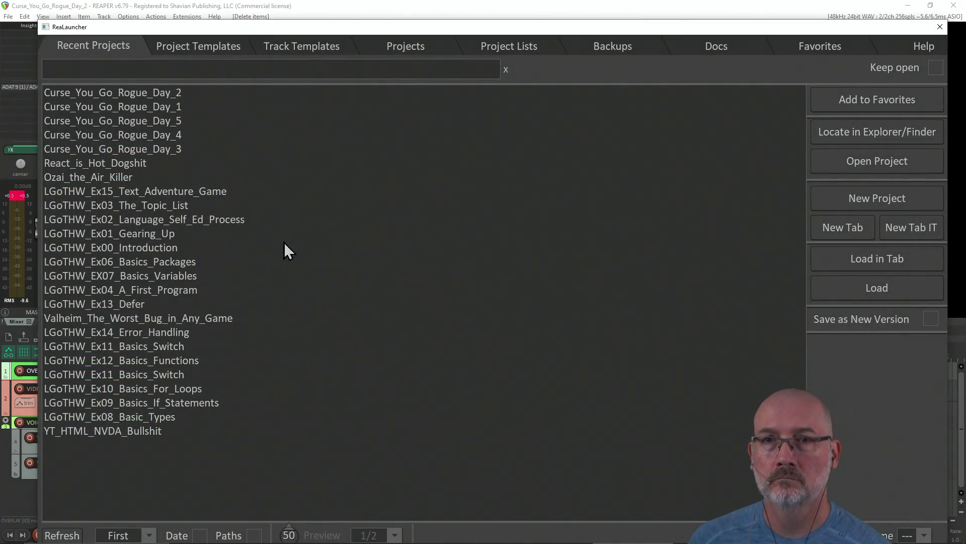
pyautogui.click(169, 149)
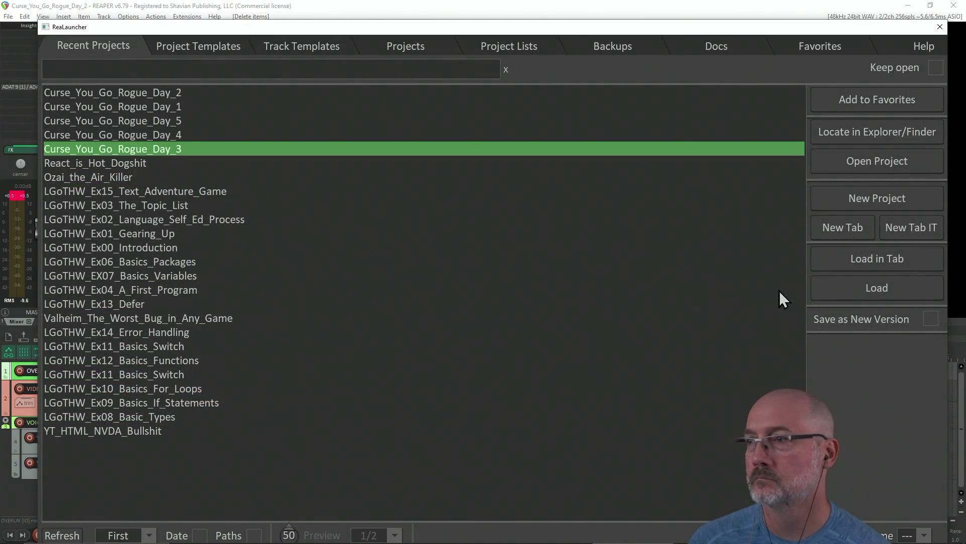
pyautogui.click(877, 290)
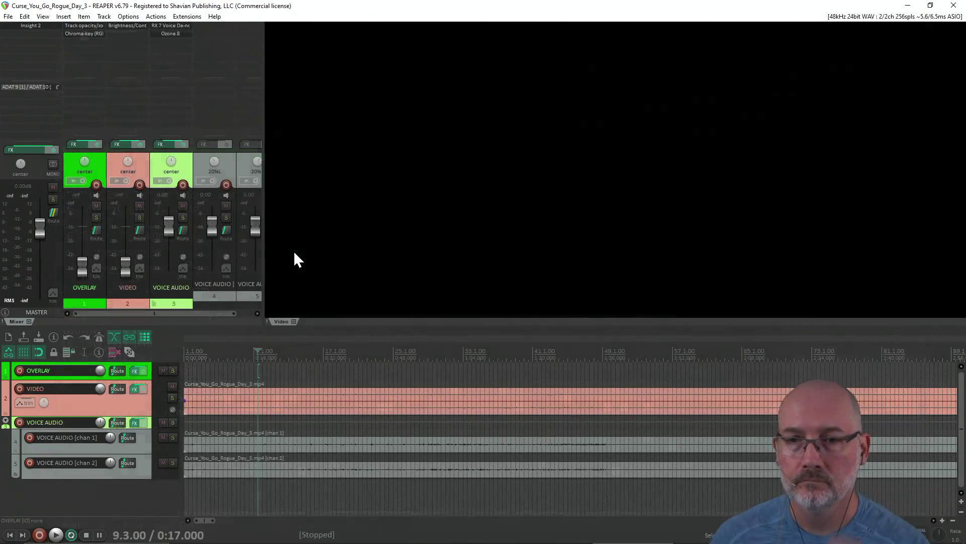
# Locate the first moment of the live stream at about 16:08.
pyautogui.click(313, 370)
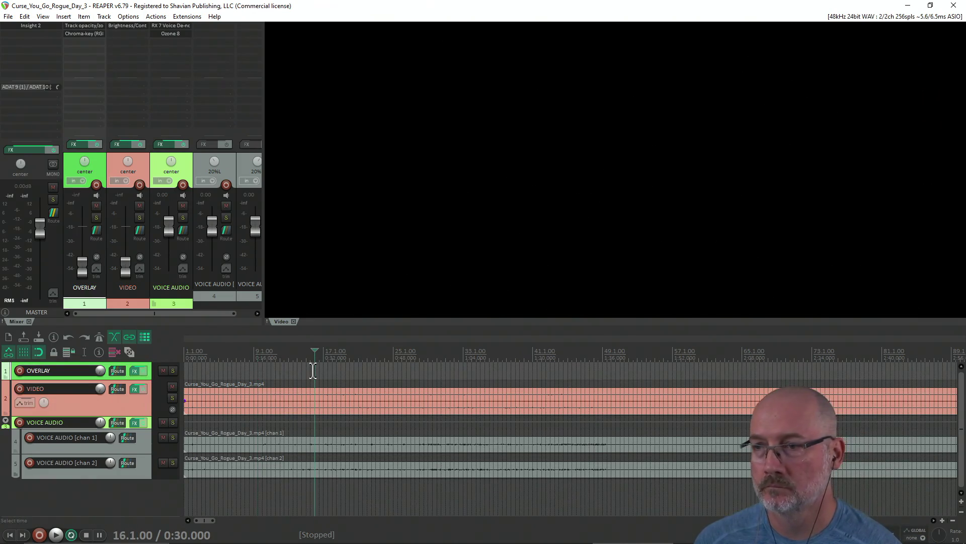
pyautogui.scroll(-5, 327, 382)
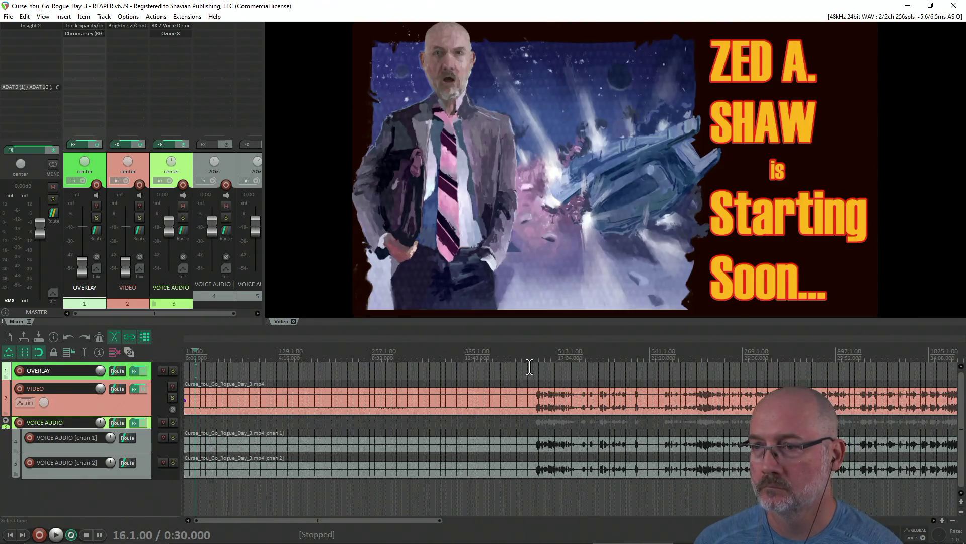
pyautogui.scroll(-2, 532, 364)
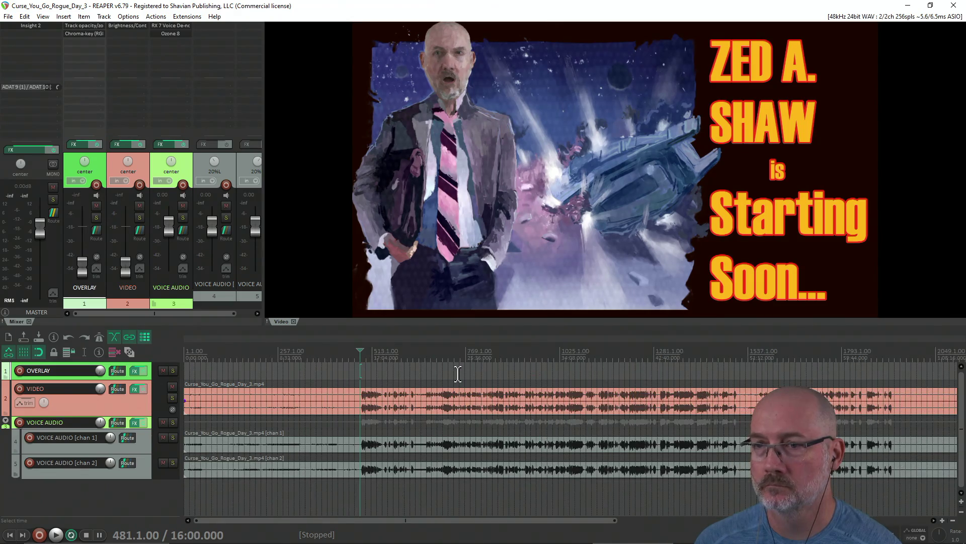
pyautogui.scroll(3, 461, 371)
pyautogui.press('Right')
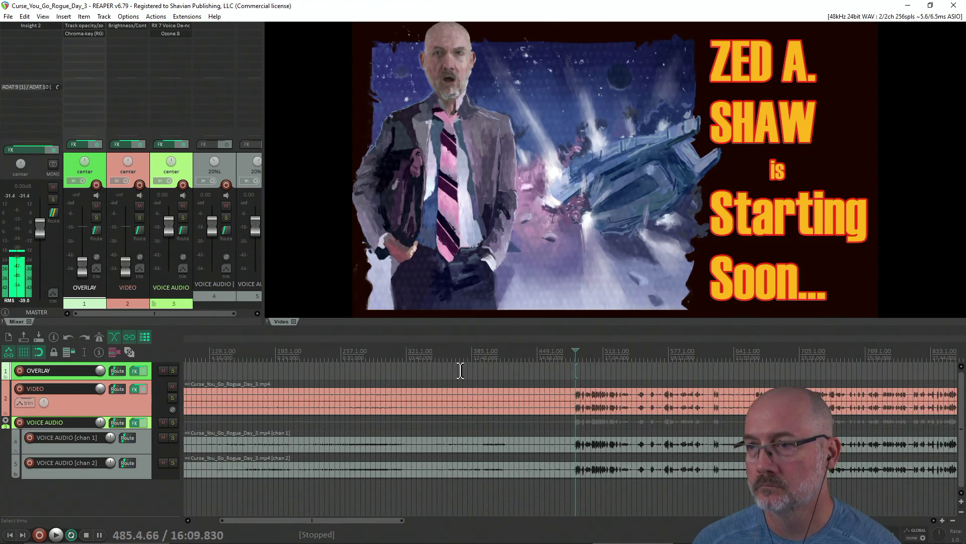
pyautogui.press('Right')
pyautogui.scroll(3, 610, 373)
pyautogui.click(557, 370)
pyautogui.press('Right')
pyautogui.press('Right')
pyautogui.press('Right')
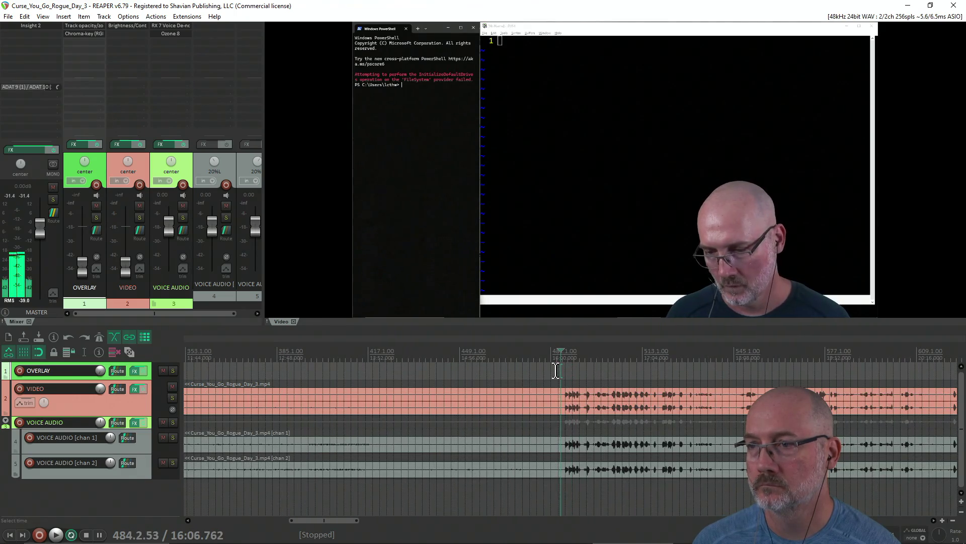
# Split all tracks at 16:08, delete the Starting Soon intro, and play the new start.
pyautogui.press('s')
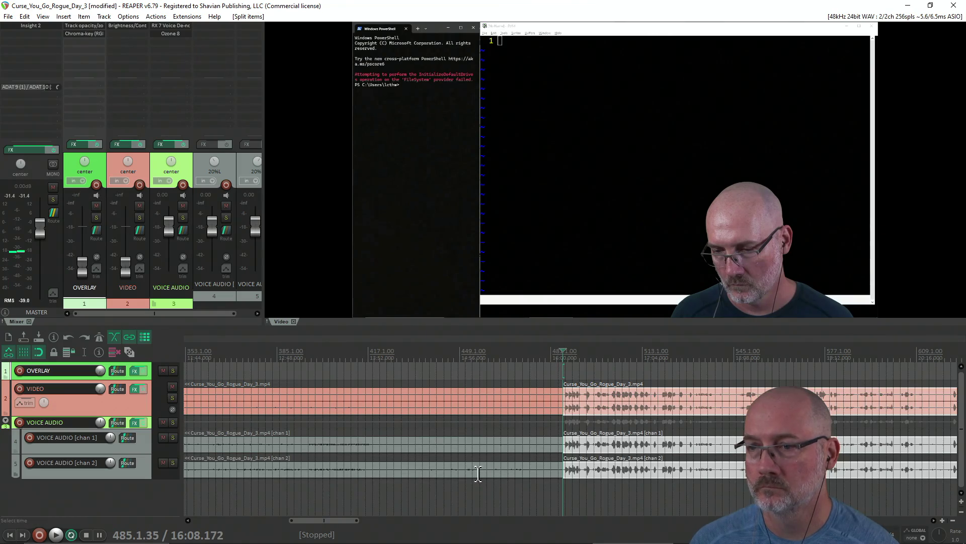
pyautogui.click(478, 475)
pyautogui.press('Delete')
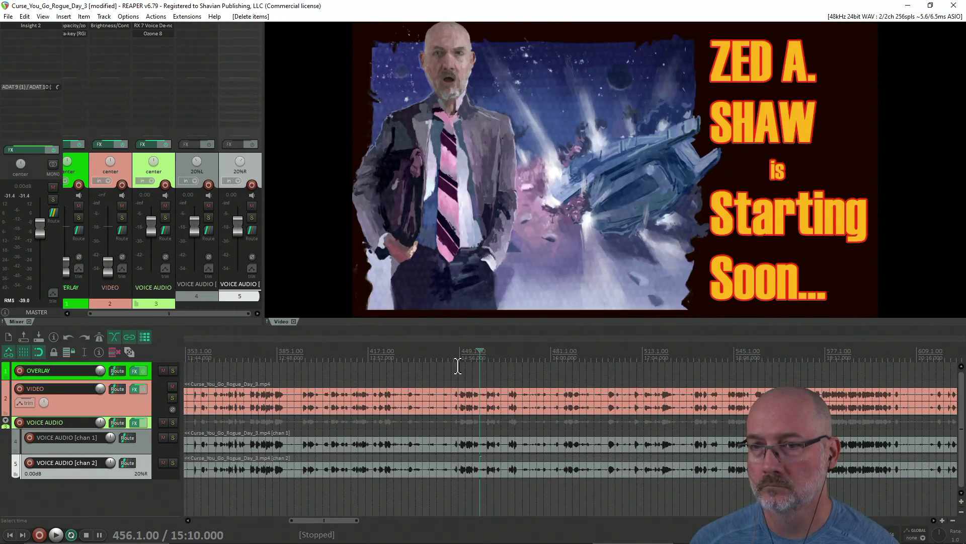
pyautogui.press('space')
pyautogui.scroll(-5, 467, 367)
pyautogui.press('Return')
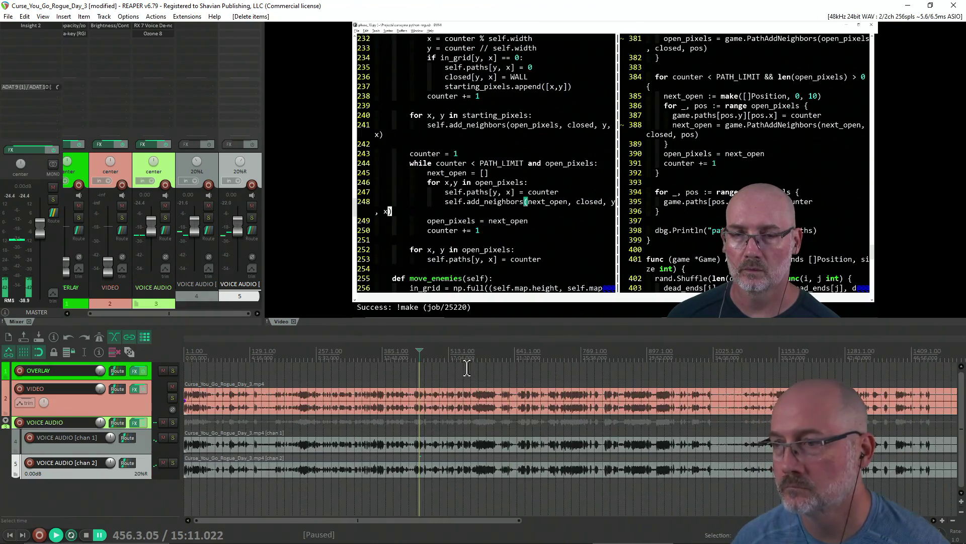
# Split all items at 1442 seconds into the stream.
pyautogui.scroll(-3, 467, 368)
pyautogui.click(450, 373)
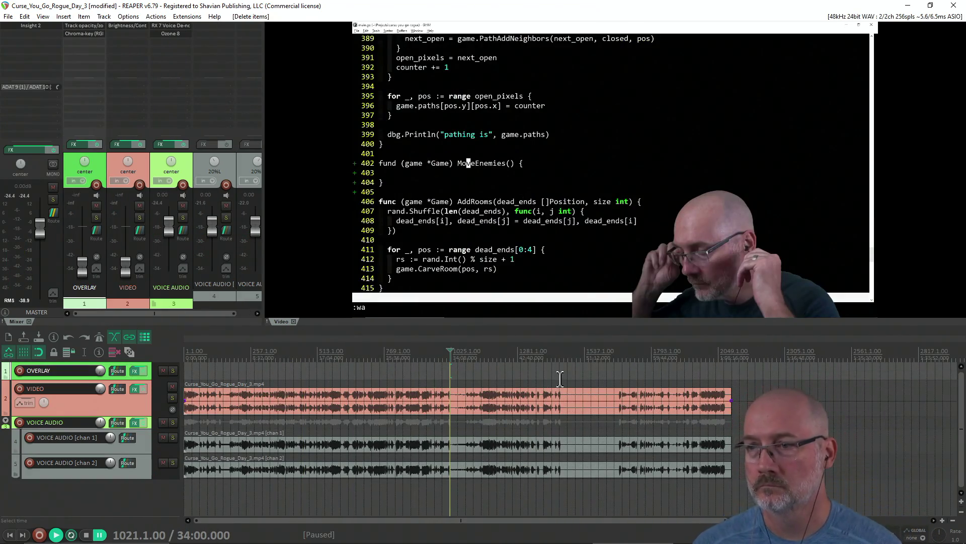
pyautogui.click(573, 373)
pyautogui.scroll(4, 554, 373)
pyautogui.click(482, 363)
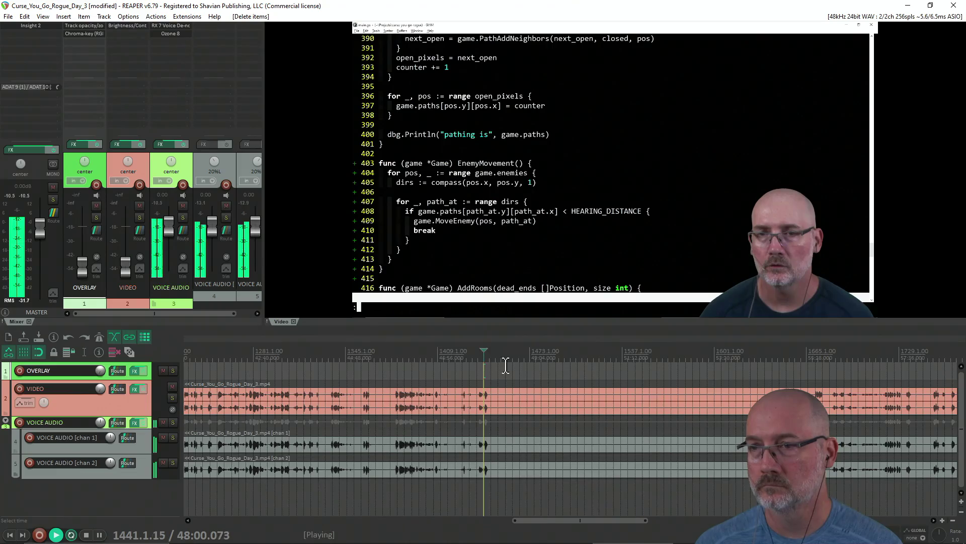
pyautogui.scroll(3, 553, 363)
pyautogui.click(588, 364)
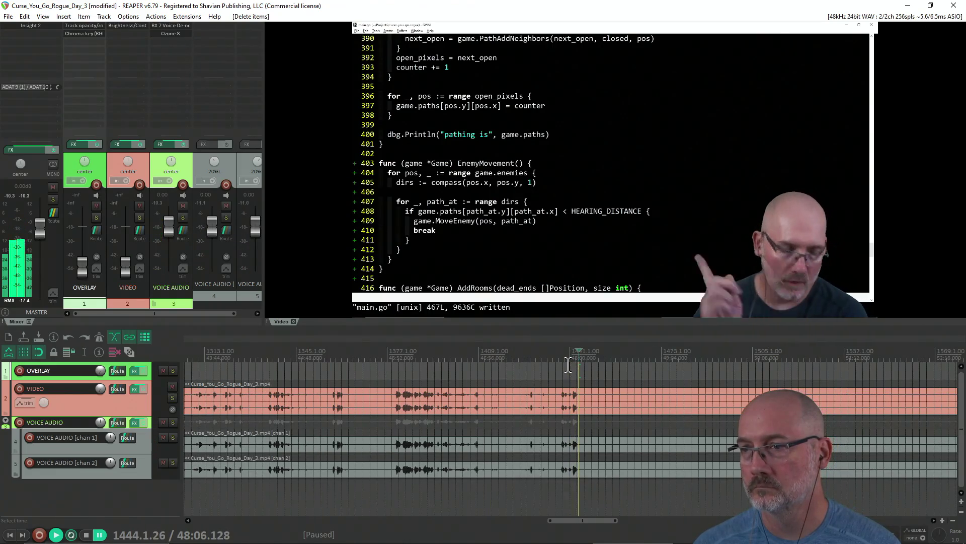
pyautogui.scroll(6, 604, 367)
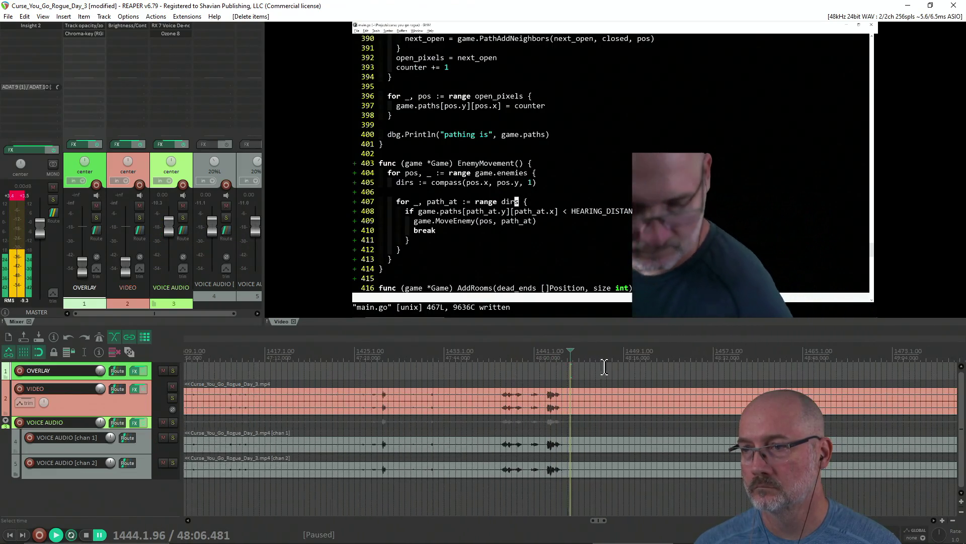
pyautogui.click(545, 371)
pyautogui.press('s')
# Split all items at 1671 and delete the selected item parts.
pyautogui.scroll(-8, 601, 377)
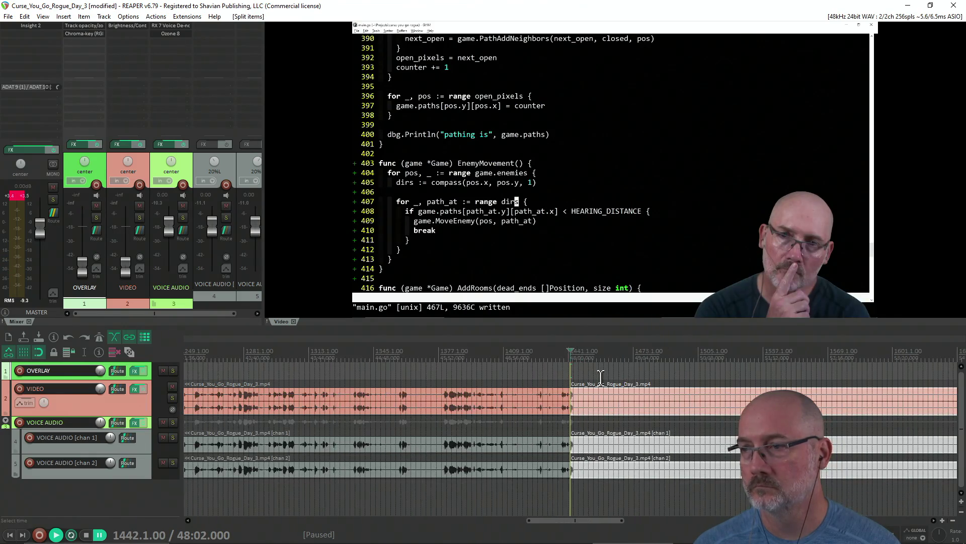
pyautogui.click(734, 376)
pyautogui.scroll(6, 734, 375)
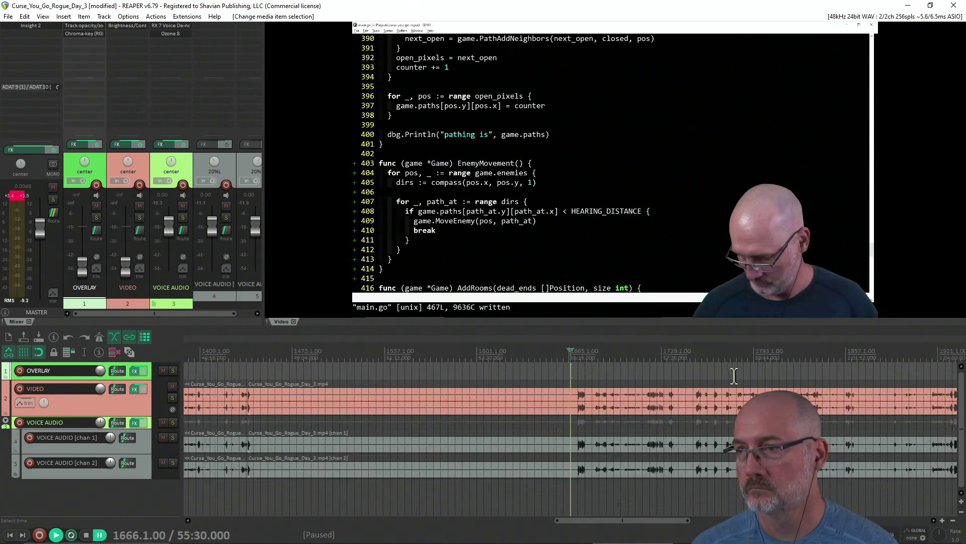
pyautogui.click(599, 371)
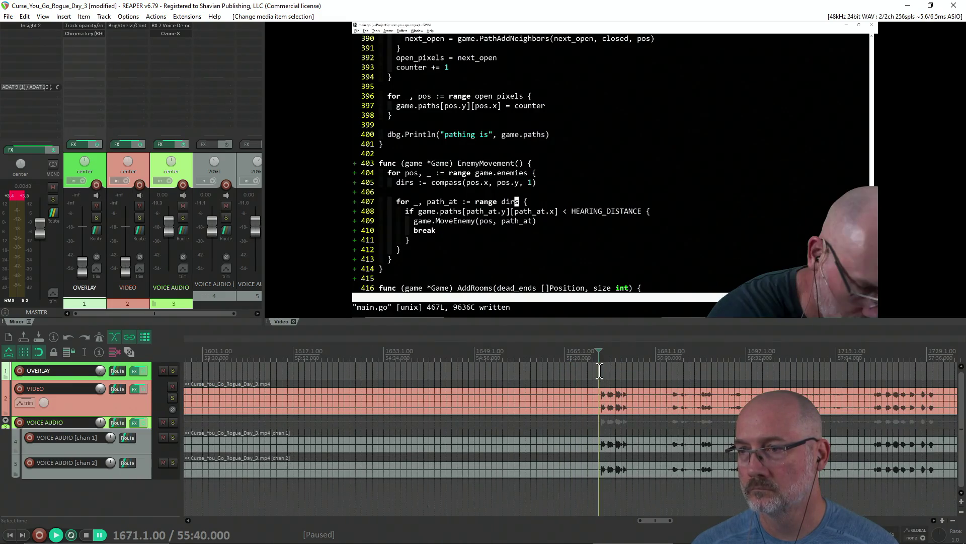
pyautogui.press('s')
pyautogui.click(509, 470)
pyautogui.moveTo(475, 383); pyautogui.dragTo(476, 383)
pyautogui.press('Delete')
# Play from around 1848 to review the end of the recording.
pyautogui.scroll(-6, 503, 373)
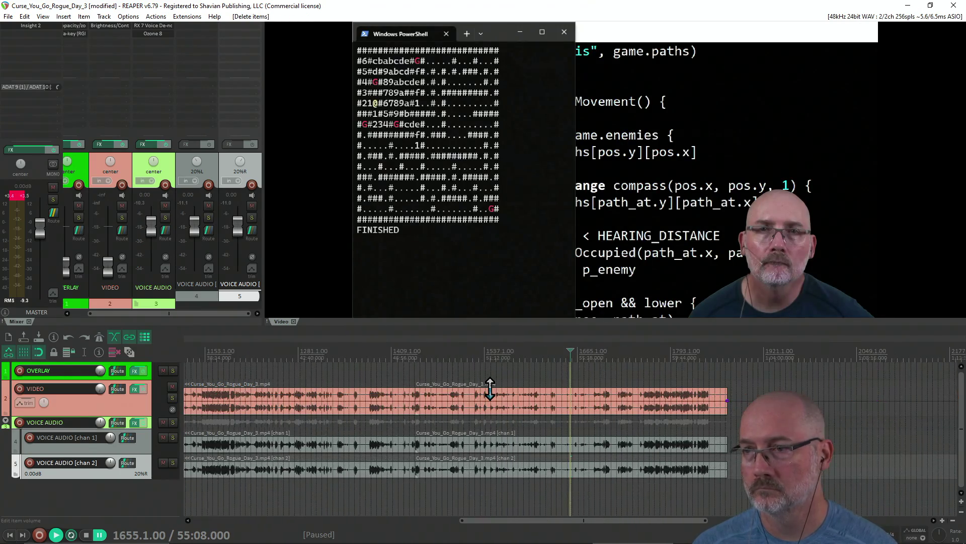
pyautogui.click(701, 376)
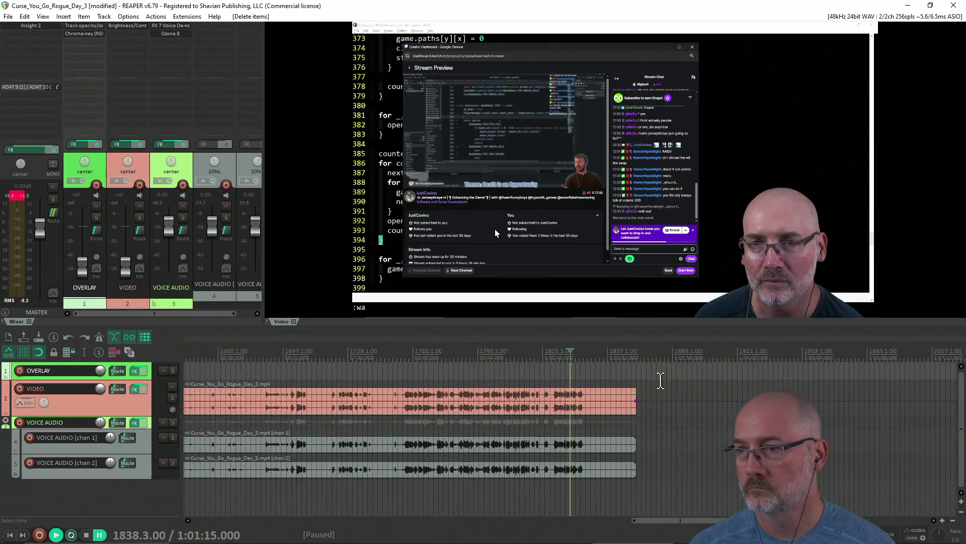
pyautogui.scroll(4, 597, 376)
pyautogui.click(597, 376)
pyautogui.click(591, 376)
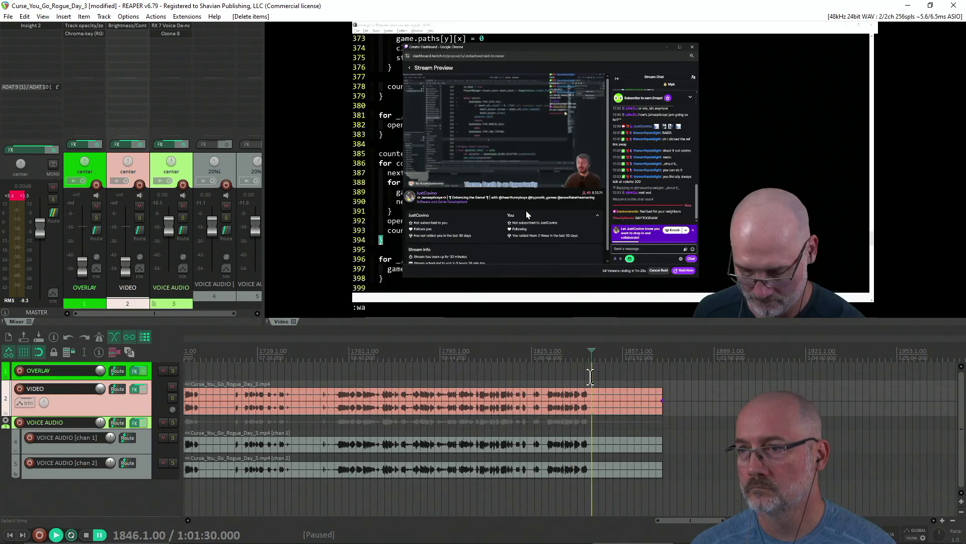
pyautogui.click(582, 377)
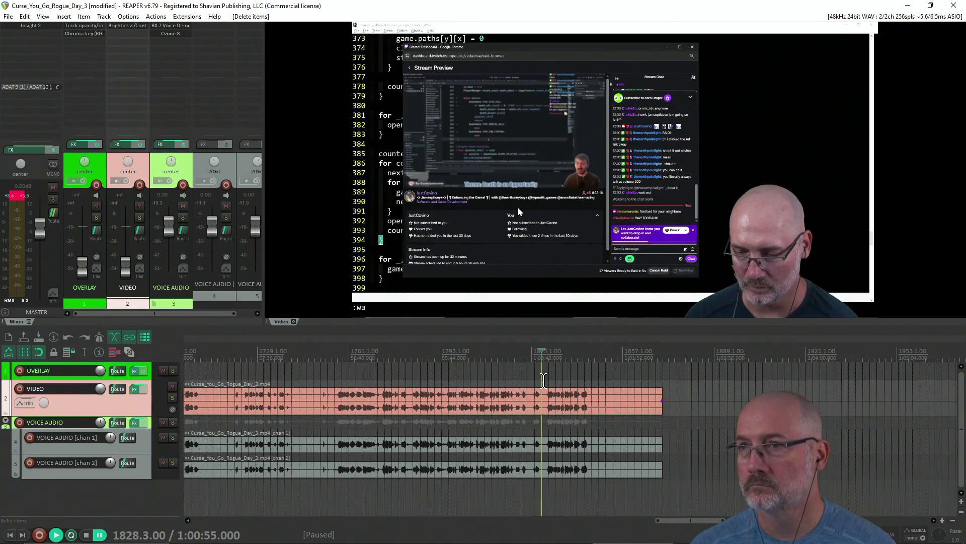
pyautogui.scroll(2, 543, 379)
pyautogui.click(526, 380)
pyautogui.press('space')
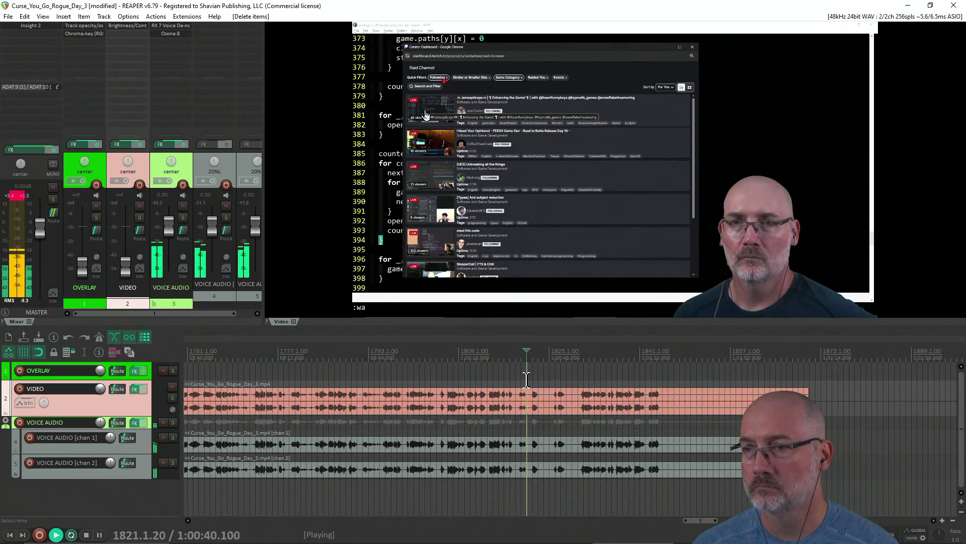
# Split the items near 1814 and delete everything after the split.
pyautogui.click(515, 380)
pyautogui.click(487, 381)
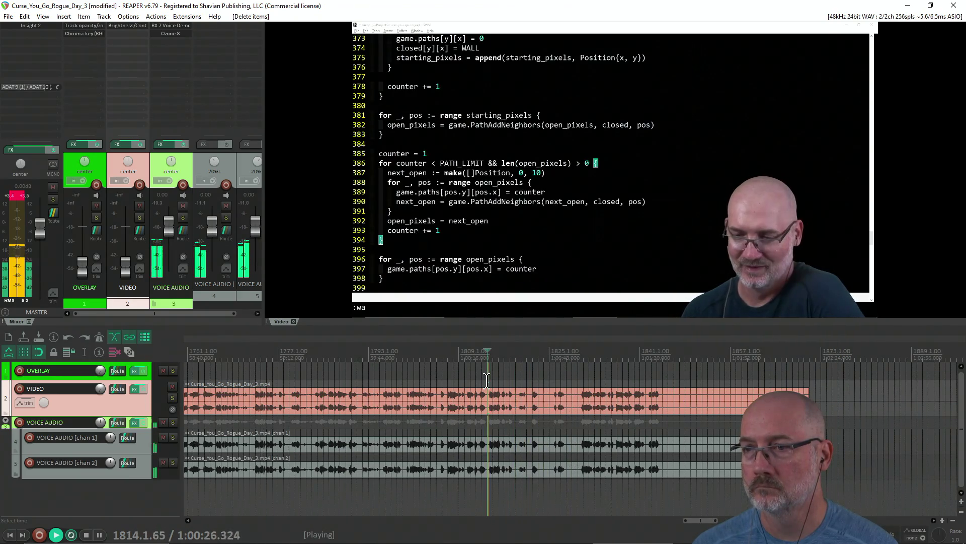
pyautogui.scroll(1, 531, 382)
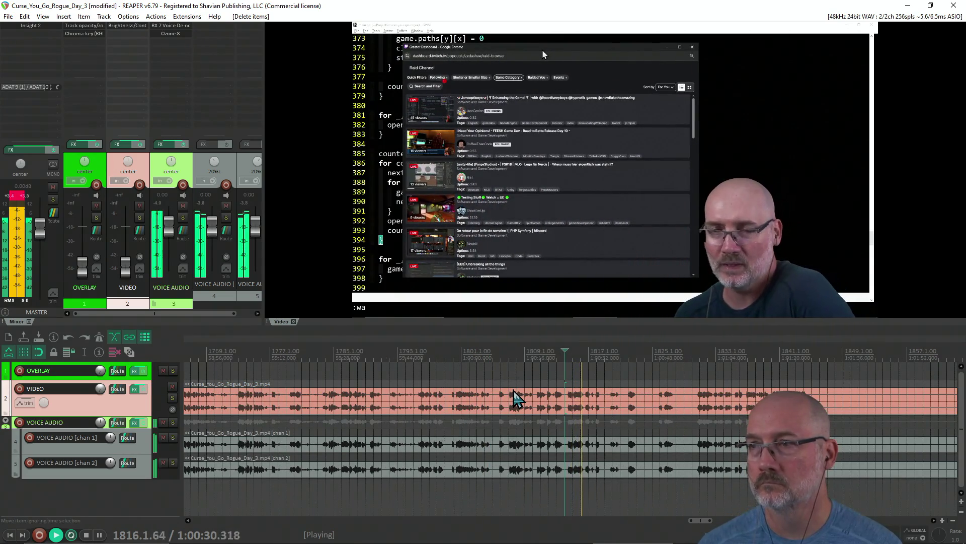
pyautogui.press('space')
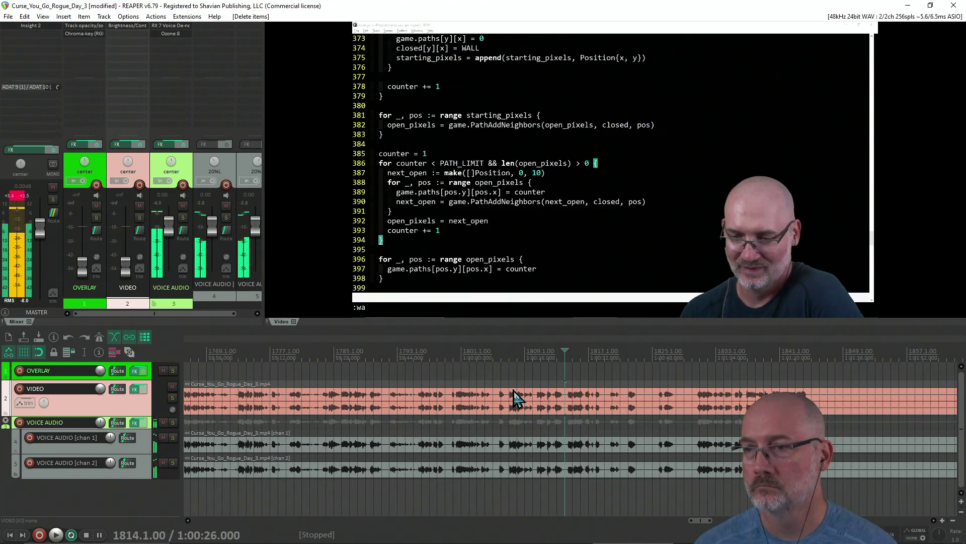
pyautogui.press('s')
pyautogui.press('Delete')
# Play back the new ending from around 59:50 to check it.
pyautogui.click(501, 370)
pyautogui.press('space')
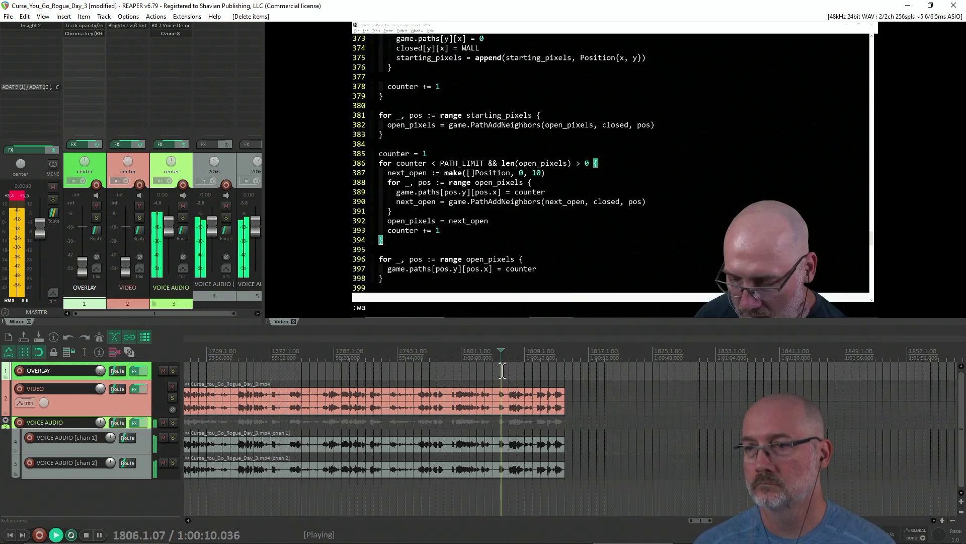
pyautogui.scroll(2, 501, 370)
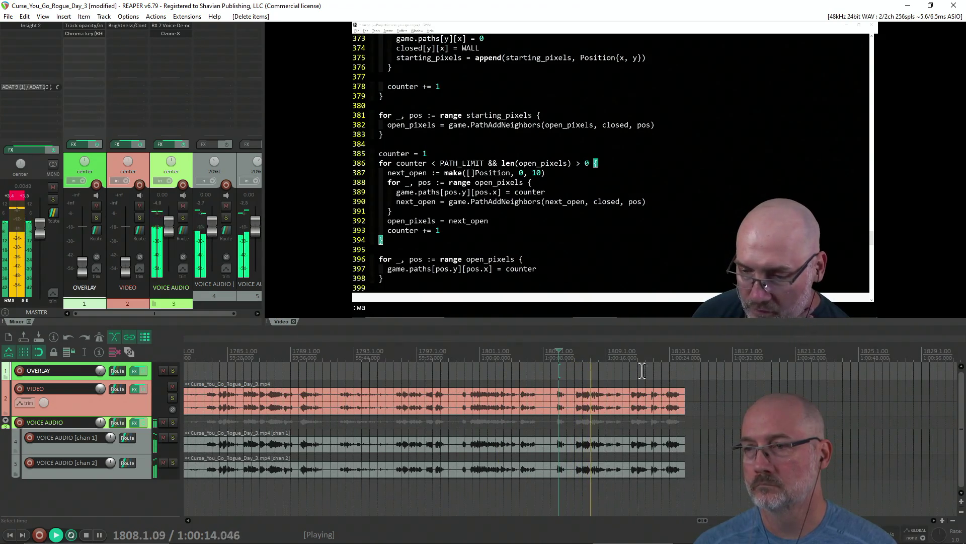
pyautogui.click(527, 374)
pyautogui.click(465, 377)
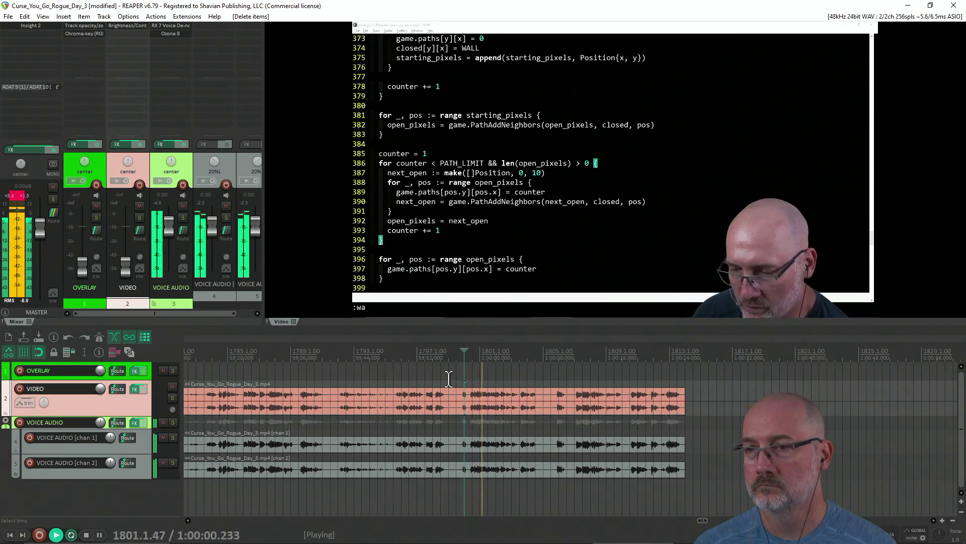
pyautogui.click(395, 374)
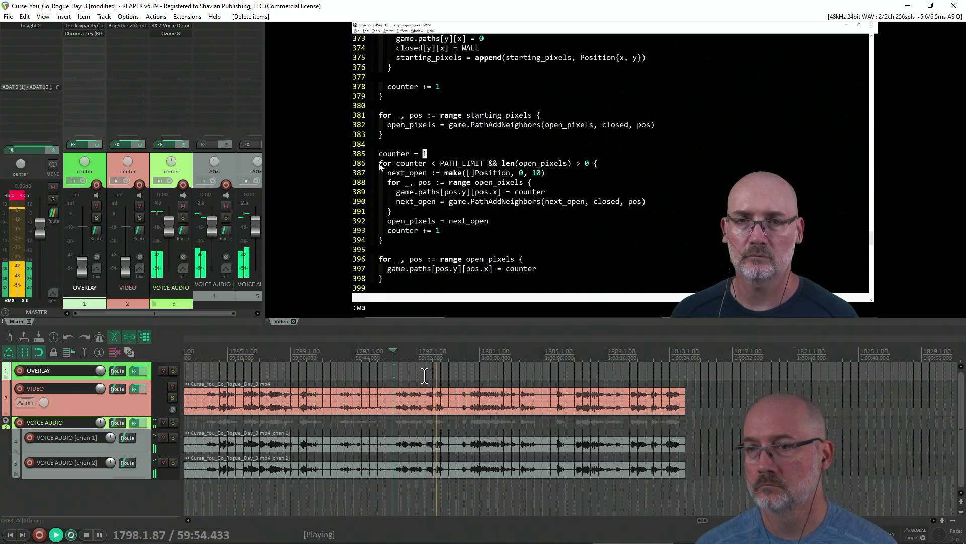
pyautogui.press('space')
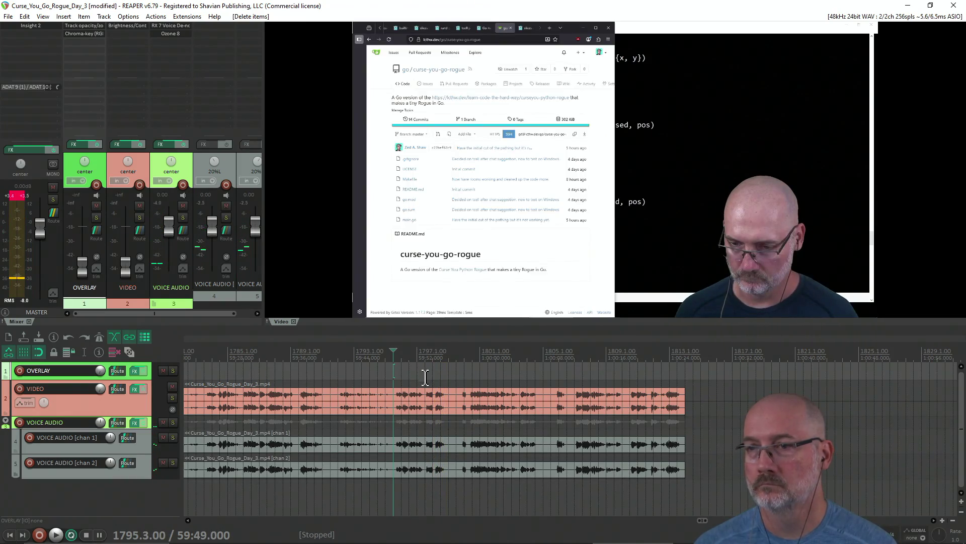
# Split all items at 59:55.574 and delete the material after it.
pyautogui.click(458, 375)
pyautogui.click(442, 373)
pyautogui.click(447, 375)
pyautogui.press('s')
pyautogui.press('Delete')
pyautogui.scroll(-3, 446, 375)
pyautogui.scroll(-8, 446, 375)
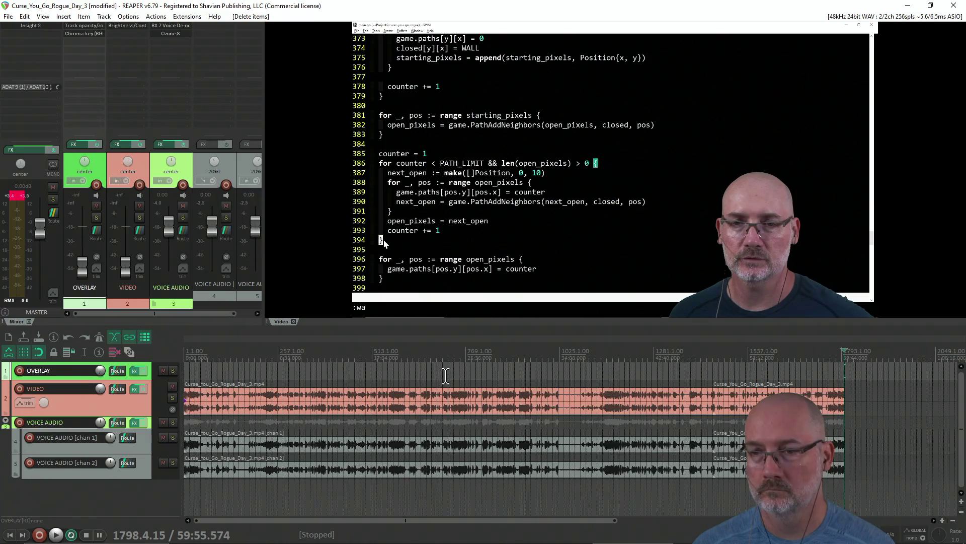
# Save the project and split all tracks at about 34:01.
pyautogui.hotkey('ctrl', 's')
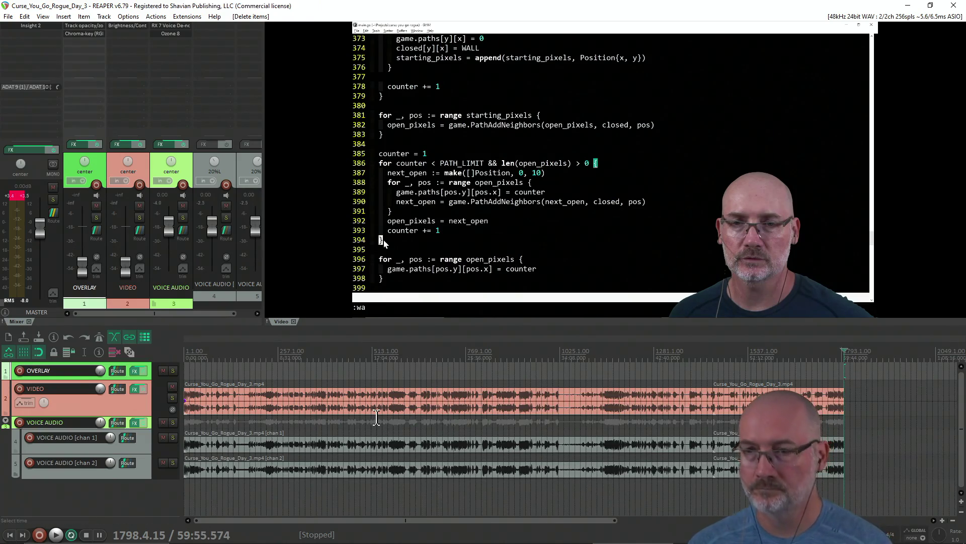
pyautogui.click(569, 365)
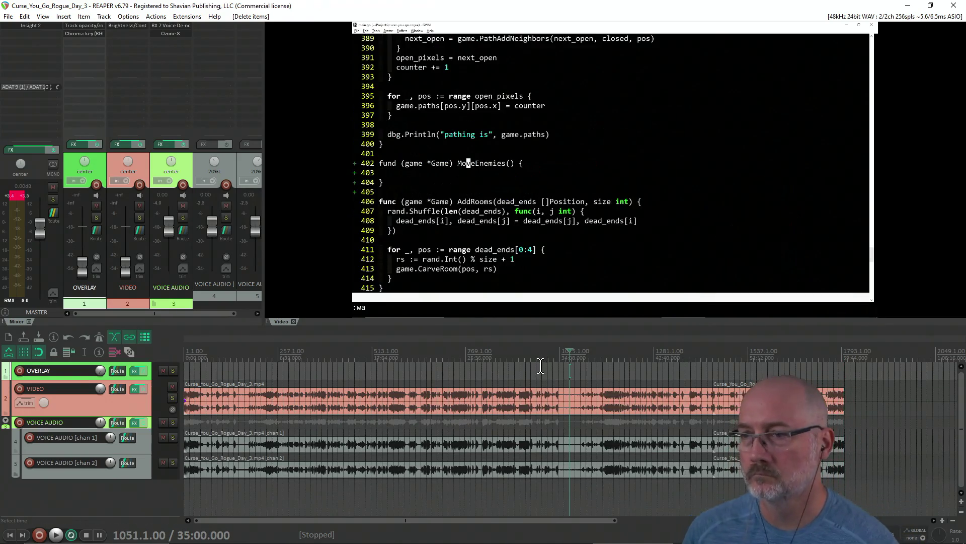
pyautogui.scroll(4, 579, 370)
pyautogui.click(599, 369)
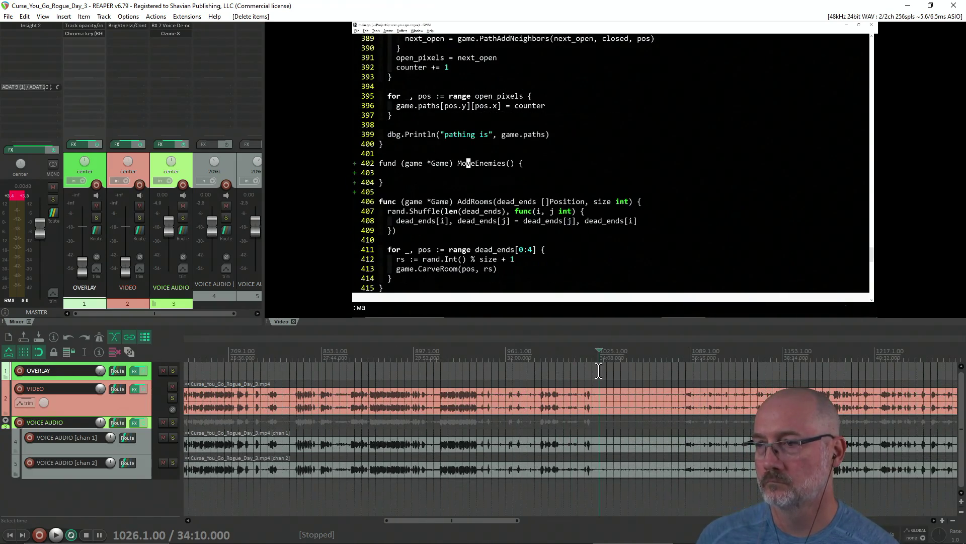
pyautogui.press('s')
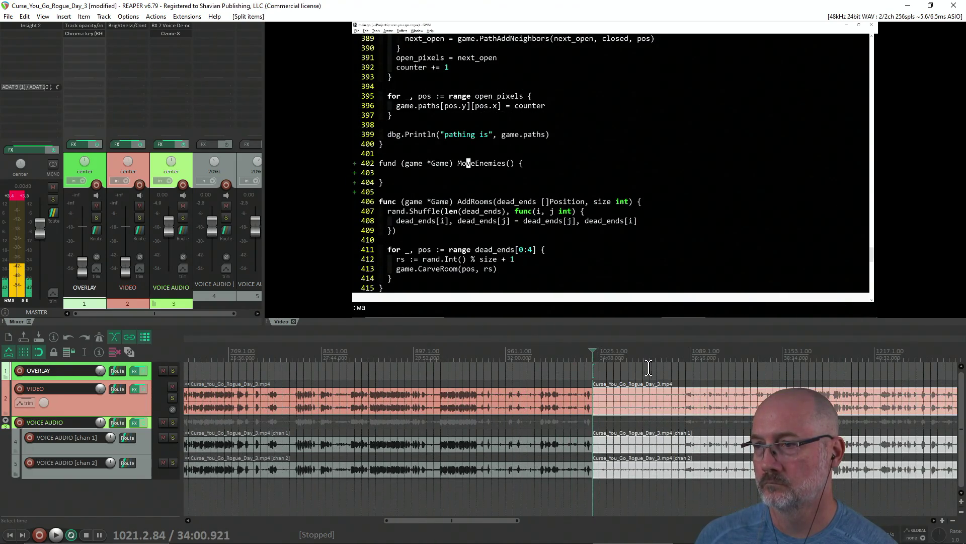
# Split at 36:06 and ripple-delete the middle stretch, then return to the start.
pyautogui.click(685, 366)
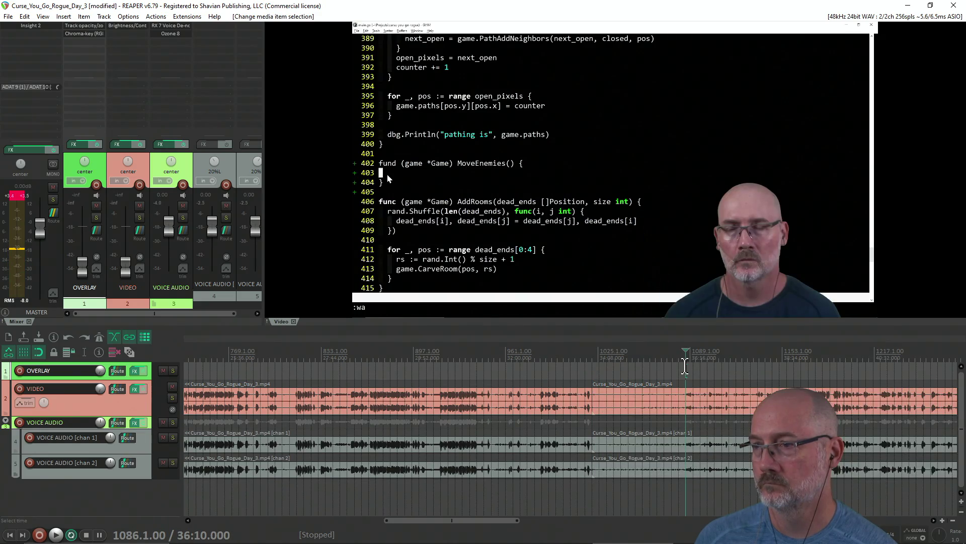
pyautogui.click(683, 372)
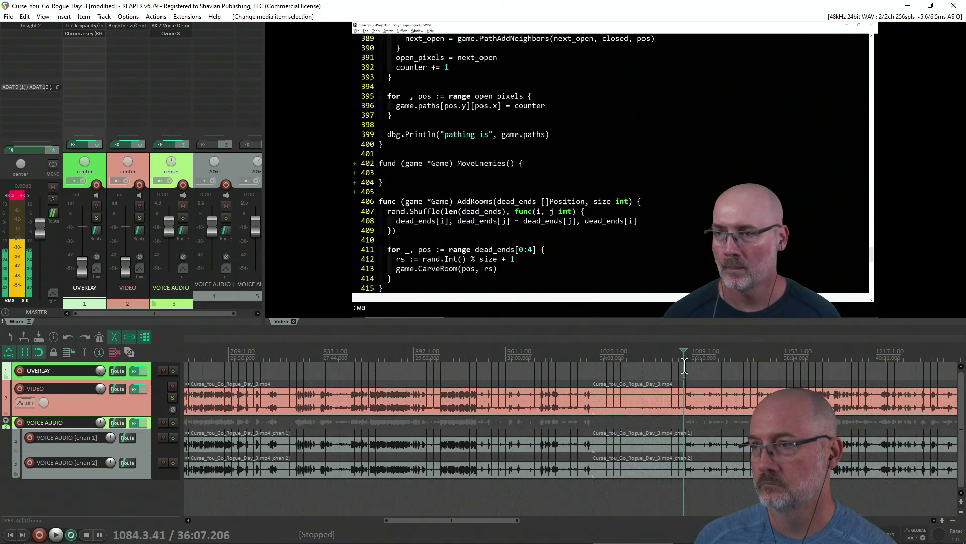
pyautogui.press('s')
pyautogui.click(631, 475)
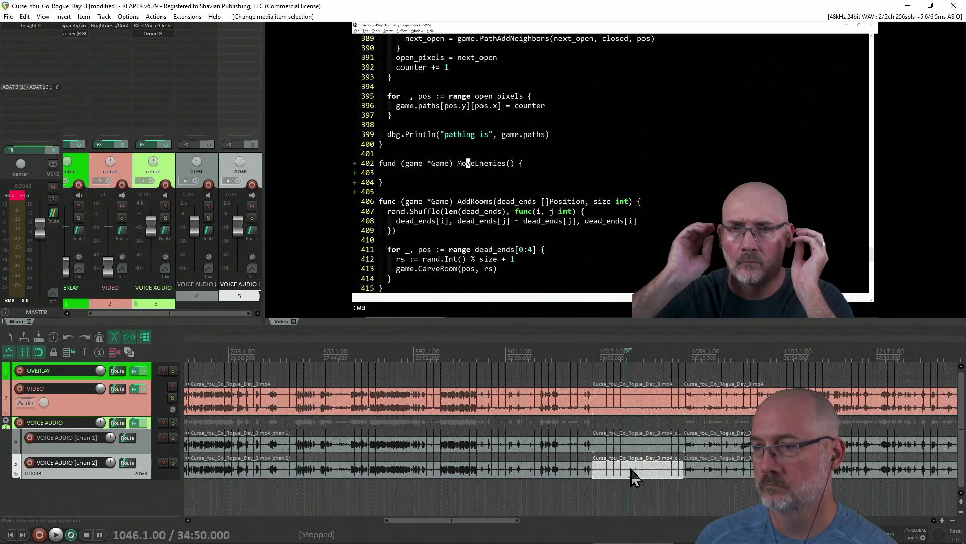
pyautogui.press('Delete')
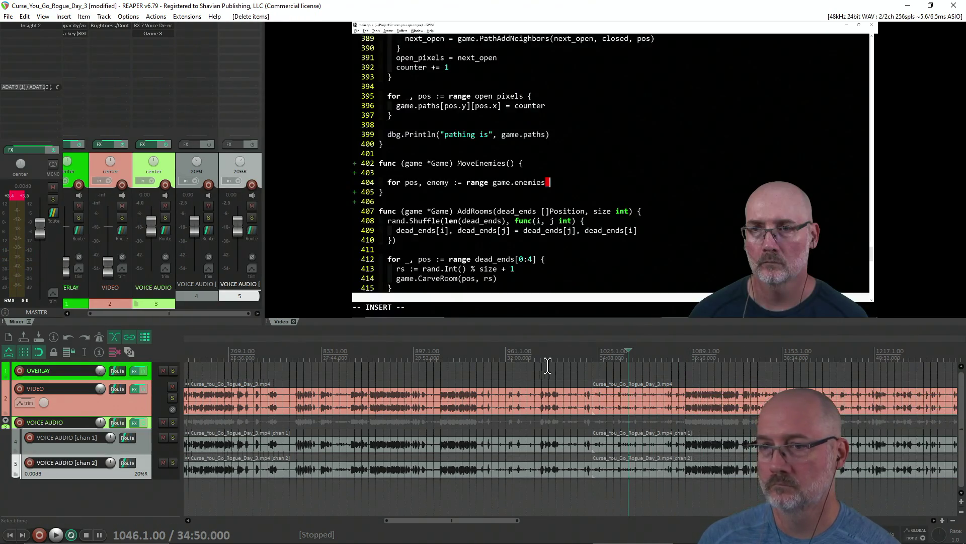
pyautogui.scroll(-2, 548, 365)
pyautogui.press('Home')
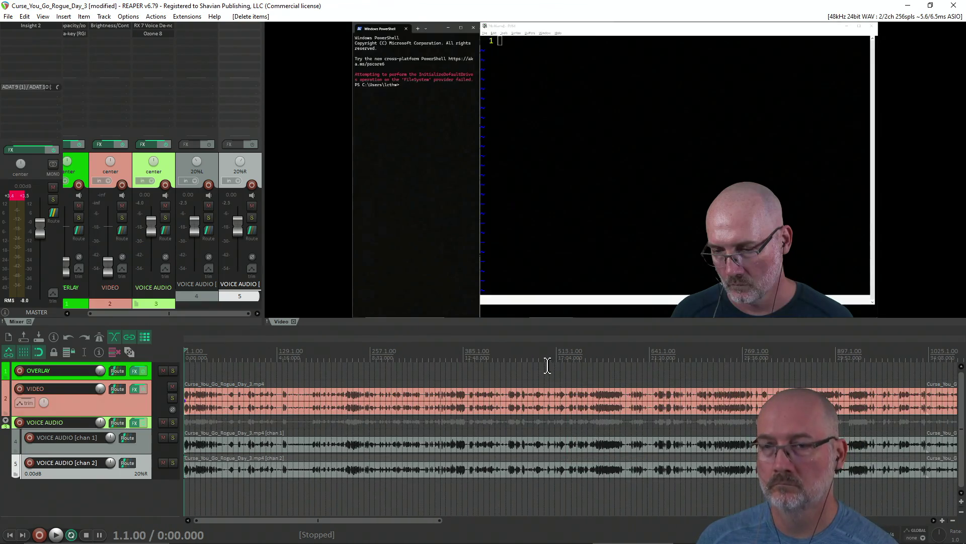
# Review around 4:40 and split the video and voice items at 4:37.245.
pyautogui.press('Right')
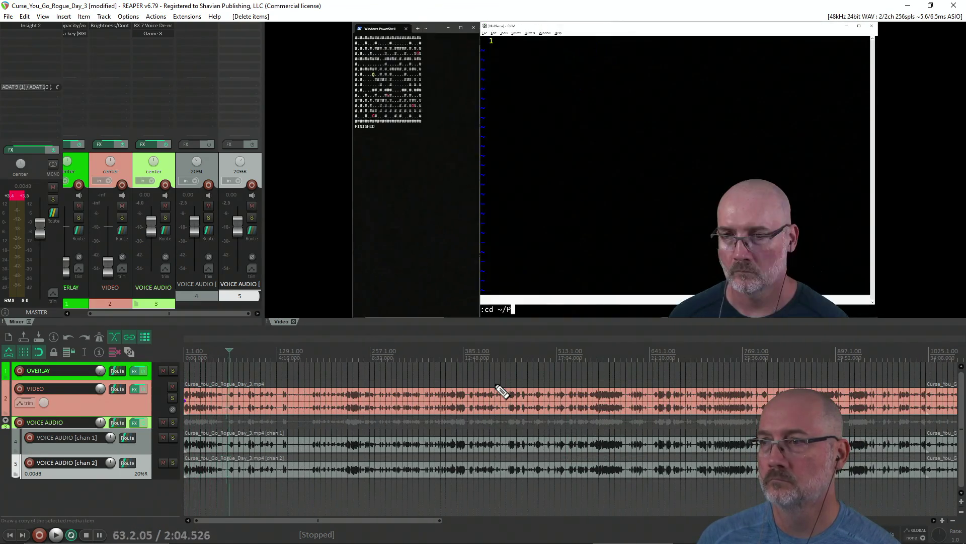
pyautogui.press('Right')
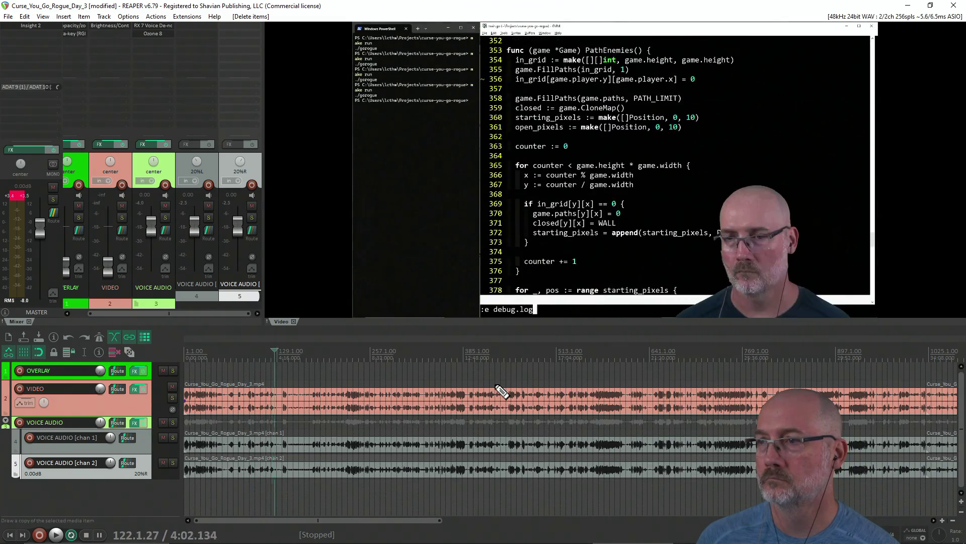
pyautogui.press('Right')
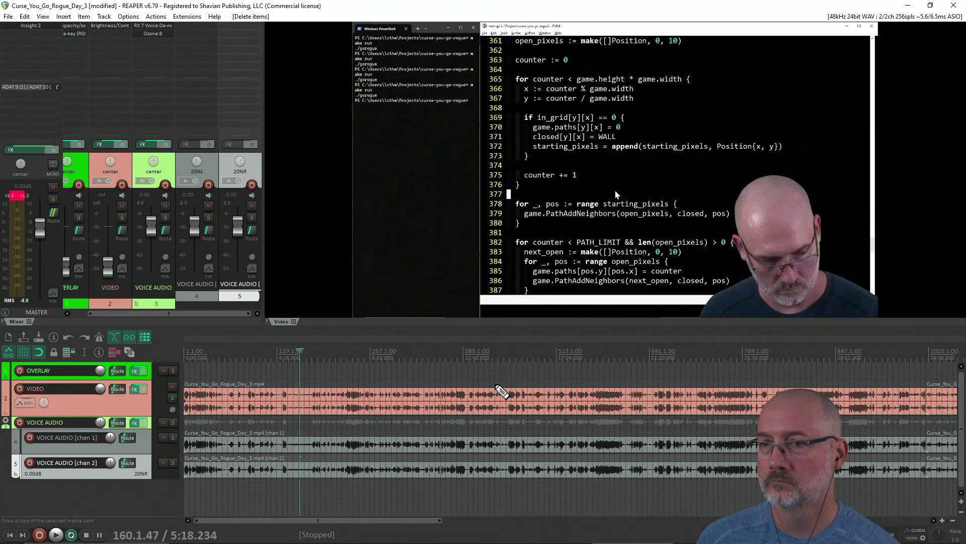
pyautogui.press('Left')
pyautogui.scroll(5, 495, 381)
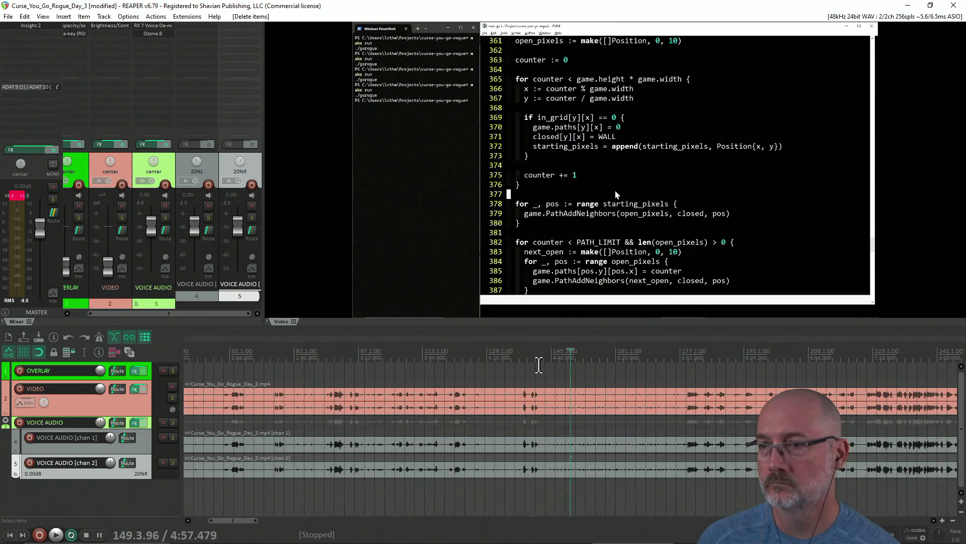
pyautogui.click(539, 365)
pyautogui.press('Right')
pyautogui.press('Right')
pyautogui.press('Right')
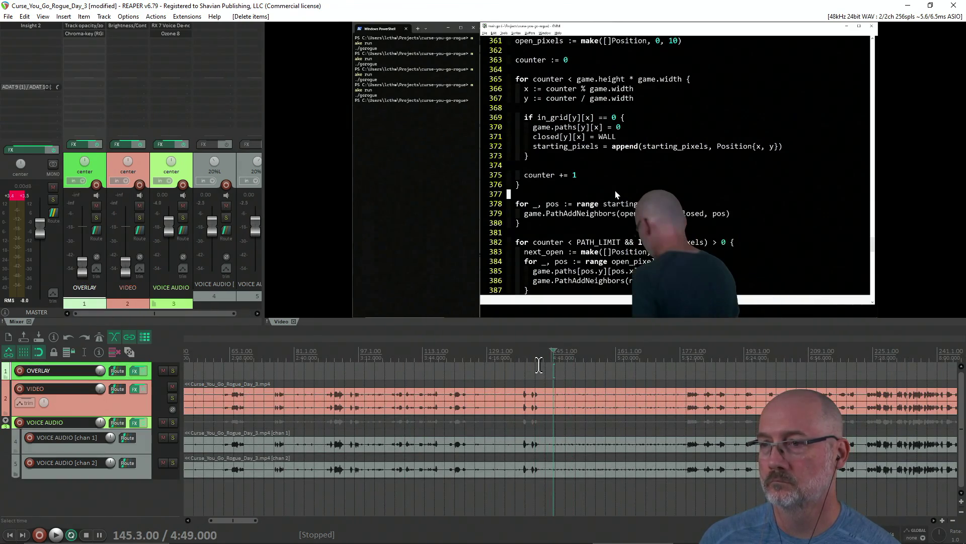
pyautogui.click(531, 365)
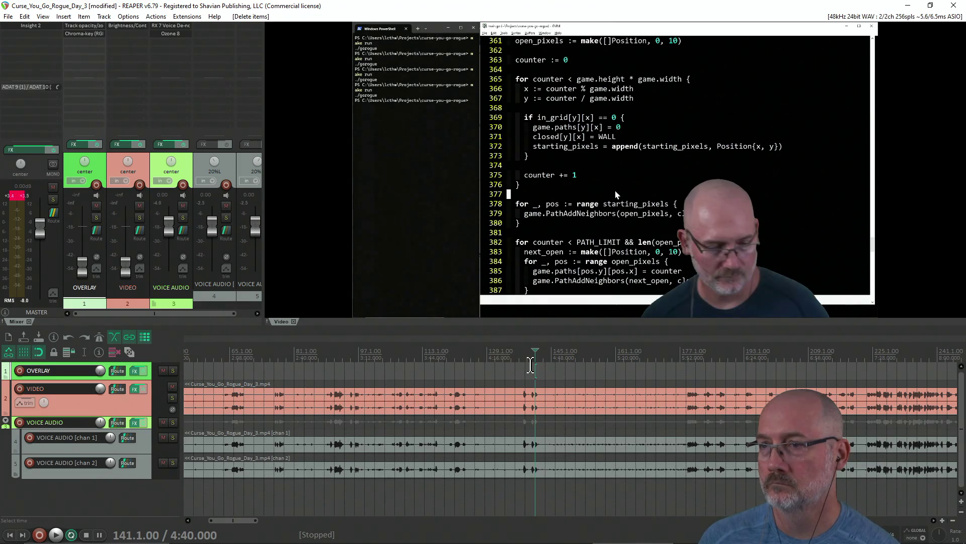
pyautogui.press('Right')
pyautogui.press('Left')
pyautogui.press('Left')
pyautogui.press('Left')
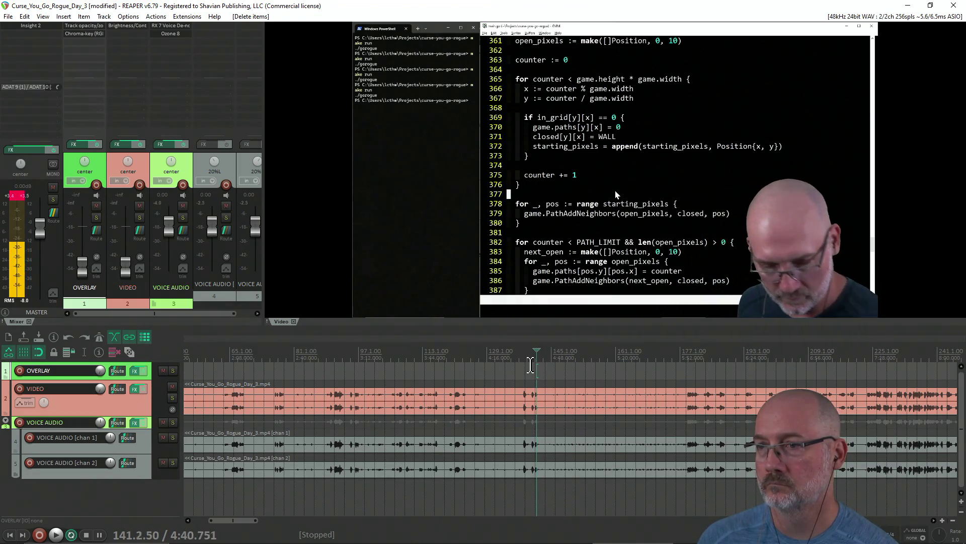
pyautogui.press('Left')
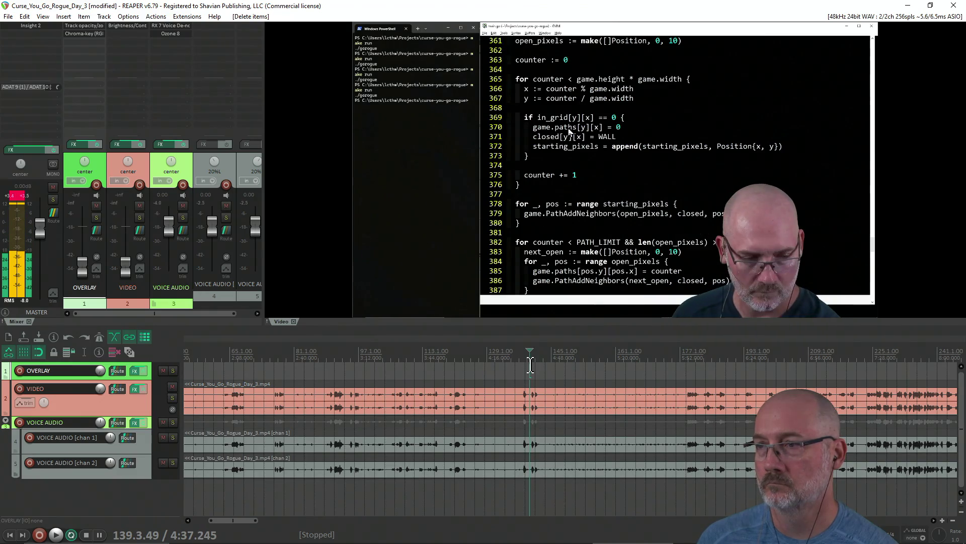
pyautogui.press('s')
# Split again at 5:55, ripple-delete the middle section, and play across the join.
pyautogui.click(680, 365)
pyautogui.press('s')
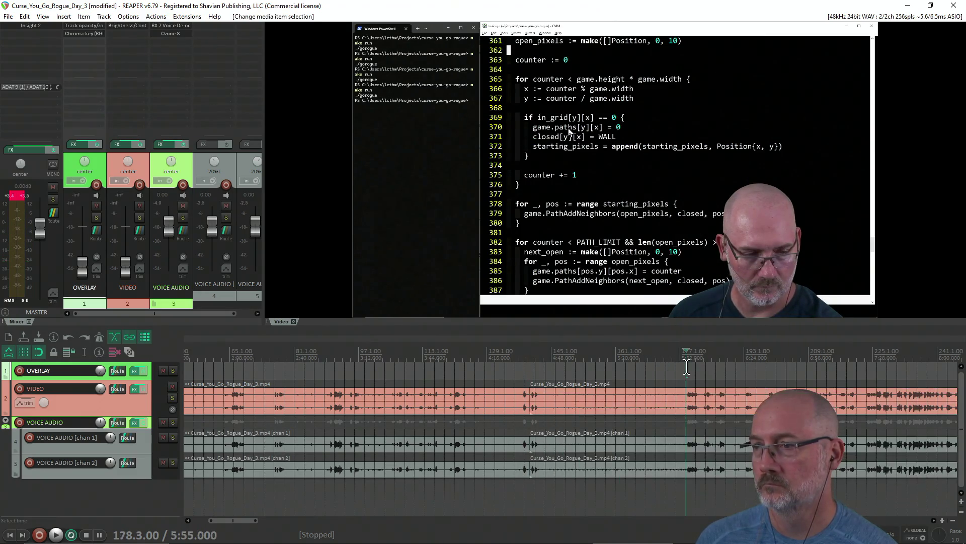
pyautogui.click(595, 413)
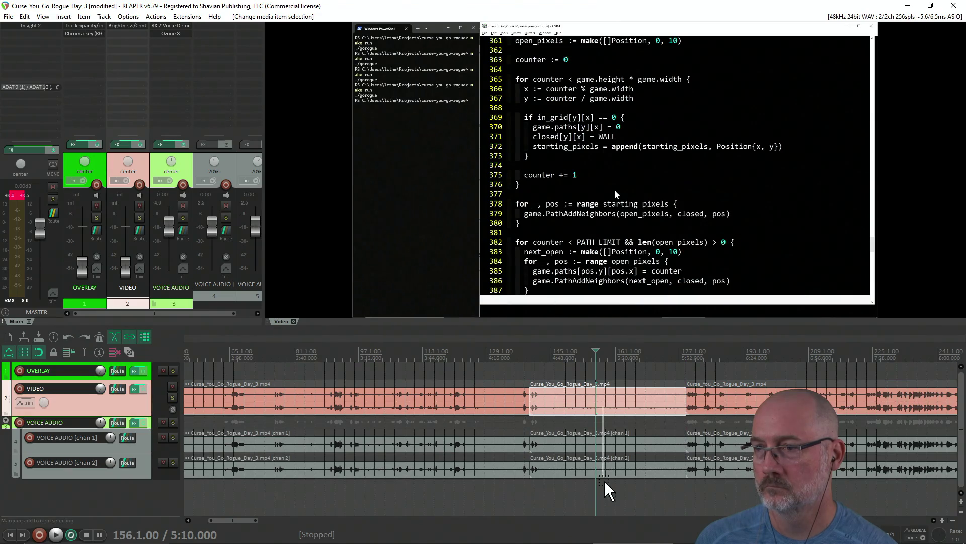
pyautogui.press('Delete')
pyautogui.click(505, 381)
pyautogui.press('space')
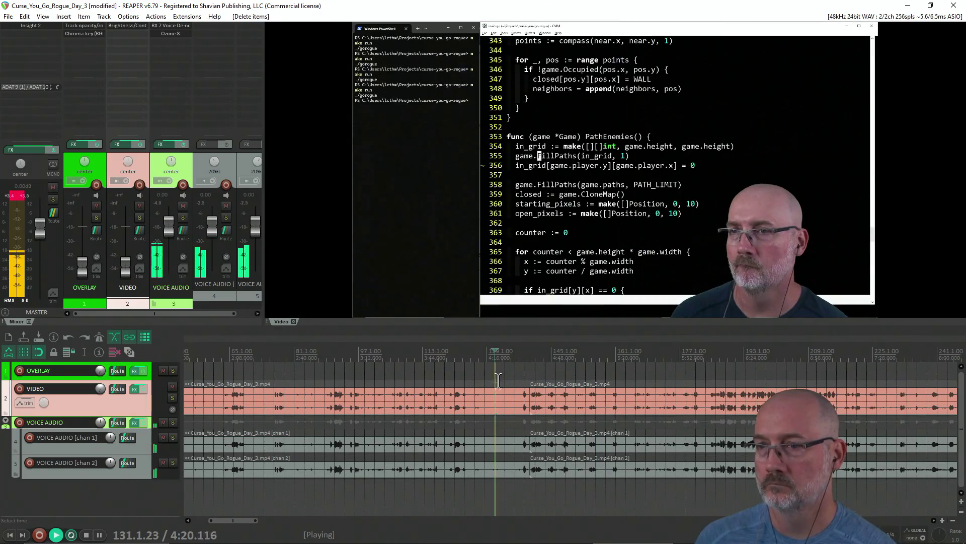
# Pause playback and skim forward through the recording from 5:41 to 25:07.
pyautogui.scroll(-5, 508, 377)
pyautogui.press('Return')
pyautogui.press('Right')
pyautogui.press('Right')
pyautogui.press('Right')
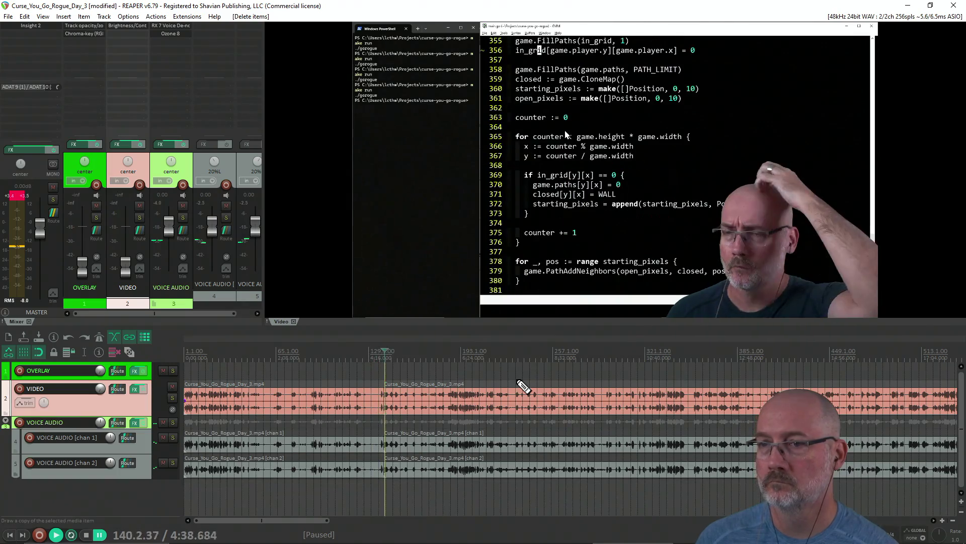
pyautogui.press('Right')
pyautogui.press('Right')
pyautogui.press('Right')
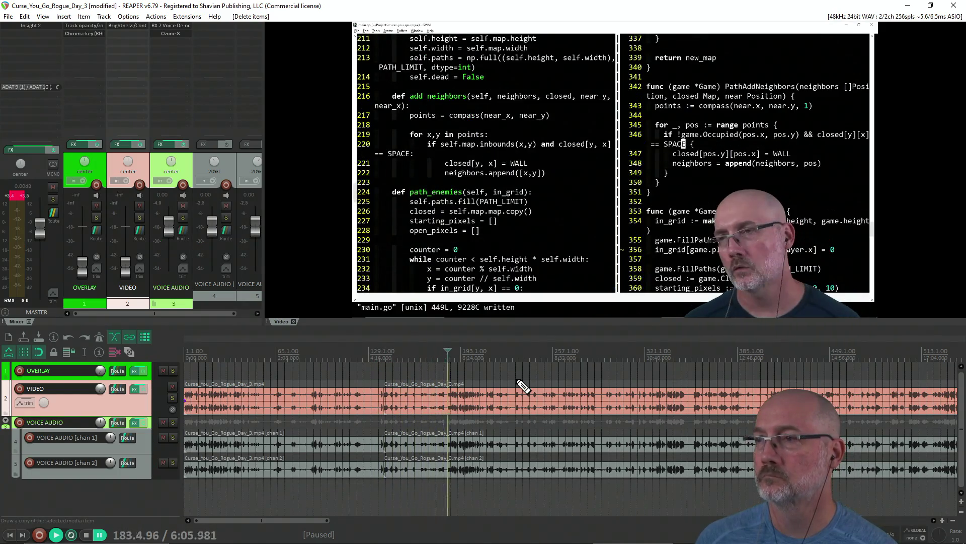
pyautogui.press('Right')
pyautogui.press('Right')
pyautogui.press('Right')
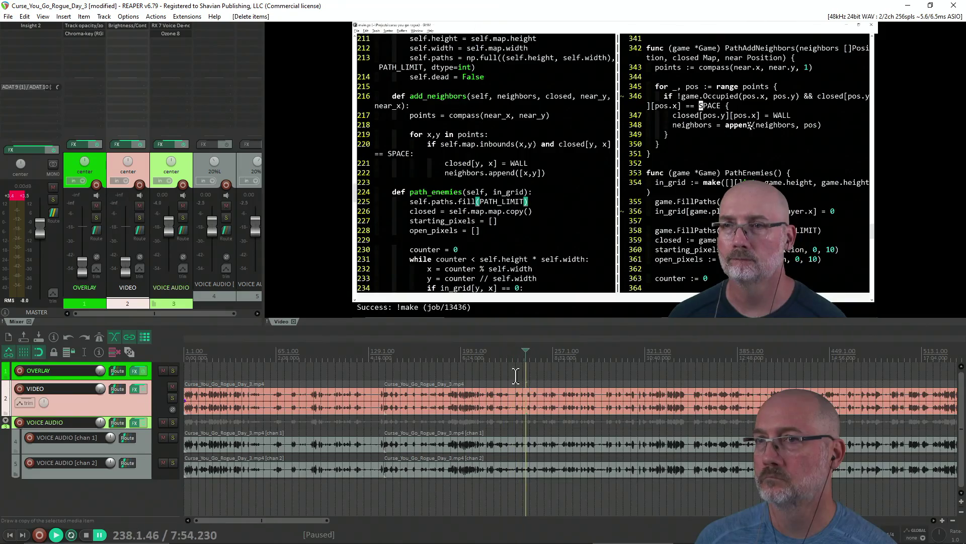
pyautogui.press('Right')
pyautogui.press('Right')
pyautogui.press('Right')
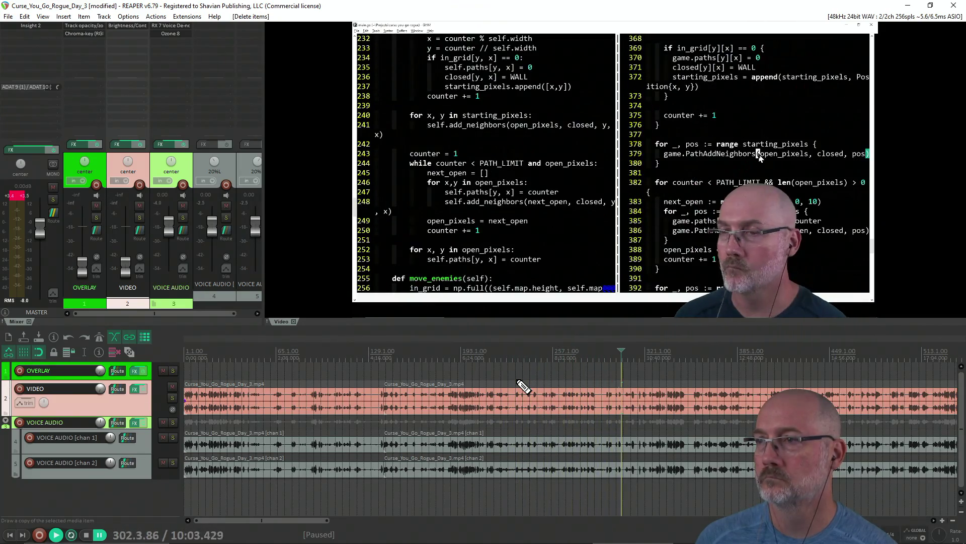
pyautogui.press('Right')
pyautogui.press('Right')
pyautogui.press('Right')
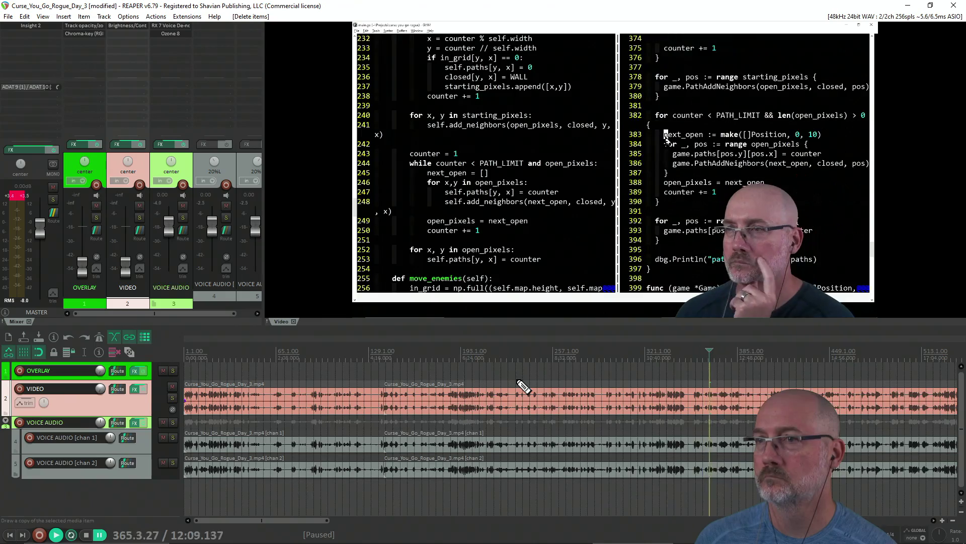
pyautogui.press('Right')
pyautogui.press('Right')
pyautogui.press('Right')
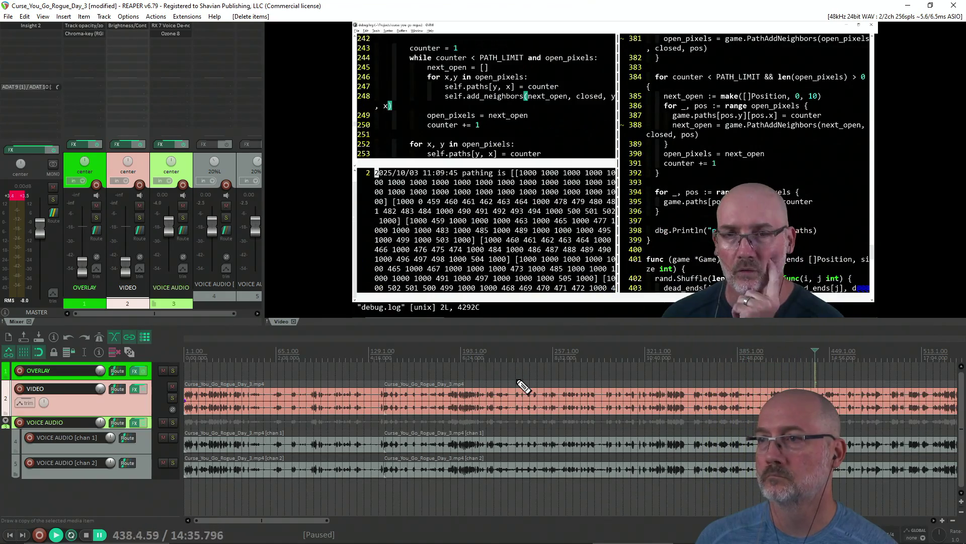
pyautogui.press('Right')
pyautogui.press('Right')
pyautogui.press('Right')
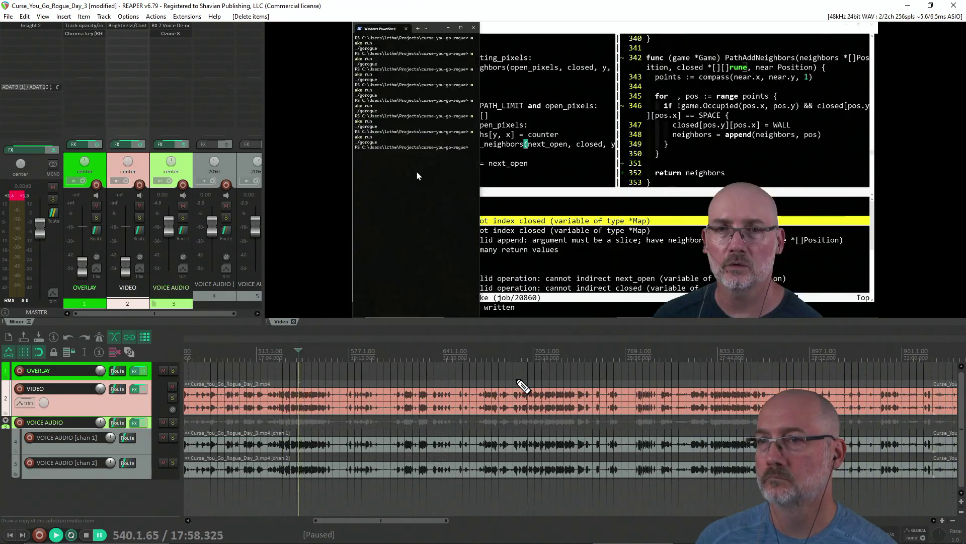
pyautogui.press('Right')
pyautogui.press('Right')
pyautogui.press('Right')
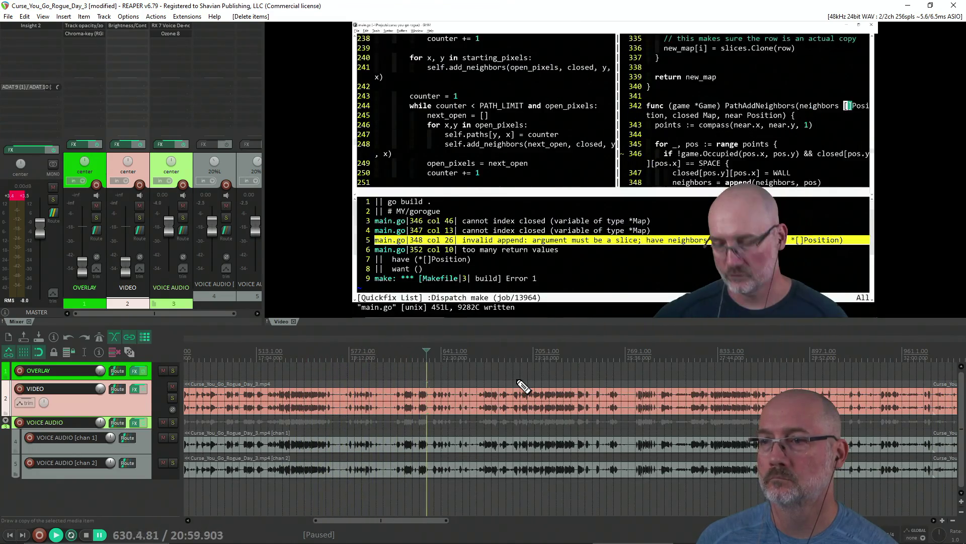
pyautogui.press('Right')
pyautogui.press('Right')
pyautogui.press('Right')
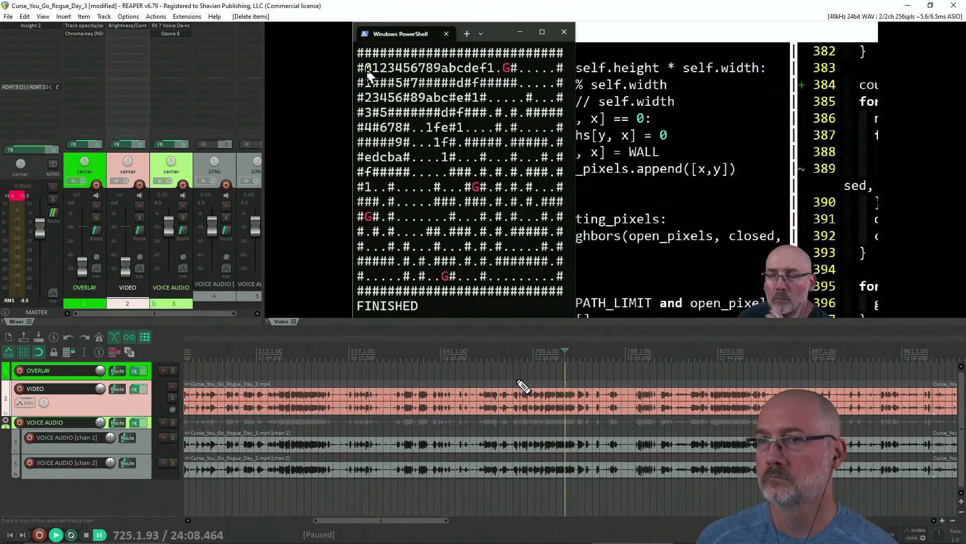
# Skim from 29:15 to the recording's end, then bring up the recent projects list.
pyautogui.press('Right')
pyautogui.press('Right')
pyautogui.press('Right')
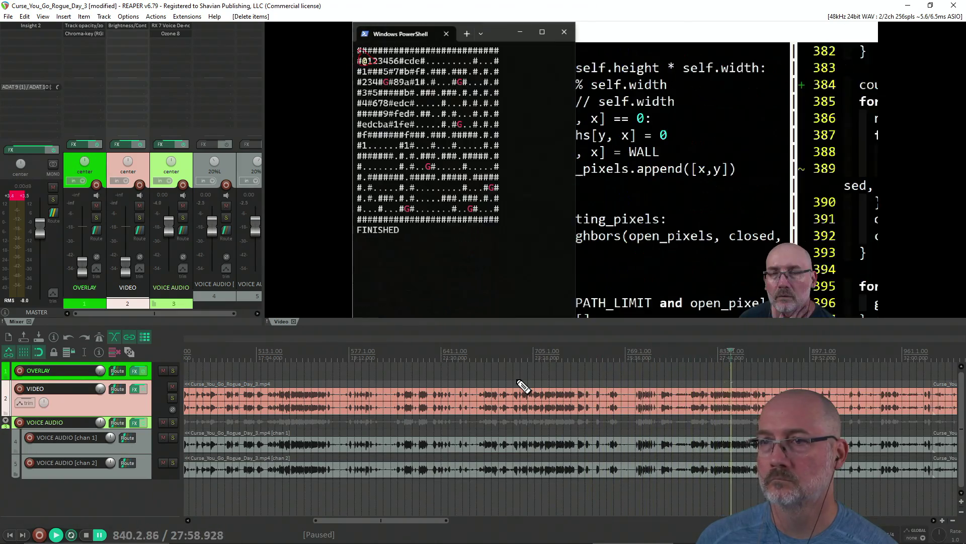
pyautogui.press('Right')
pyautogui.press('Right')
pyautogui.press('Right')
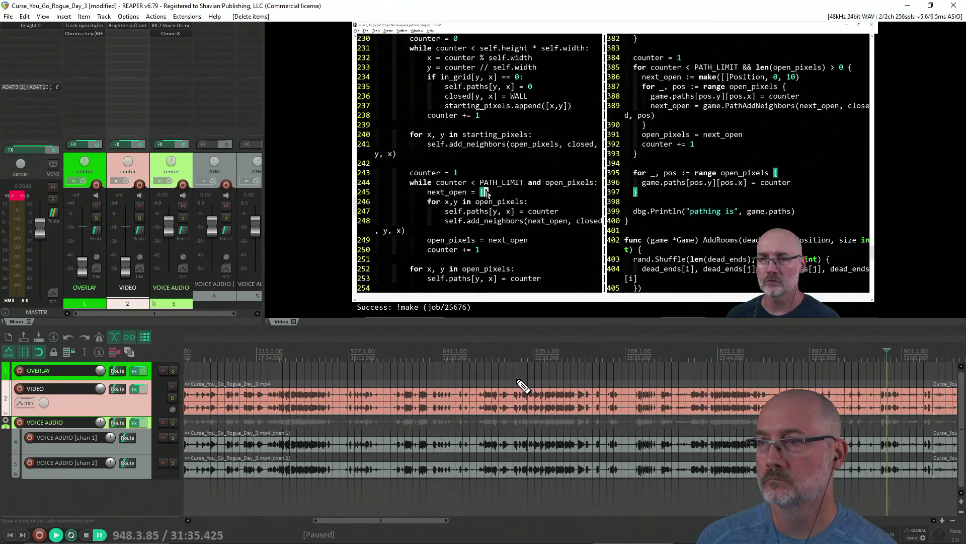
pyautogui.press('Right')
pyautogui.press('Right')
pyautogui.press('Right')
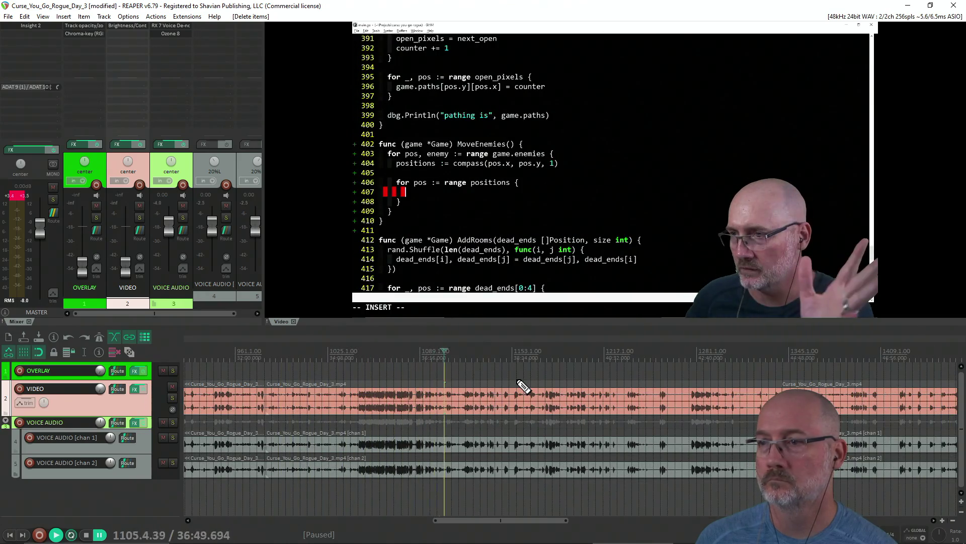
pyautogui.press('Right')
pyautogui.press('Right')
pyautogui.press('Right')
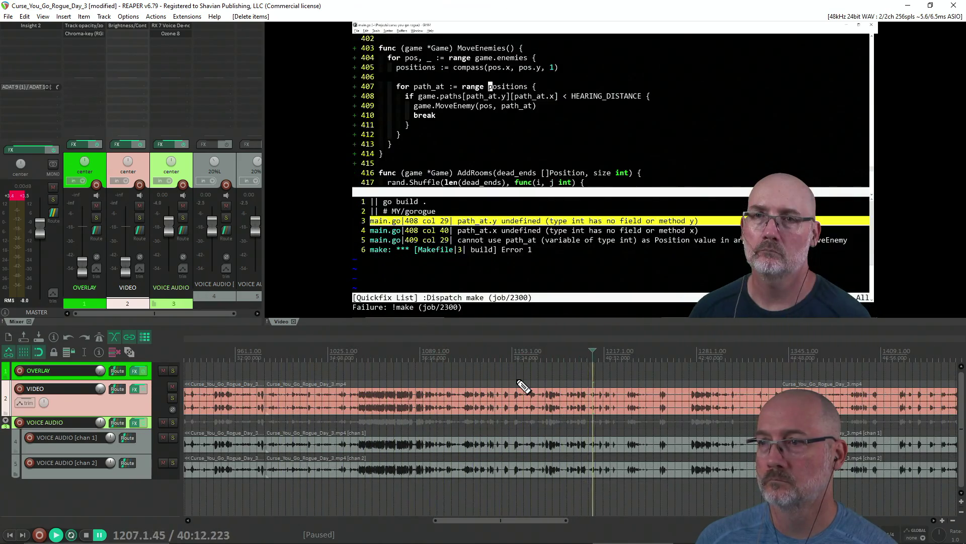
pyautogui.press('Right')
pyautogui.press('Right')
pyautogui.press('Right')
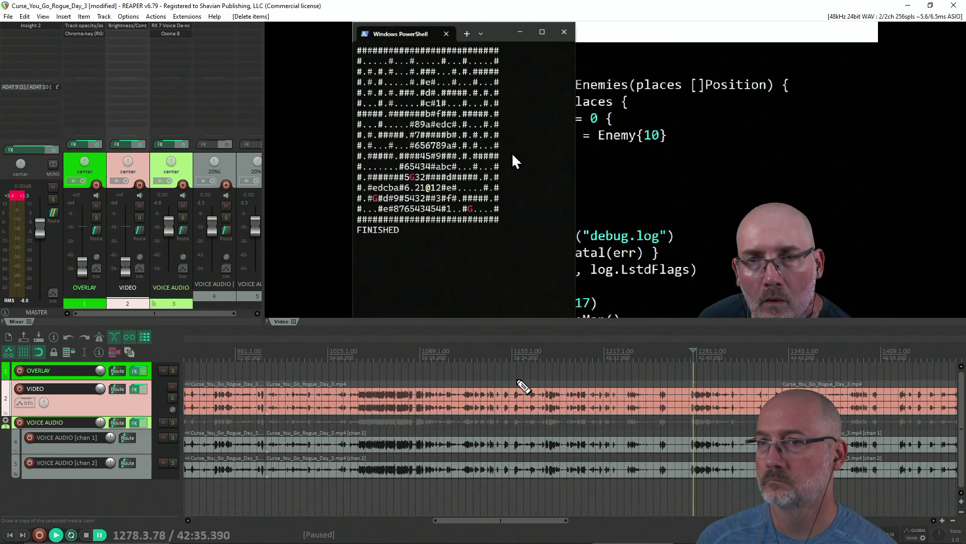
pyautogui.press('Right')
pyautogui.press('Right')
pyautogui.press('Right')
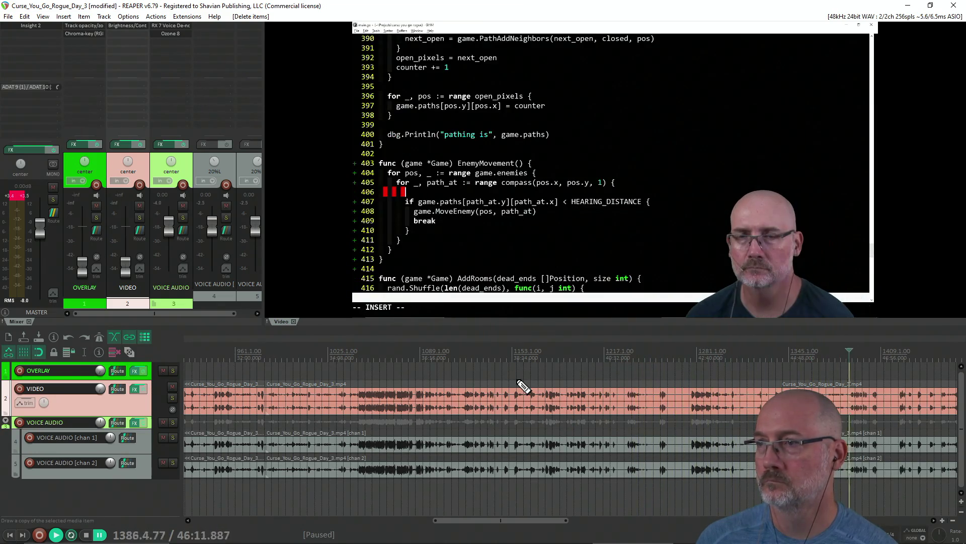
pyautogui.press('Right')
pyautogui.press('Right')
pyautogui.press('Right')
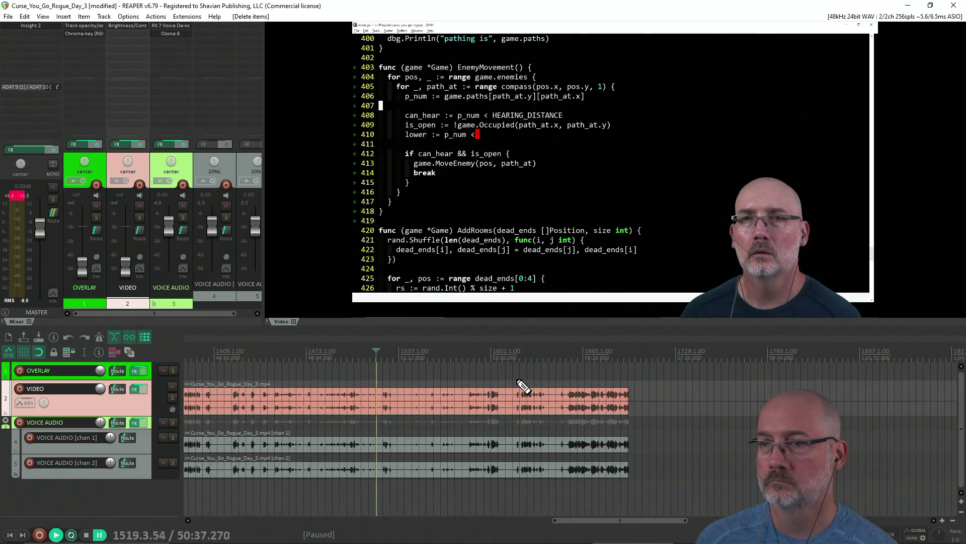
pyautogui.press('Right')
pyautogui.press('Right')
pyautogui.press('Right')
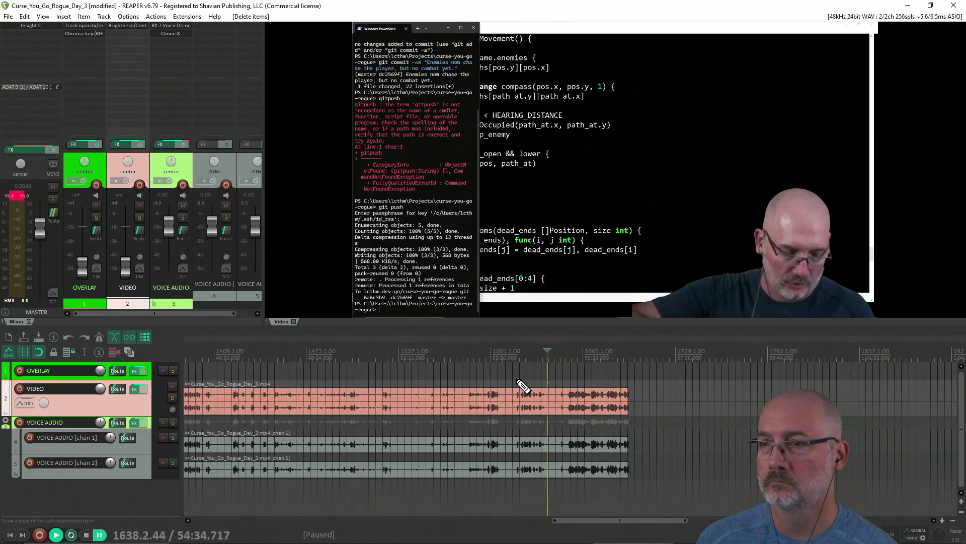
pyautogui.press('Right')
pyautogui.press('Right')
pyautogui.press('Right')
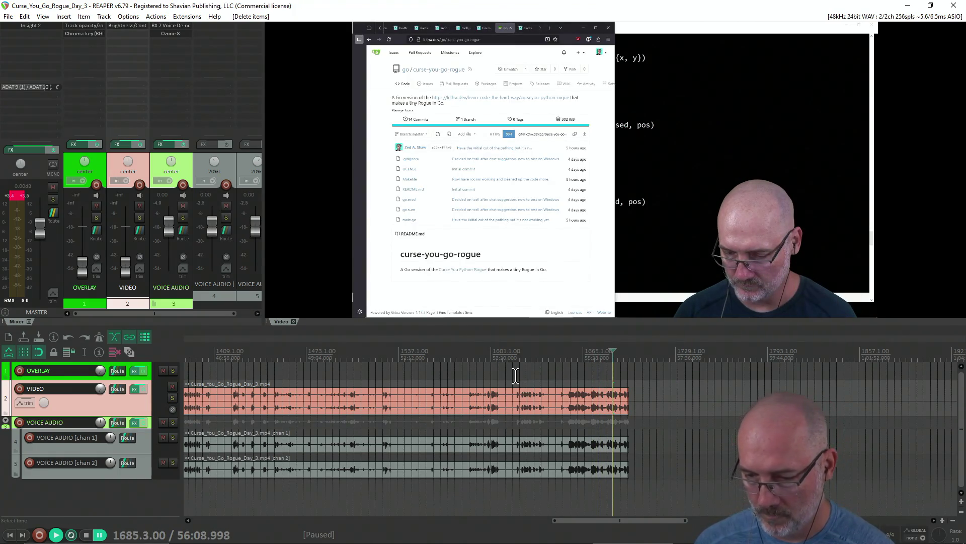
pyautogui.hotkey('ctrl', 'o')
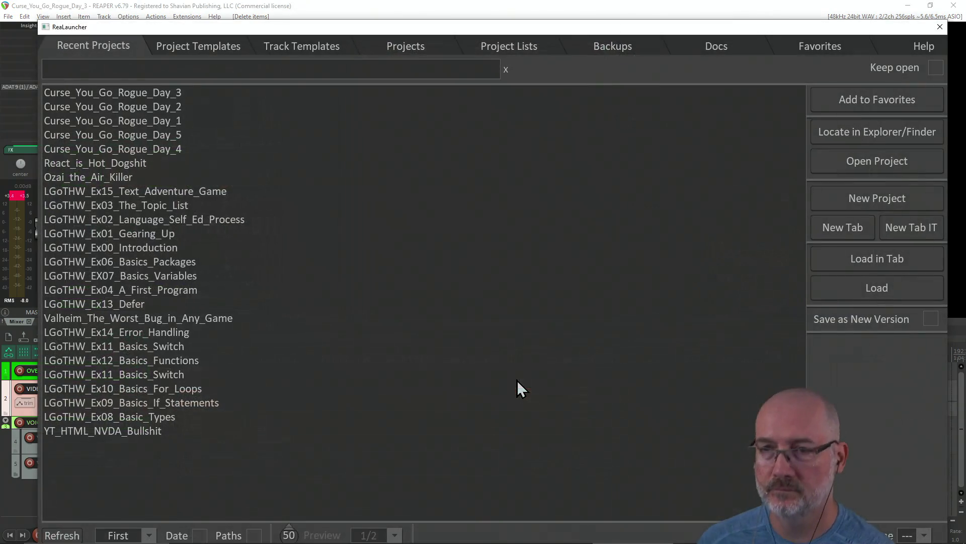
# Load Curse_You_Go_Rogue_Day_4 from the recent projects and clear the item selection.
pyautogui.click(173, 147)
pyautogui.click(856, 283)
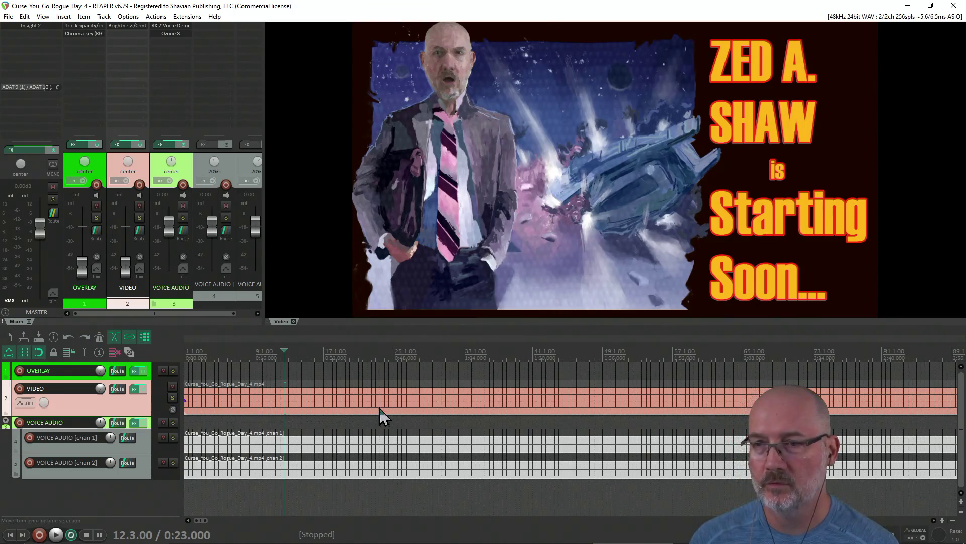
pyautogui.click(449, 375)
pyautogui.scroll(-5, 449, 375)
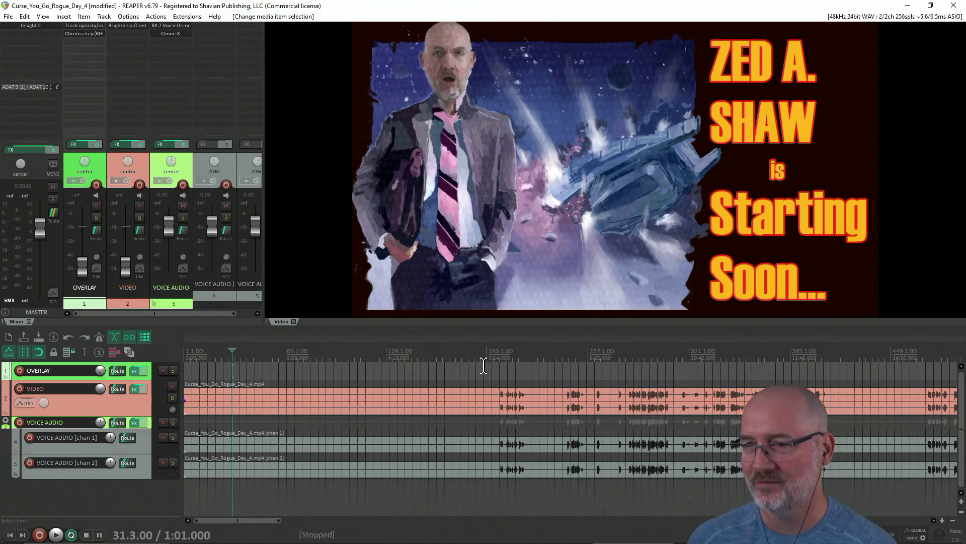
pyautogui.scroll(2, 518, 373)
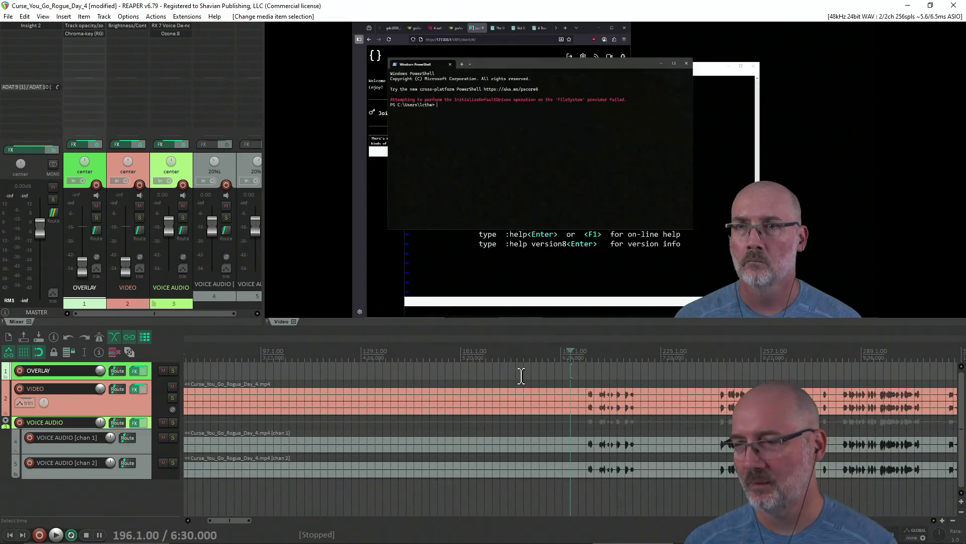
pyautogui.click(587, 370)
pyautogui.press('space')
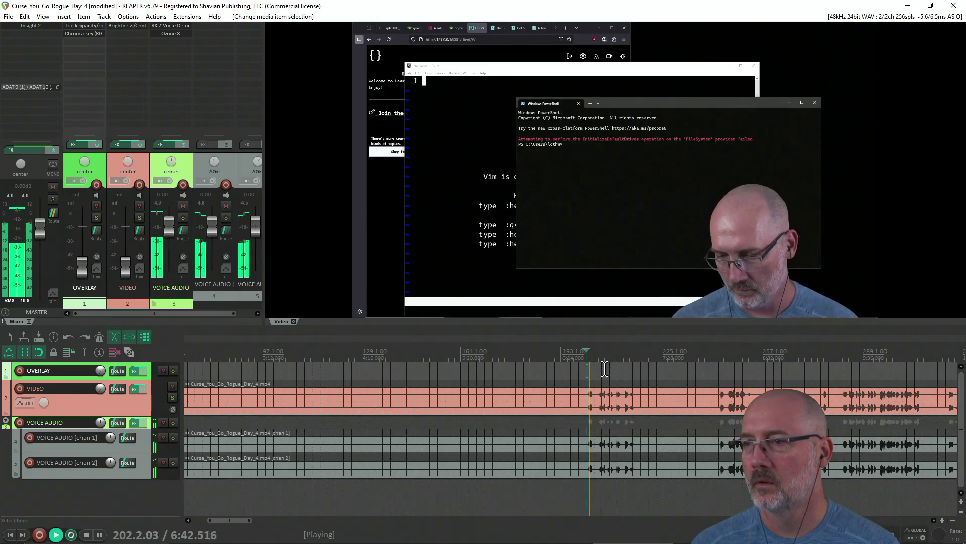
pyautogui.click(718, 363)
pyautogui.scroll(-2, 704, 367)
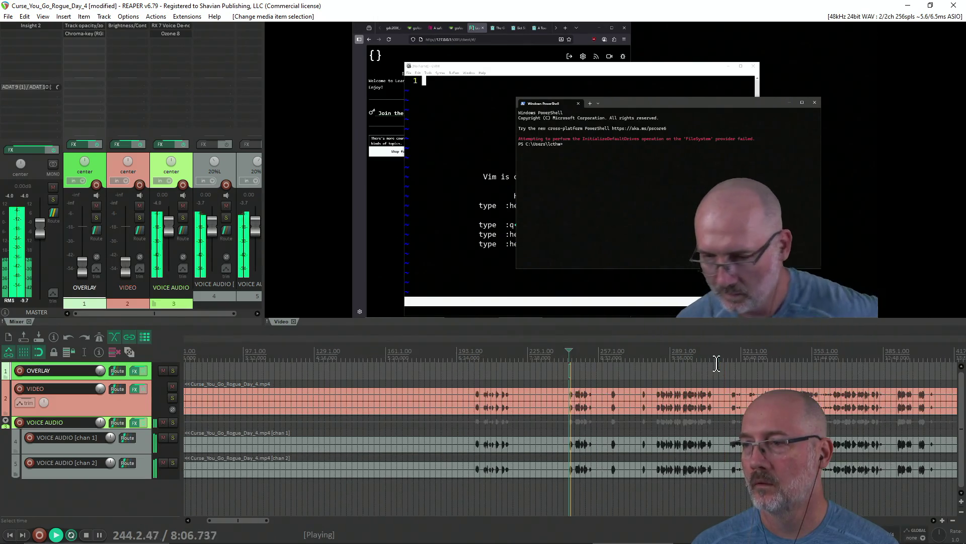
pyautogui.click(658, 373)
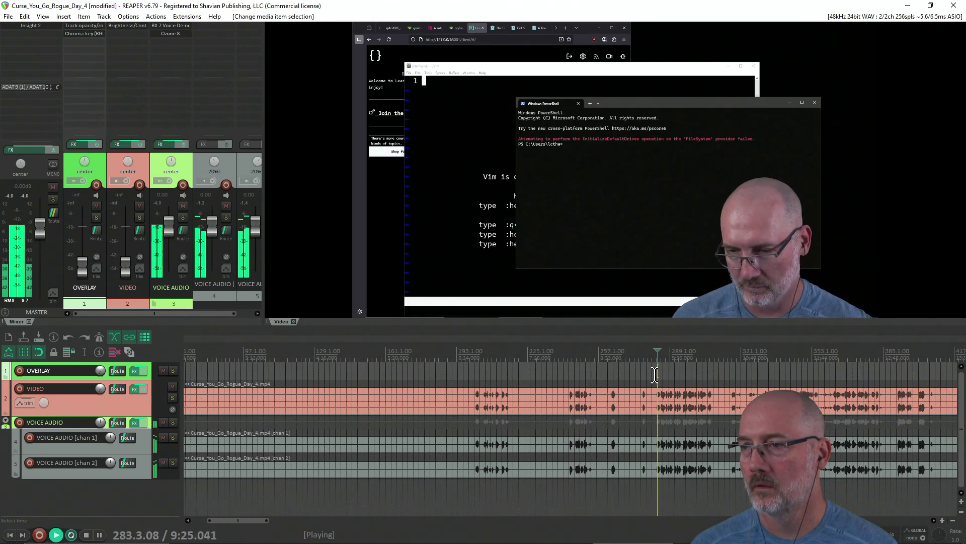
pyautogui.scroll(-1, 654, 375)
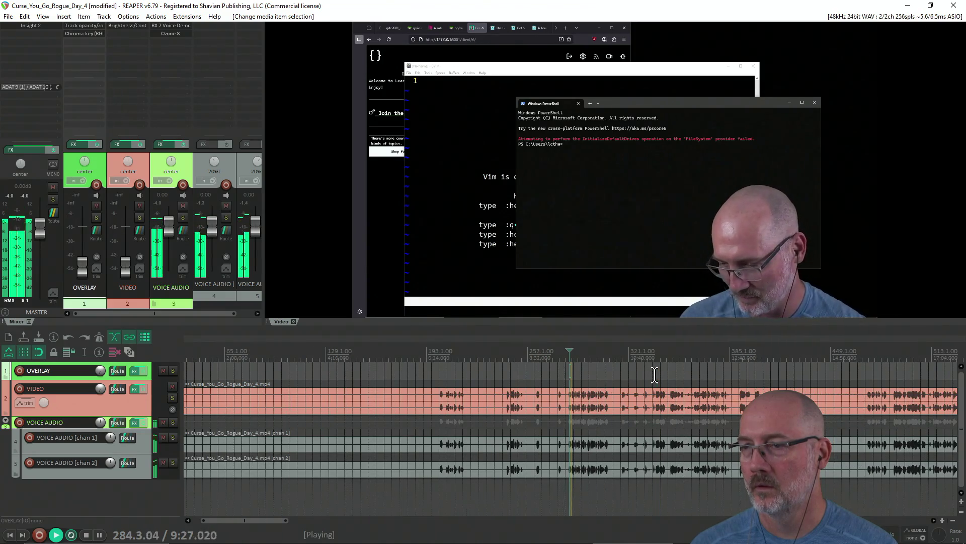
pyautogui.scroll(1, 564, 373)
pyautogui.click(561, 372)
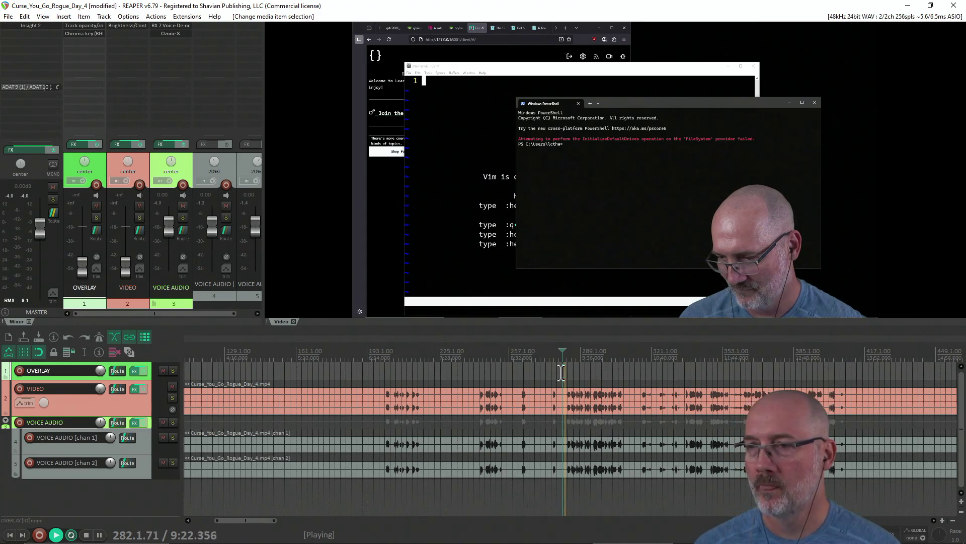
pyautogui.click(623, 372)
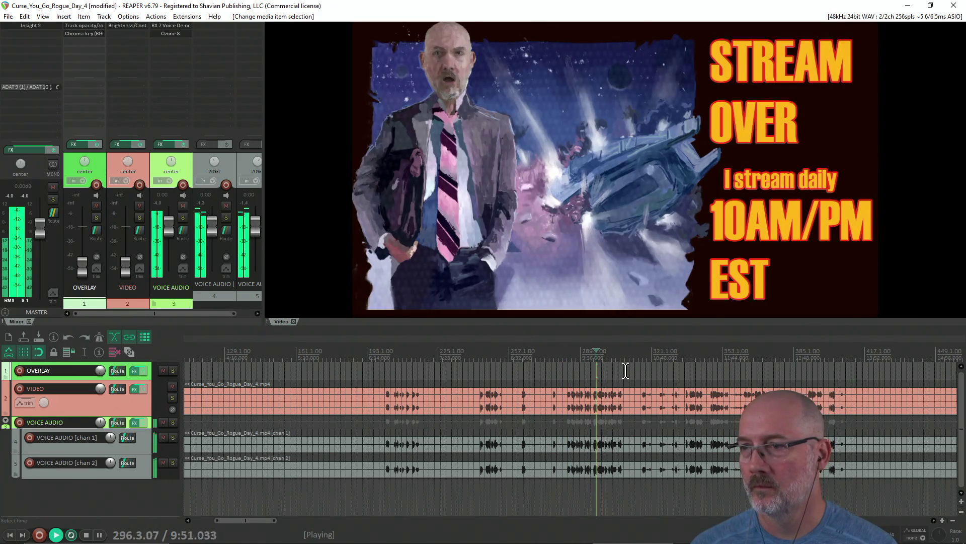
pyautogui.click(644, 372)
pyautogui.scroll(-2, 644, 371)
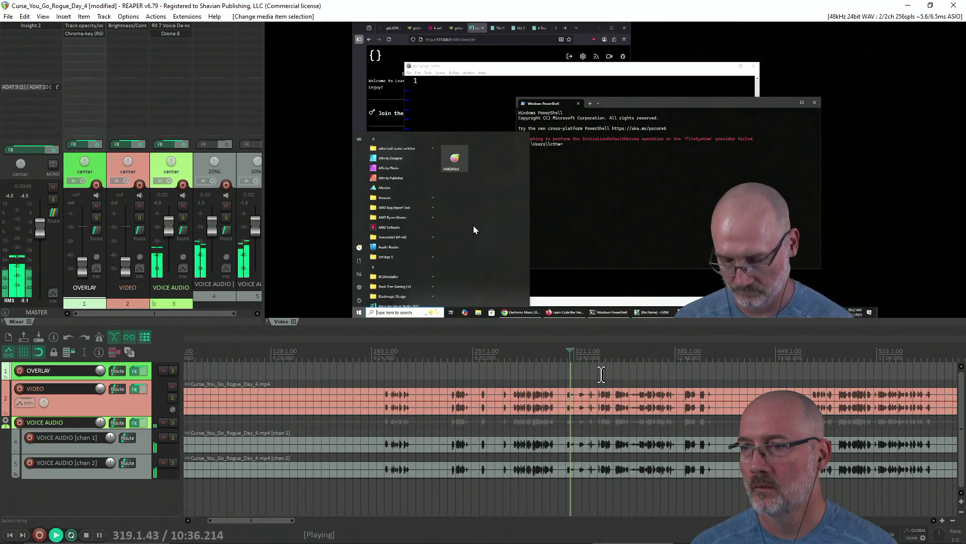
pyautogui.click(602, 373)
pyautogui.click(645, 373)
pyautogui.scroll(-2, 645, 373)
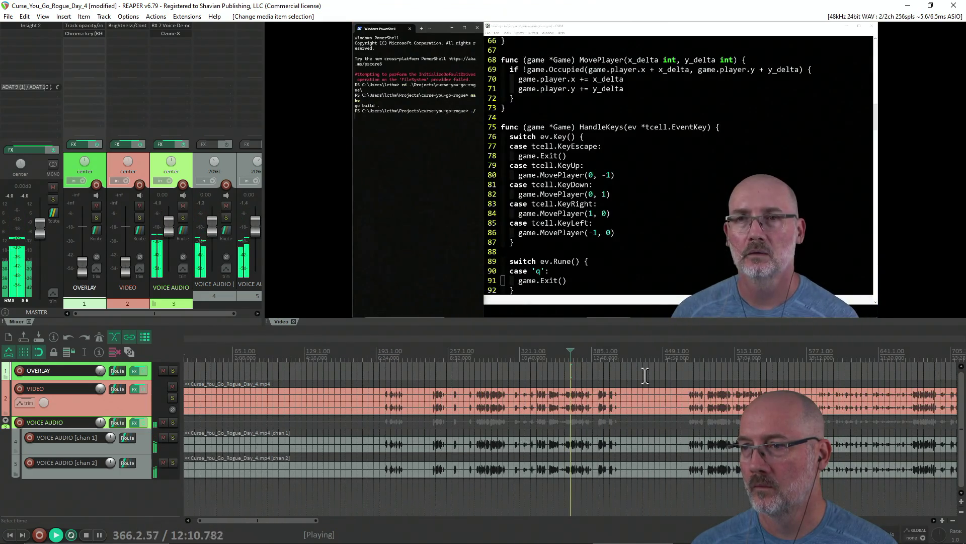
pyautogui.click(687, 373)
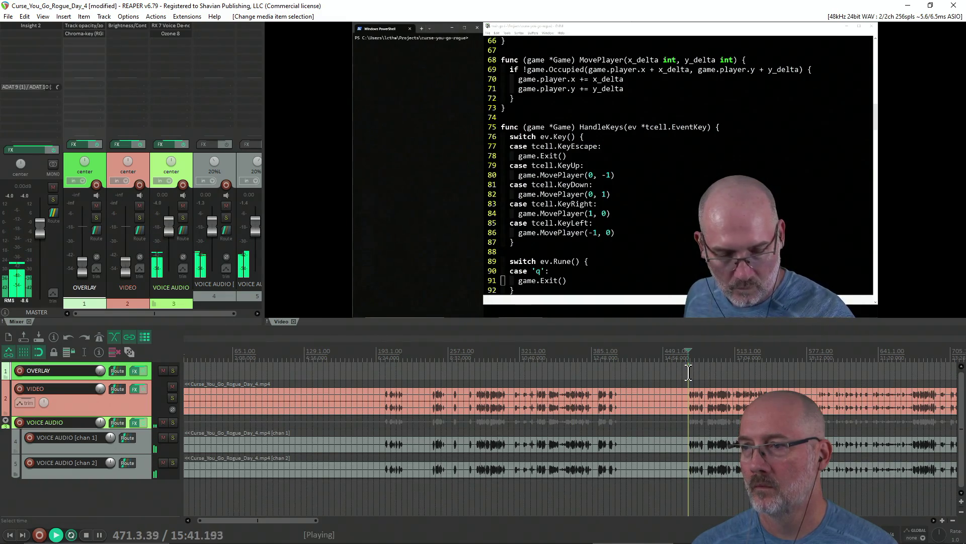
pyautogui.scroll(-2, 689, 372)
pyautogui.click(406, 375)
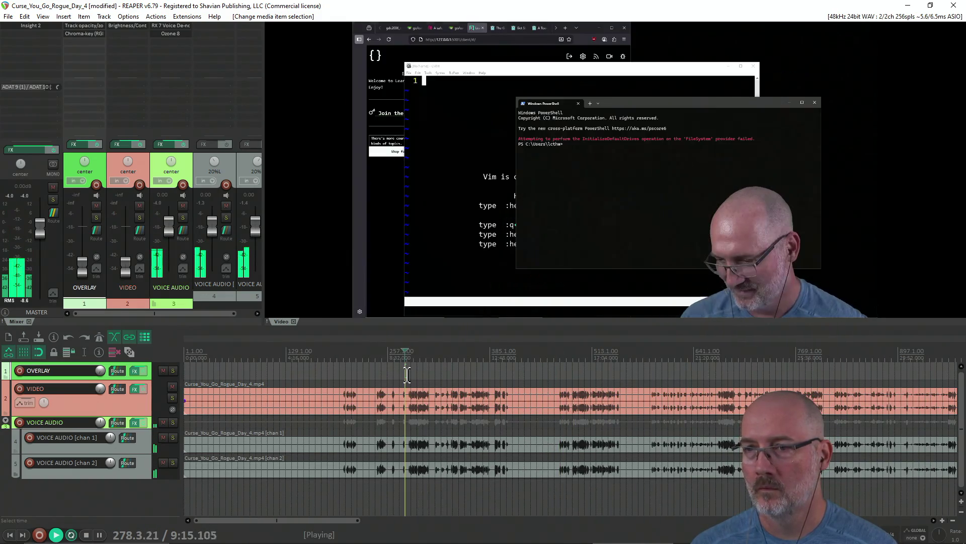
pyautogui.click(424, 375)
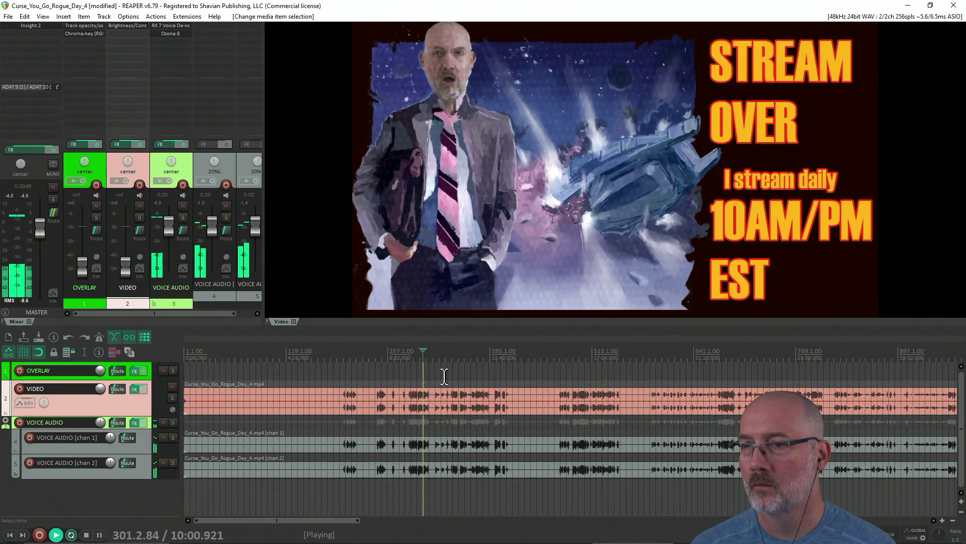
pyautogui.click(487, 373)
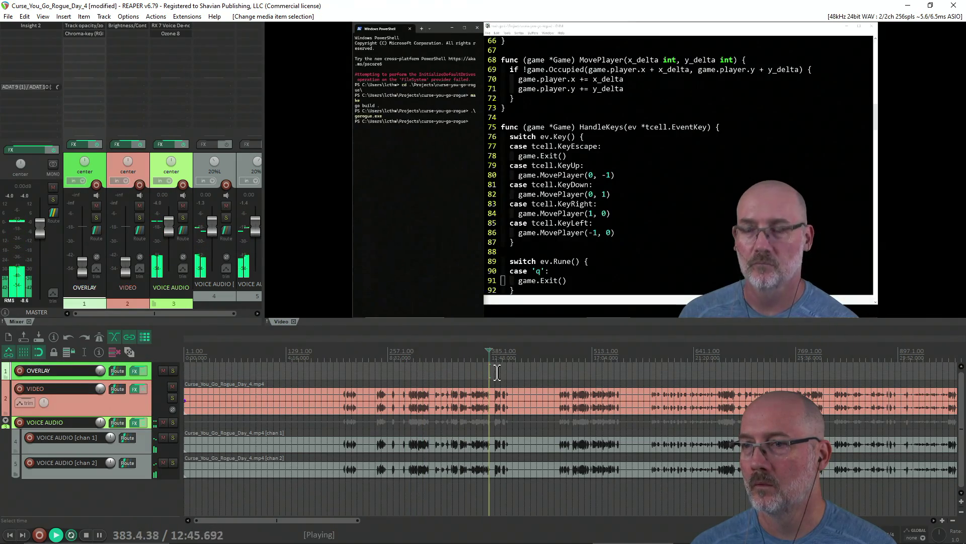
pyautogui.click(497, 373)
pyautogui.click(491, 372)
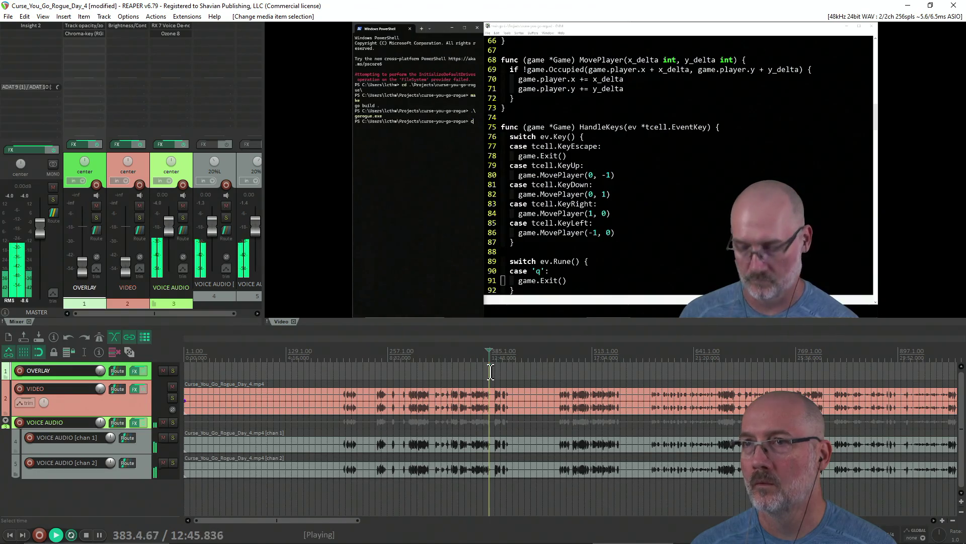
pyautogui.click(451, 373)
pyautogui.scroll(2, 450, 374)
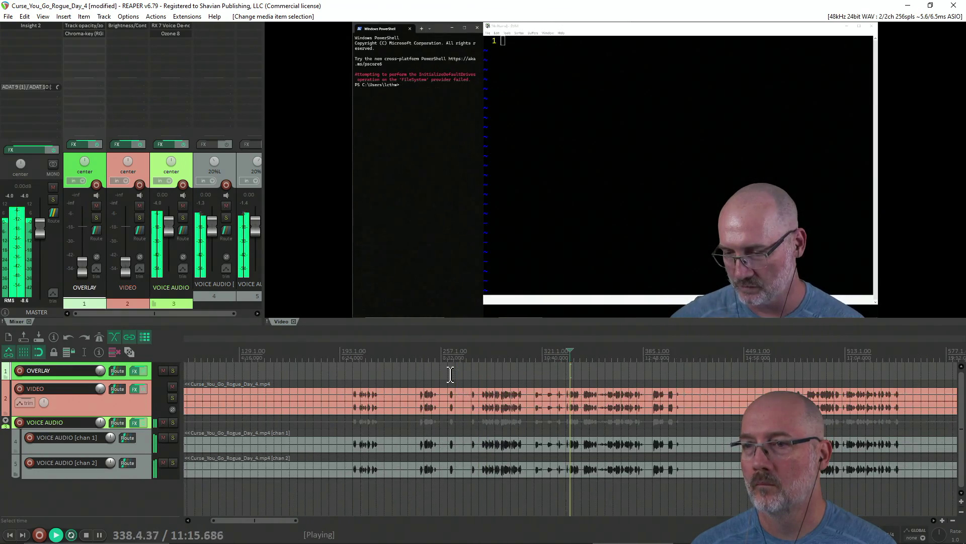
pyautogui.scroll(1, 483, 373)
pyautogui.click(564, 370)
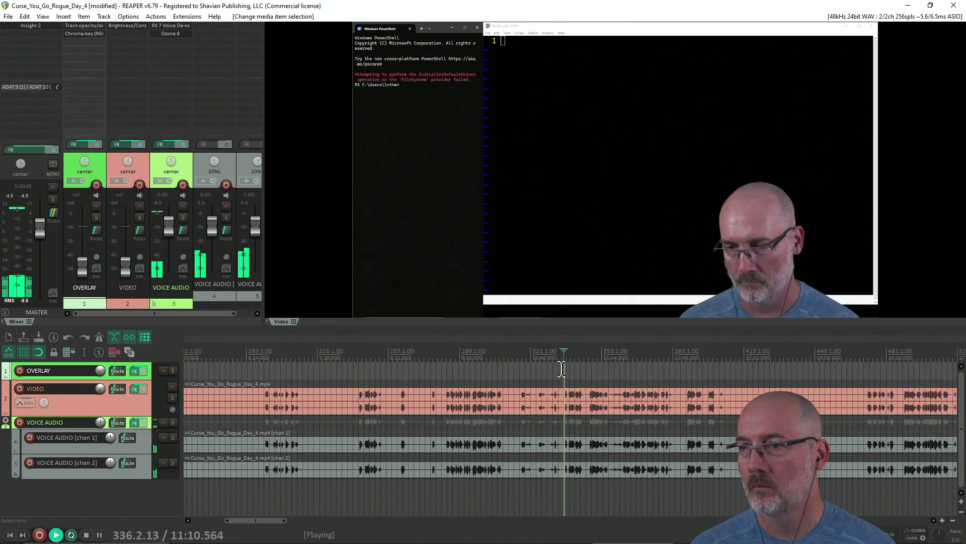
pyautogui.click(592, 370)
pyautogui.click(608, 370)
pyautogui.click(623, 370)
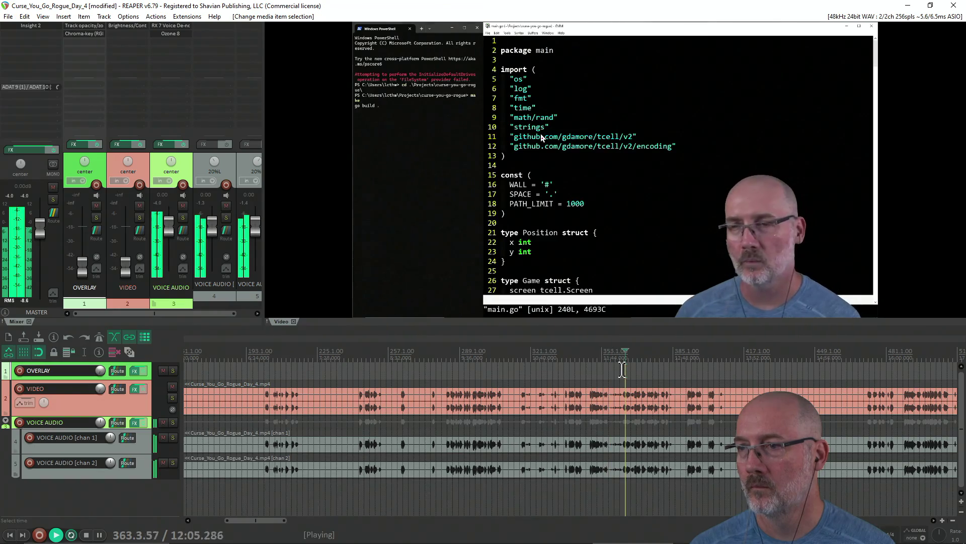
pyautogui.click(617, 372)
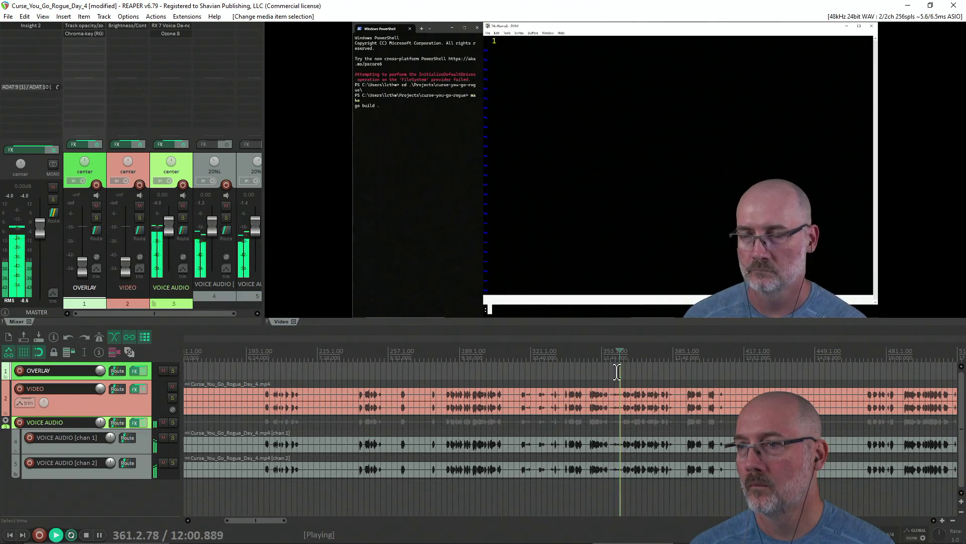
pyautogui.click(607, 373)
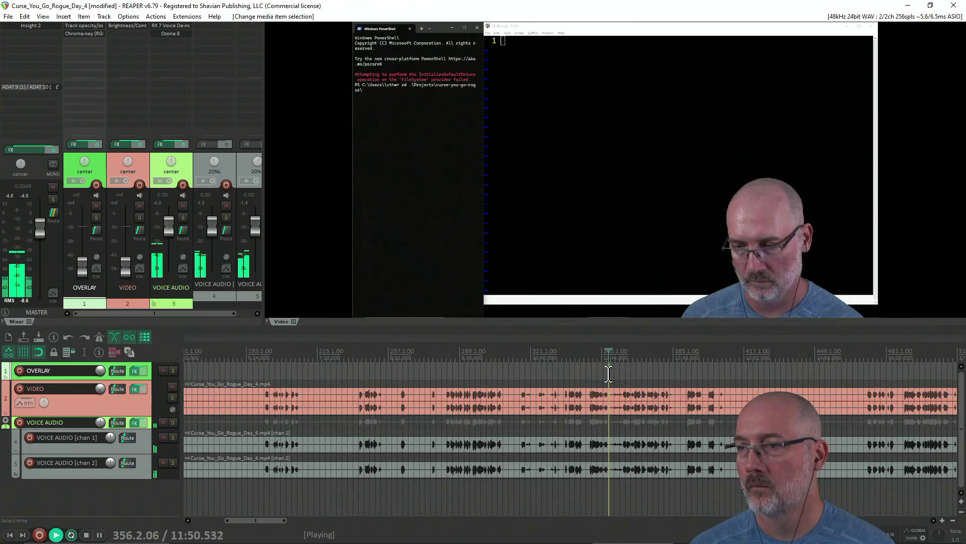
pyautogui.press('space')
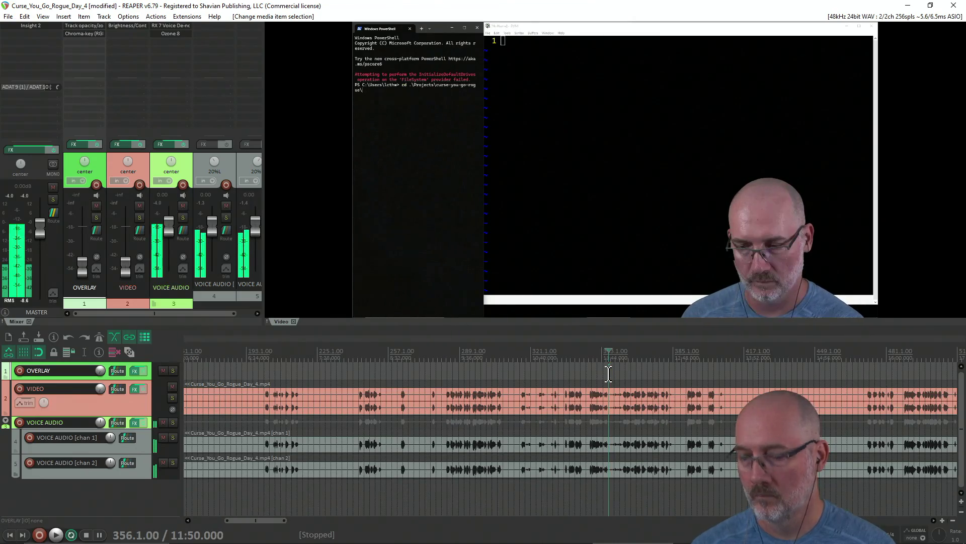
# Split all tracks at 11:50 and ripple-delete everything before it.
pyautogui.press('s')
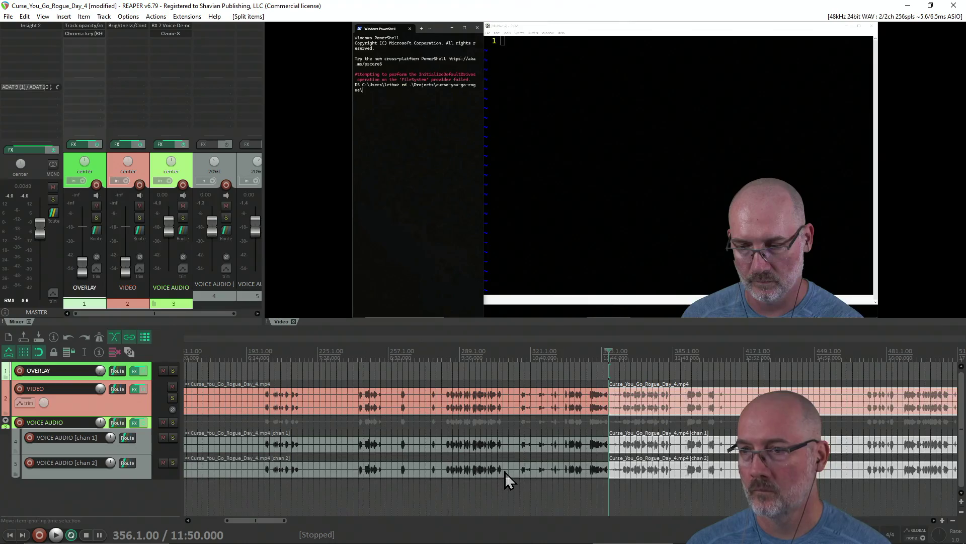
pyautogui.click(506, 473)
pyautogui.moveTo(518, 478); pyautogui.dragTo(521, 369)
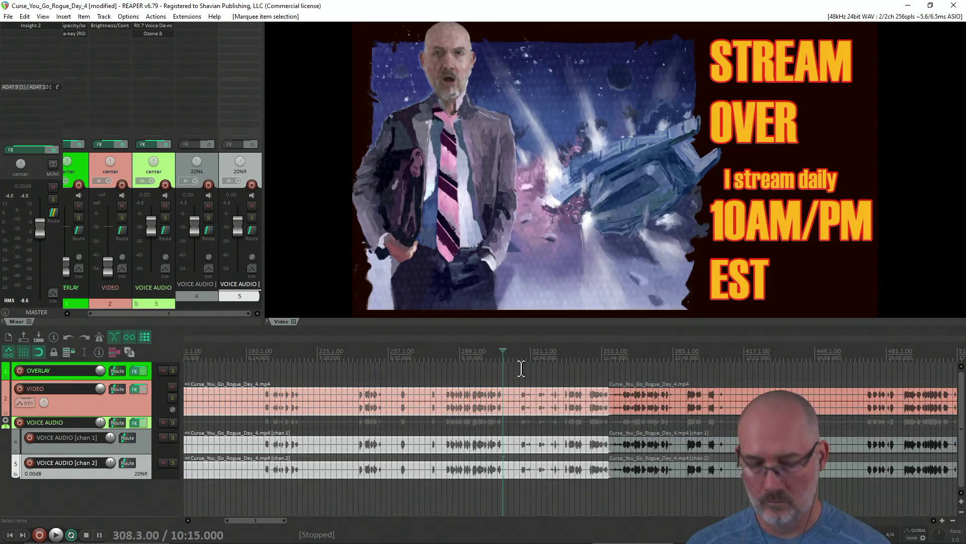
pyautogui.press('Delete')
# Play the trimmed recording, then pause and split all items at 0:59.
pyautogui.press('space')
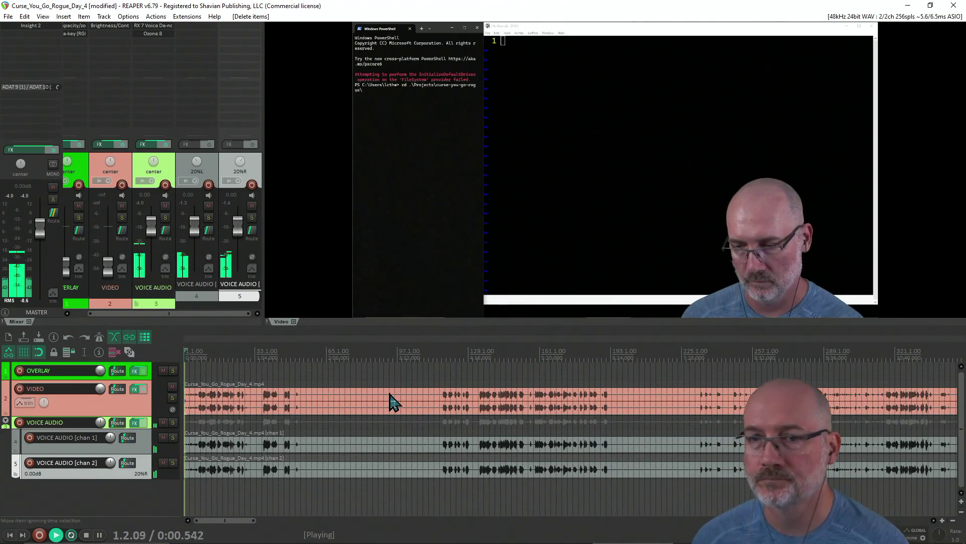
pyautogui.click(229, 369)
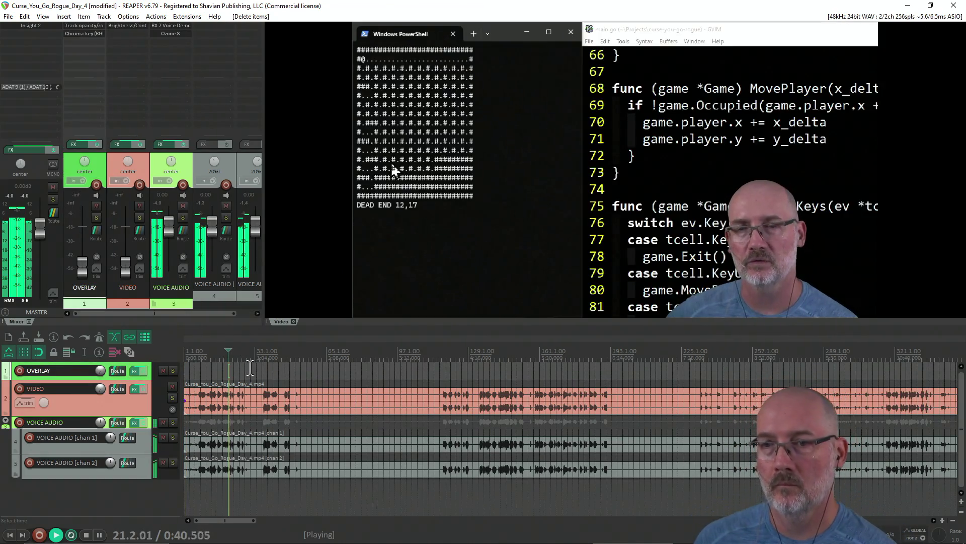
pyautogui.click(267, 368)
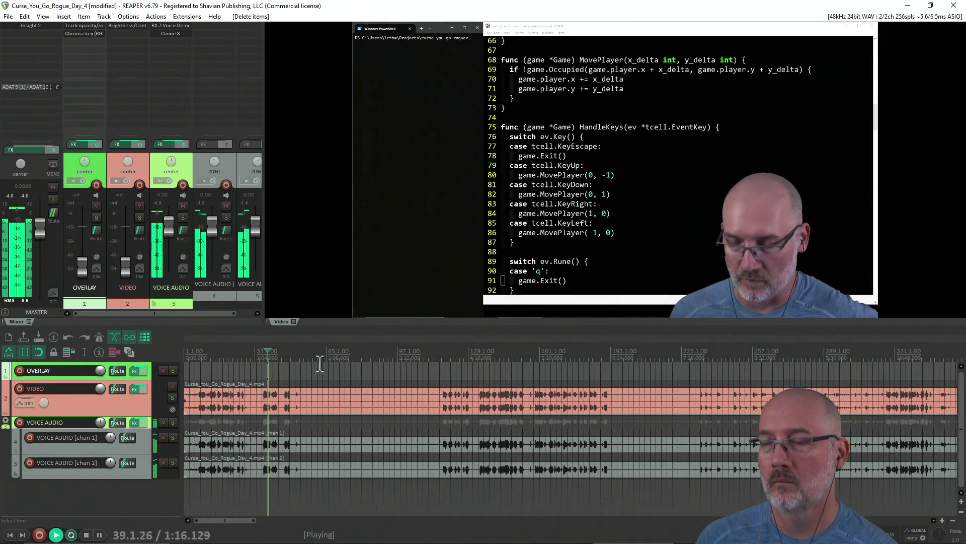
pyautogui.scroll(1, 355, 361)
pyautogui.click(277, 368)
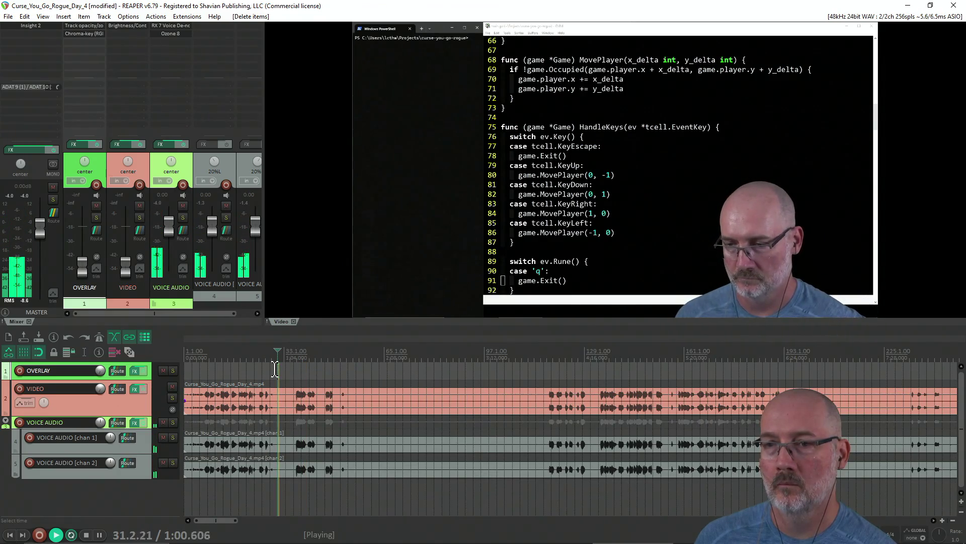
pyautogui.hotkey('ctrl', 'space')
pyautogui.click(276, 369)
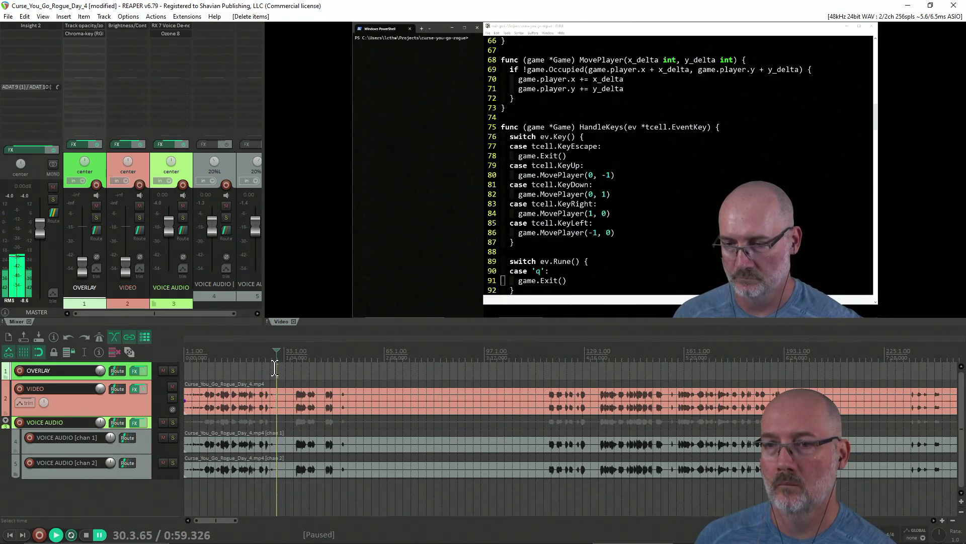
pyautogui.press('s')
# Resume playback around 3:50 and skim ahead to 4:25.
pyautogui.click(544, 367)
pyautogui.press('space')
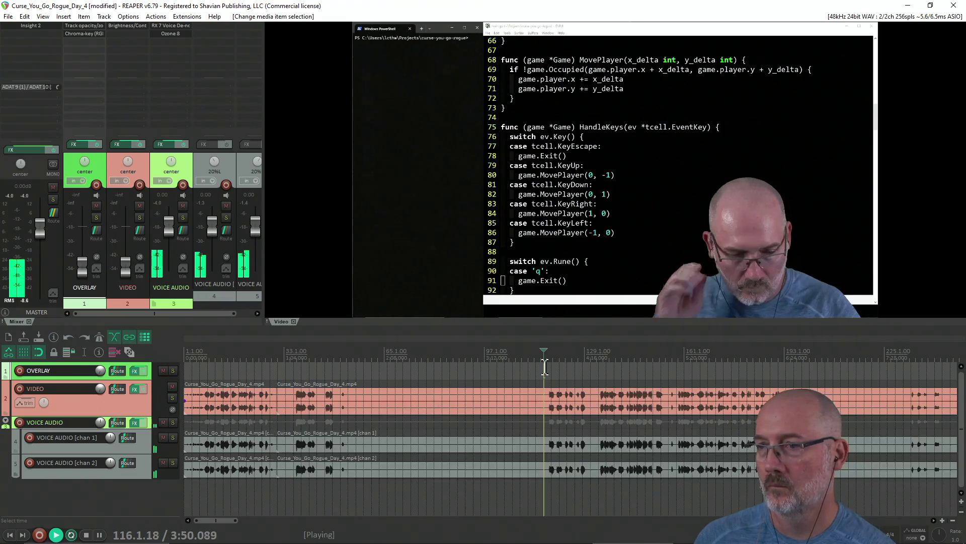
pyautogui.press('Left')
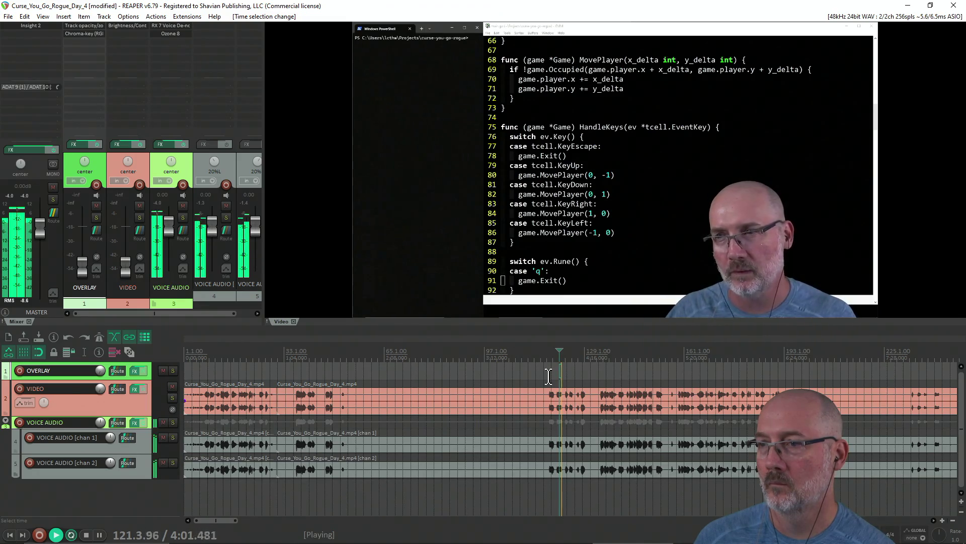
pyautogui.click(598, 370)
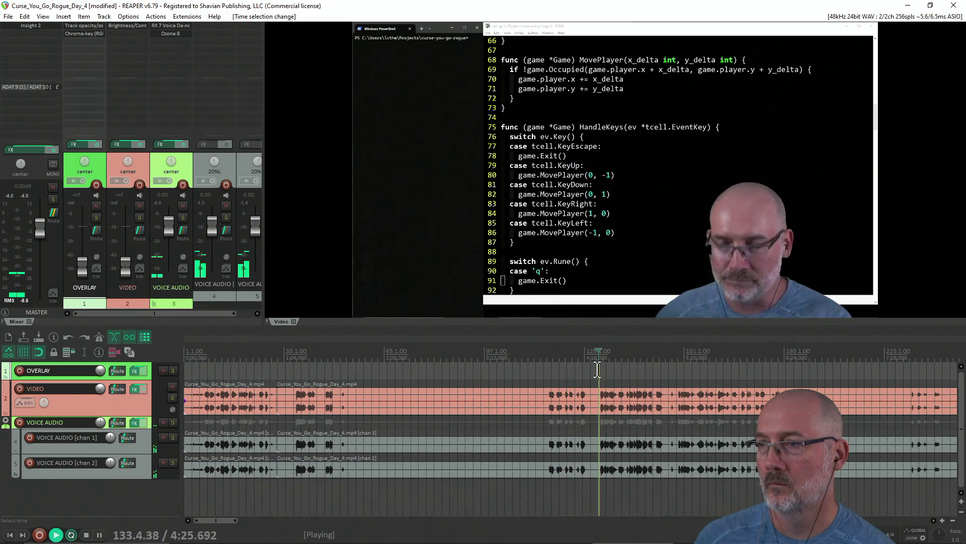
pyautogui.scroll(-1, 598, 370)
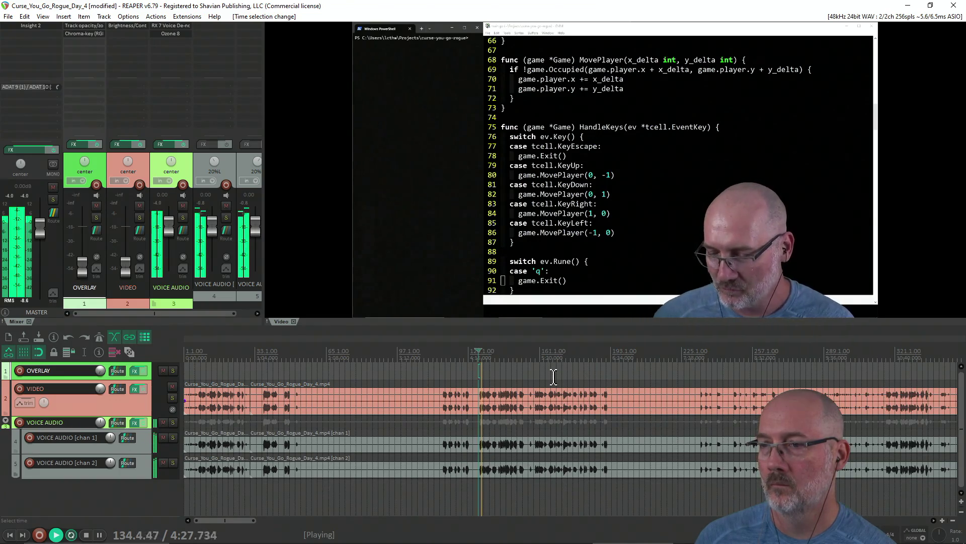
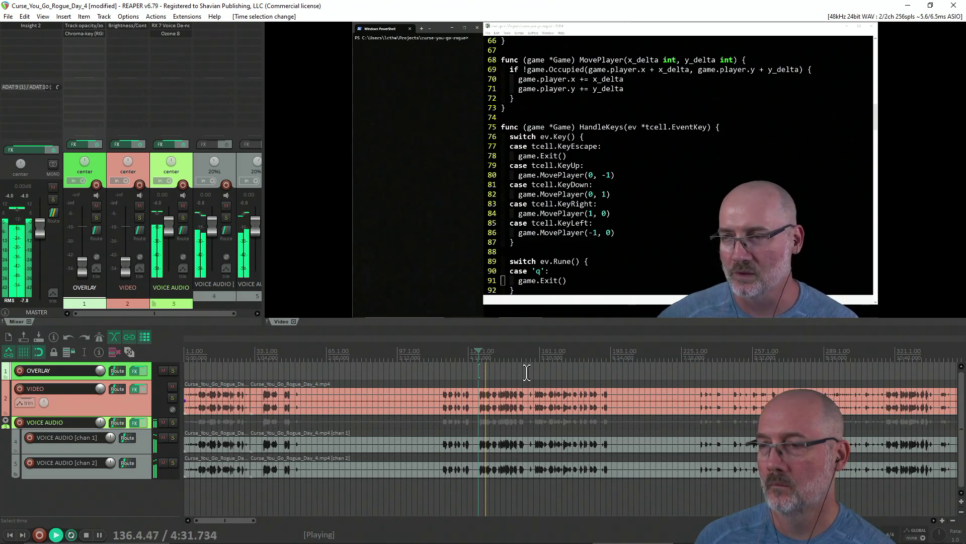
# Find the 5:40 edit point in the stream recording and stop playback there.
pyautogui.click(535, 371)
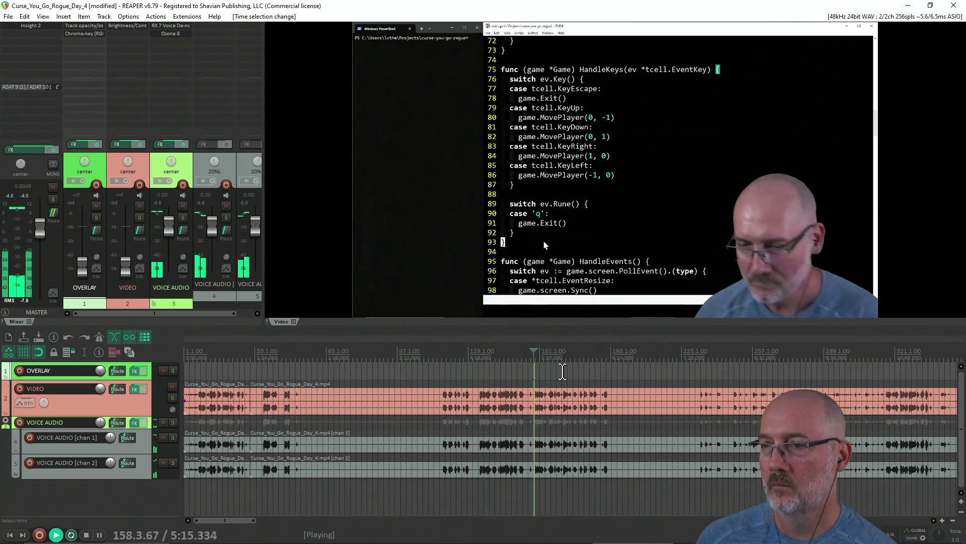
pyautogui.click(574, 372)
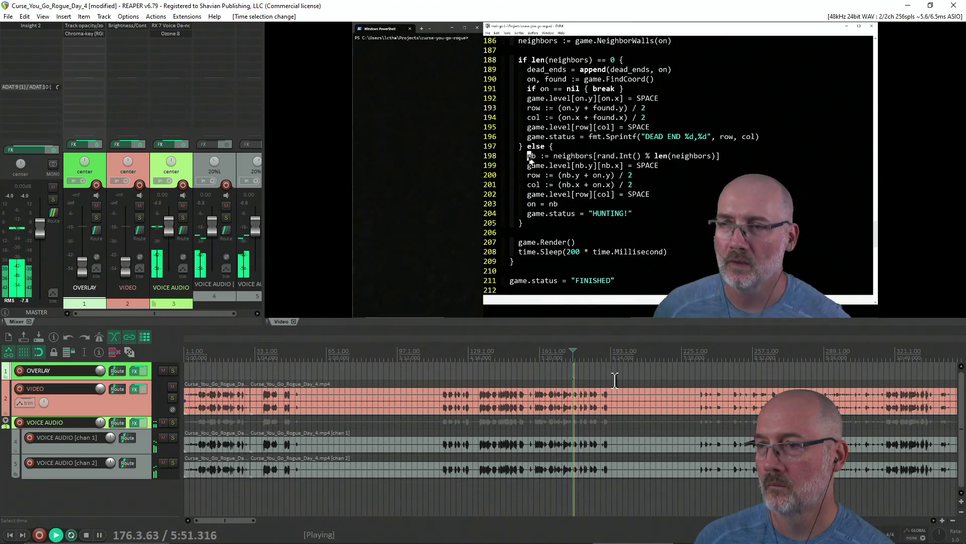
pyautogui.scroll(2, 657, 382)
pyautogui.scroll(-2, 657, 382)
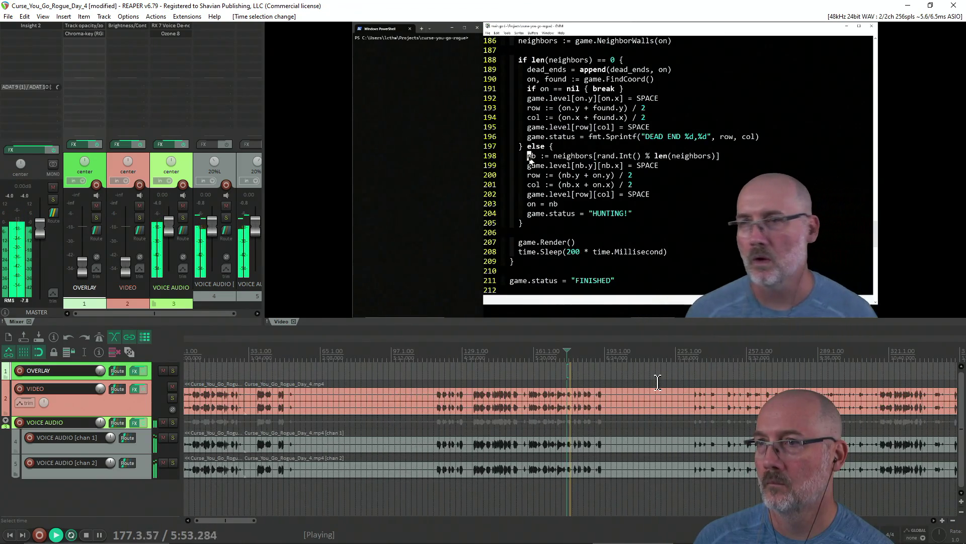
pyautogui.click(531, 376)
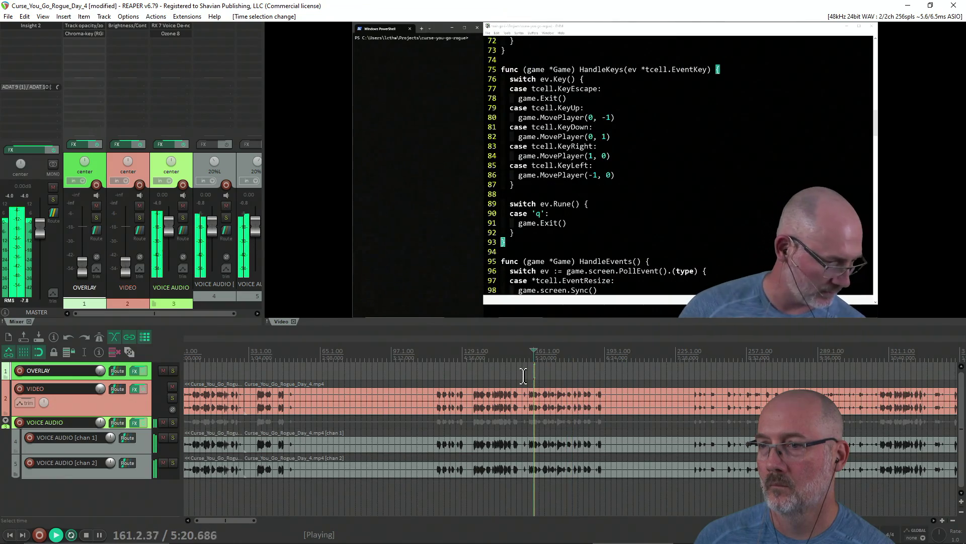
pyautogui.click(526, 375)
pyautogui.click(555, 376)
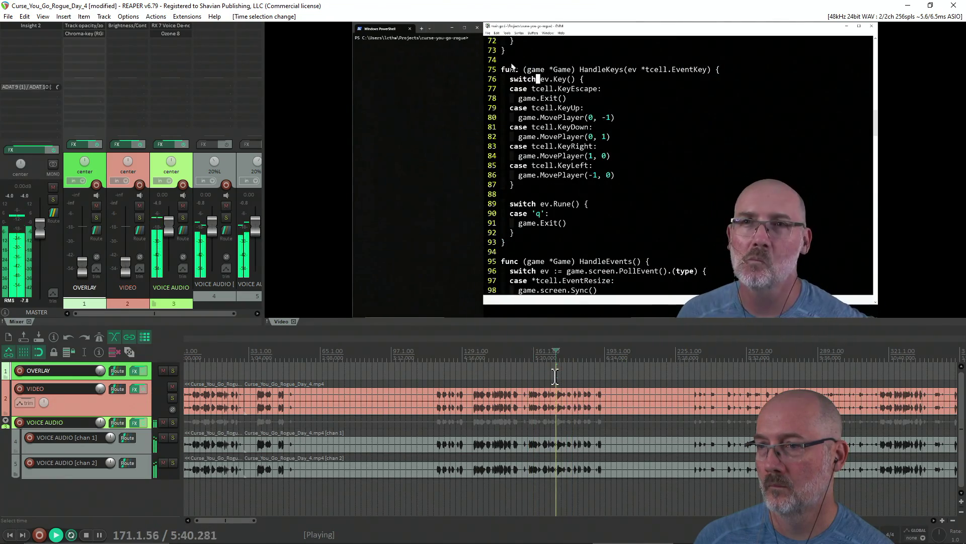
pyautogui.scroll(2, 556, 376)
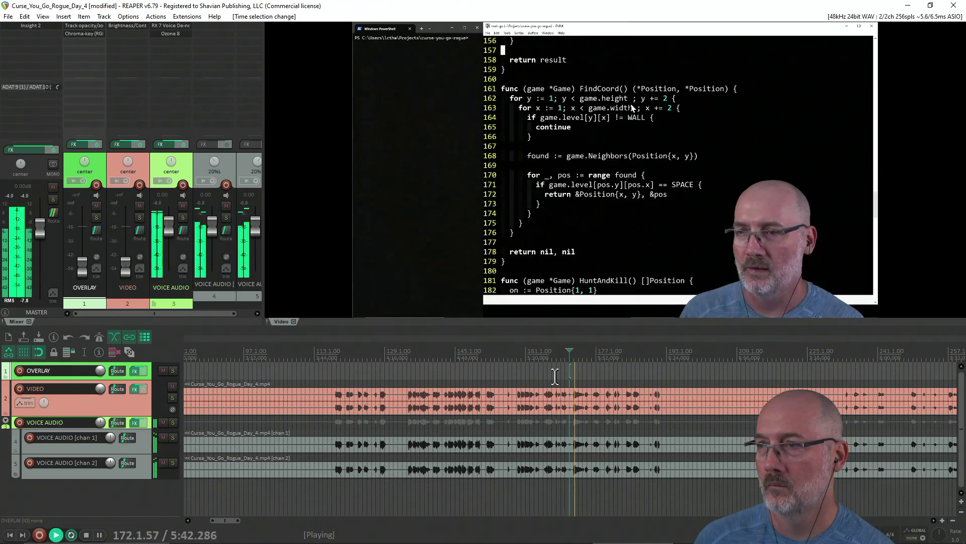
pyautogui.press('space')
# Split all tracks at 5:40, delete the footage before it, and play the new start.
pyautogui.press('s')
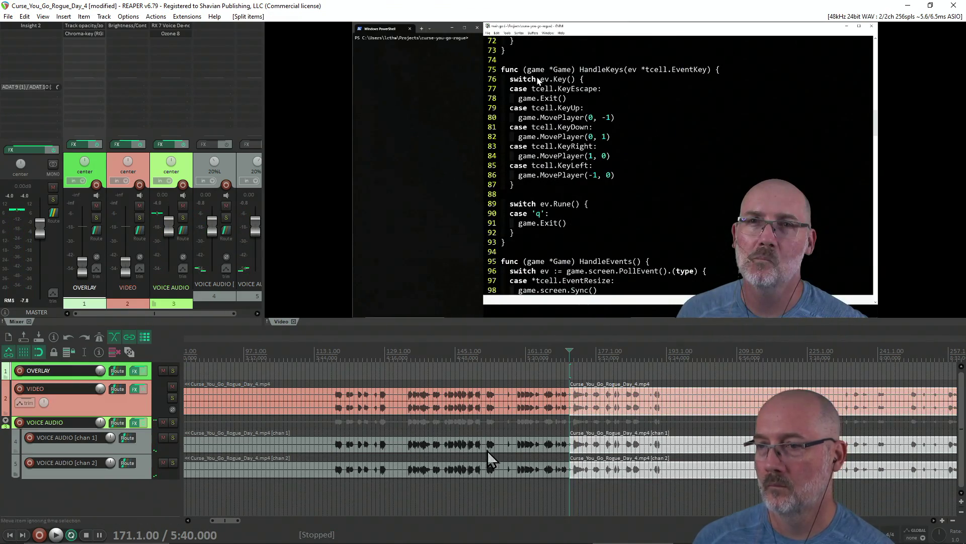
pyautogui.click(469, 468)
pyautogui.press('Delete')
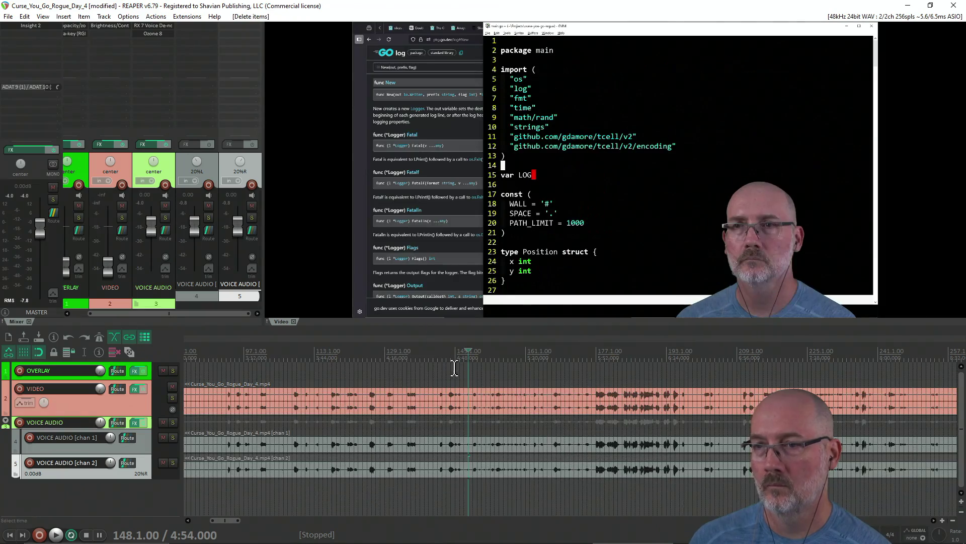
pyautogui.press('space')
pyautogui.hotkey('ctrl', 'space')
pyautogui.click(224, 371)
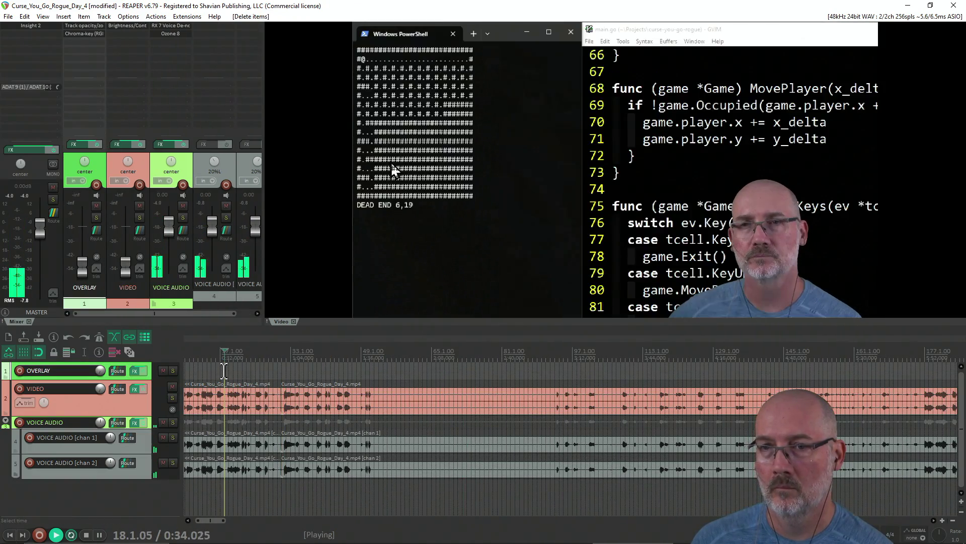
# Delete the leading video part, then play around 0:25–1:18 to find the next cut.
pyautogui.click(238, 410)
pyautogui.press('Delete')
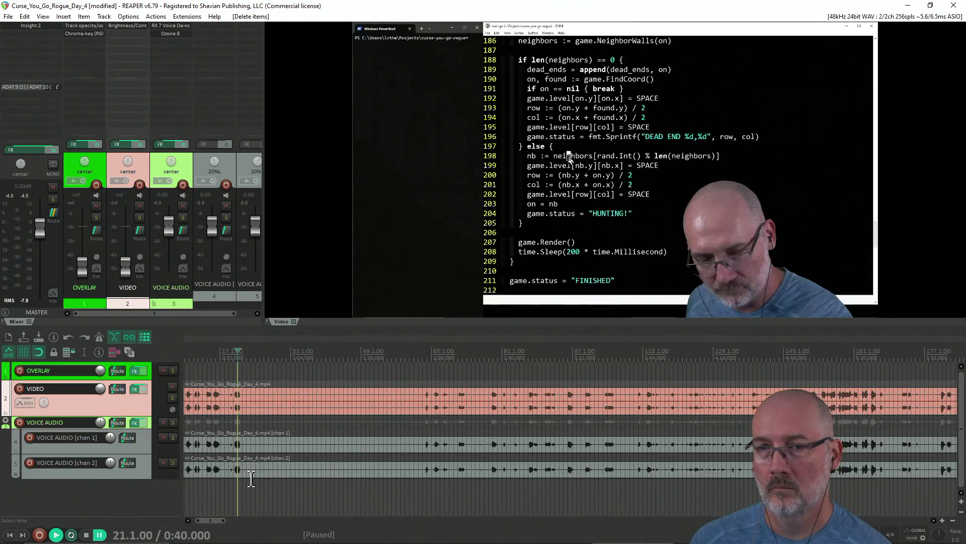
pyautogui.click(356, 375)
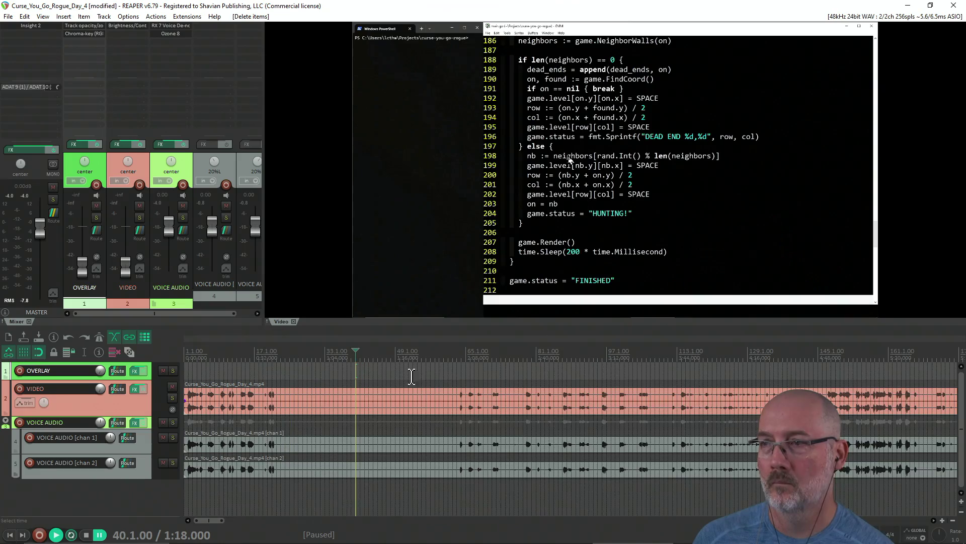
pyautogui.scroll(2, 299, 378)
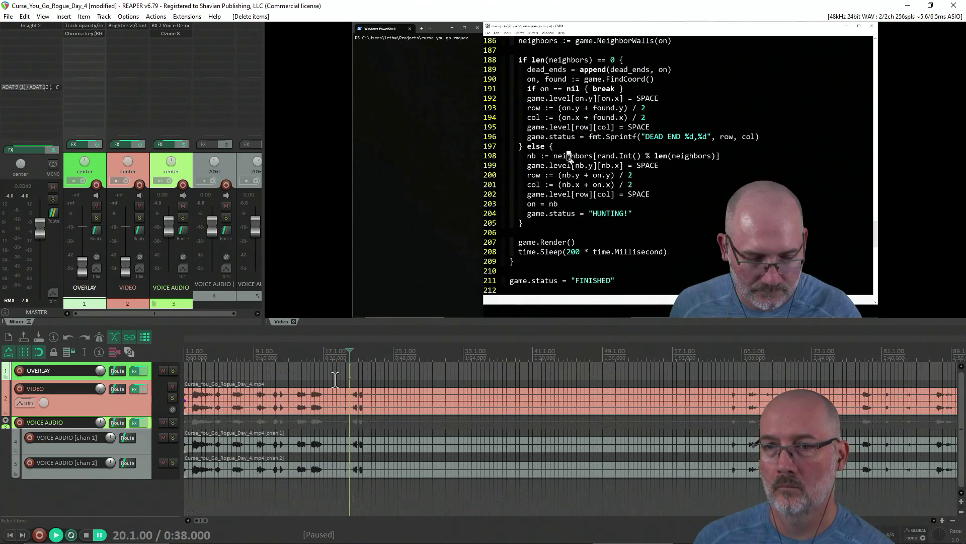
pyautogui.press('space')
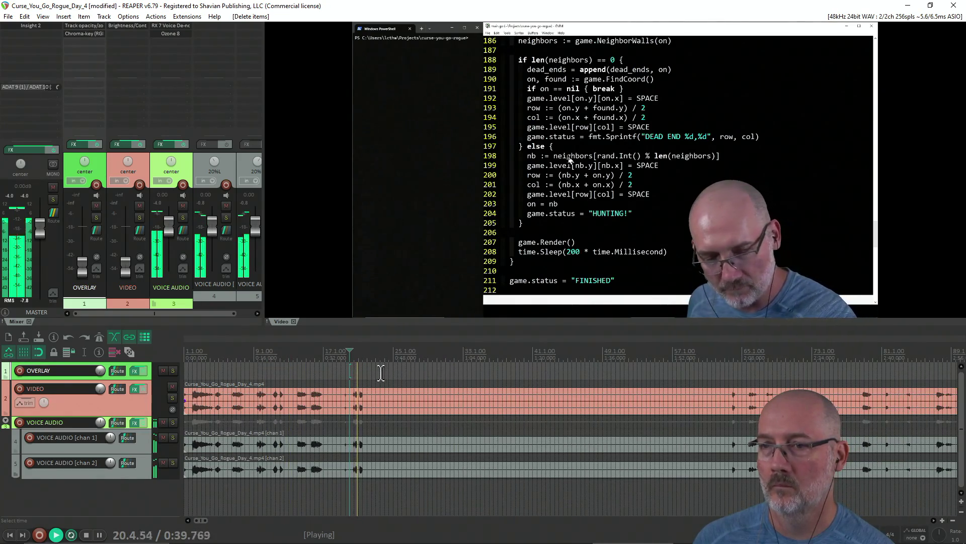
pyautogui.press('space')
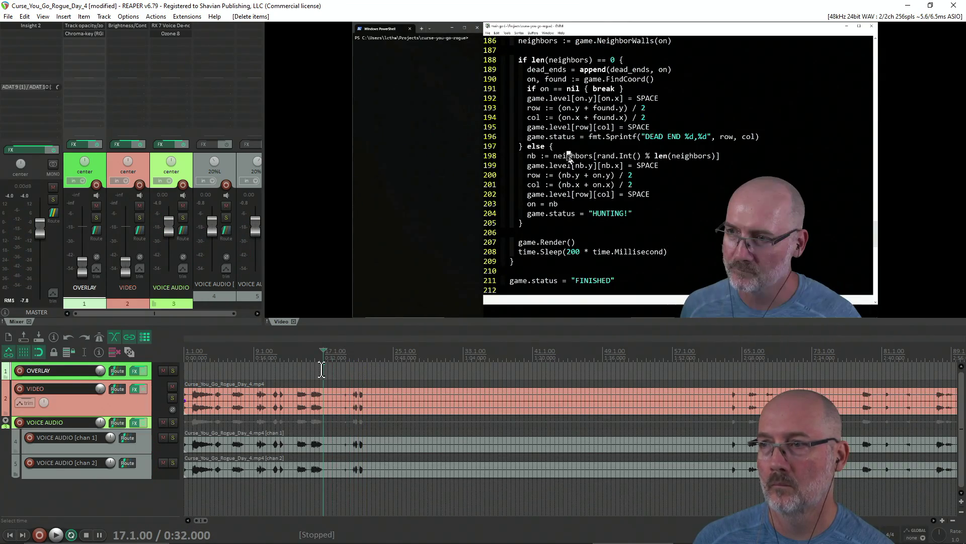
pyautogui.press('space')
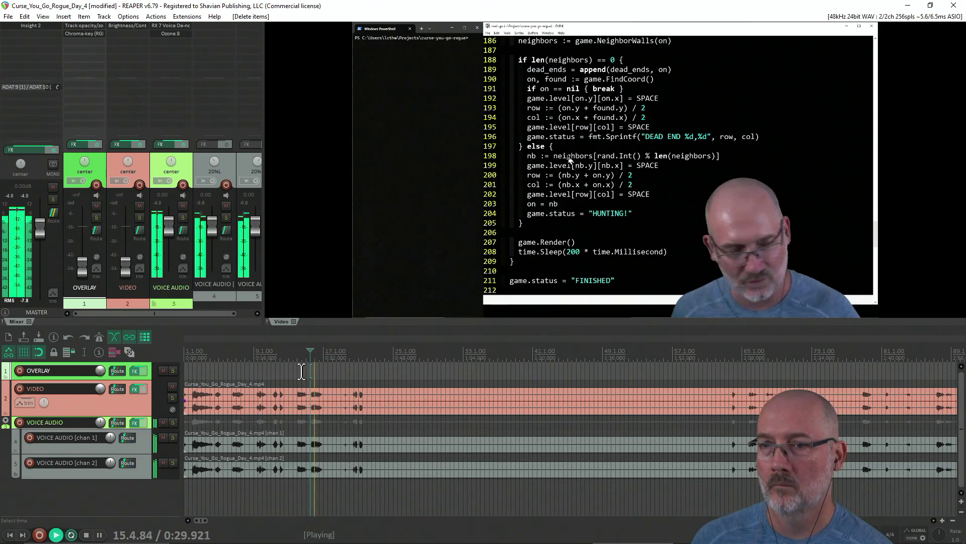
pyautogui.click(296, 371)
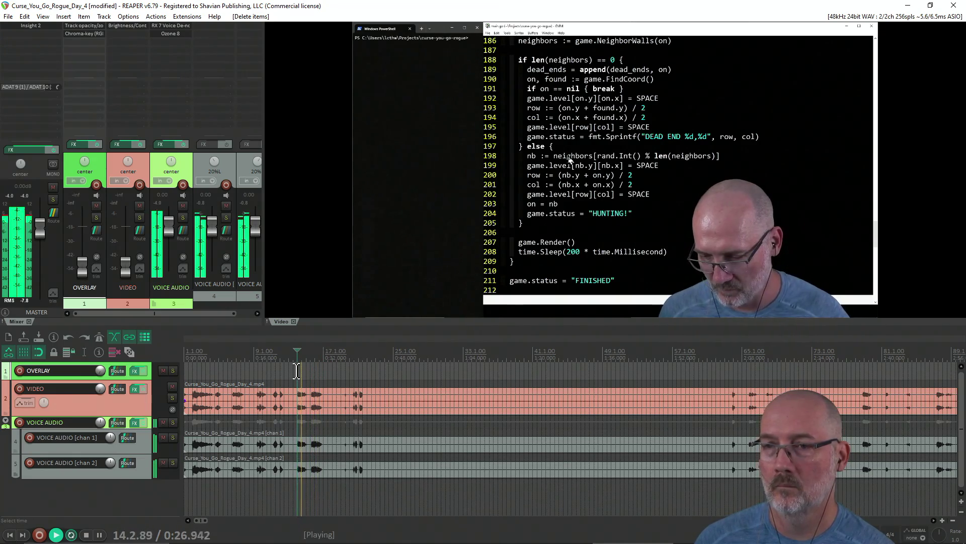
# Pinpoint the cut near 0:21.7 and split all tracks there.
pyautogui.click(276, 371)
pyautogui.press('space')
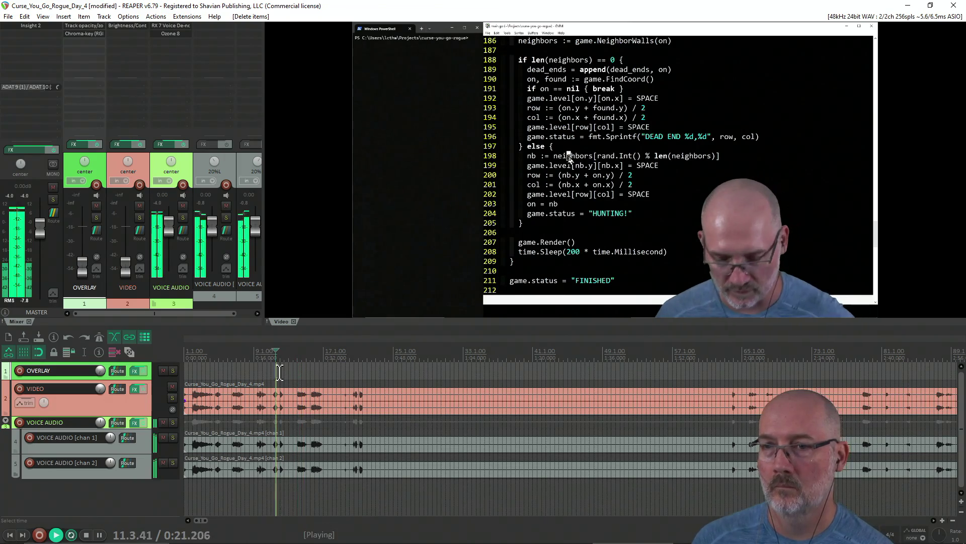
pyautogui.click(272, 373)
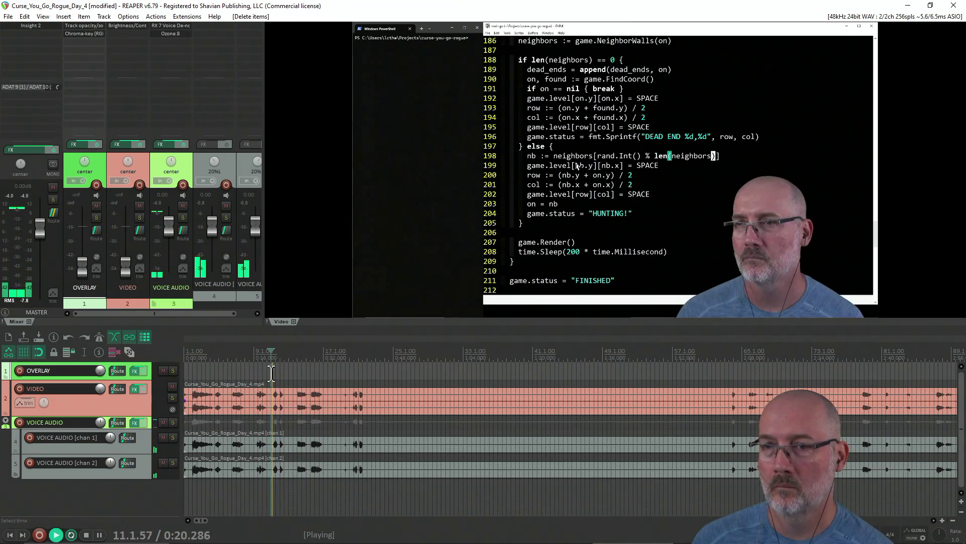
pyautogui.press('space')
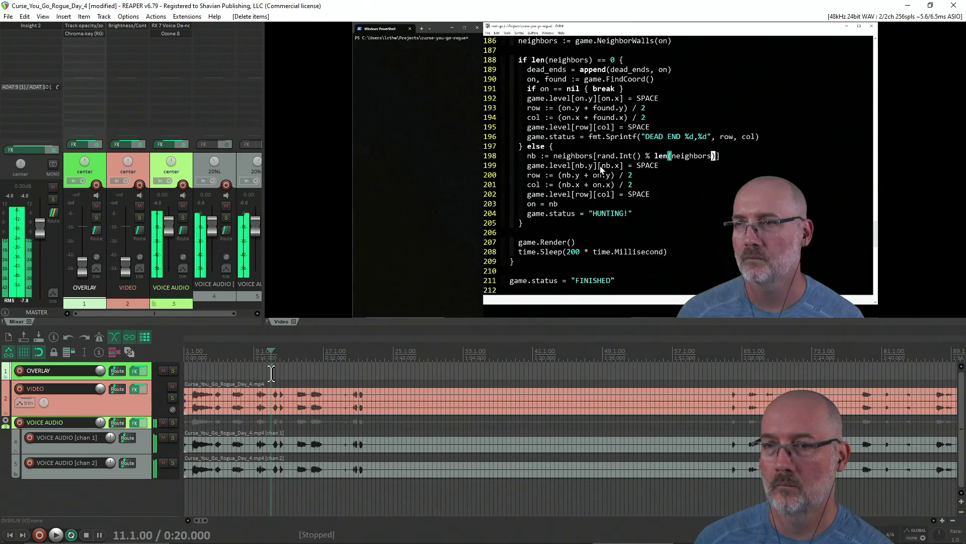
pyautogui.press('space')
pyautogui.press('space')
pyautogui.press('s')
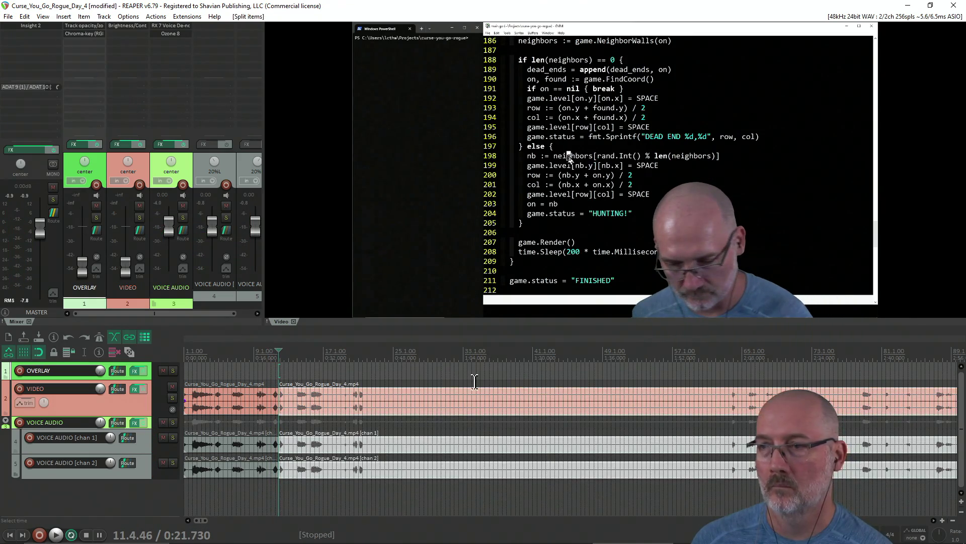
pyautogui.click(697, 366)
pyautogui.scroll(-3, 696, 366)
pyautogui.press('space')
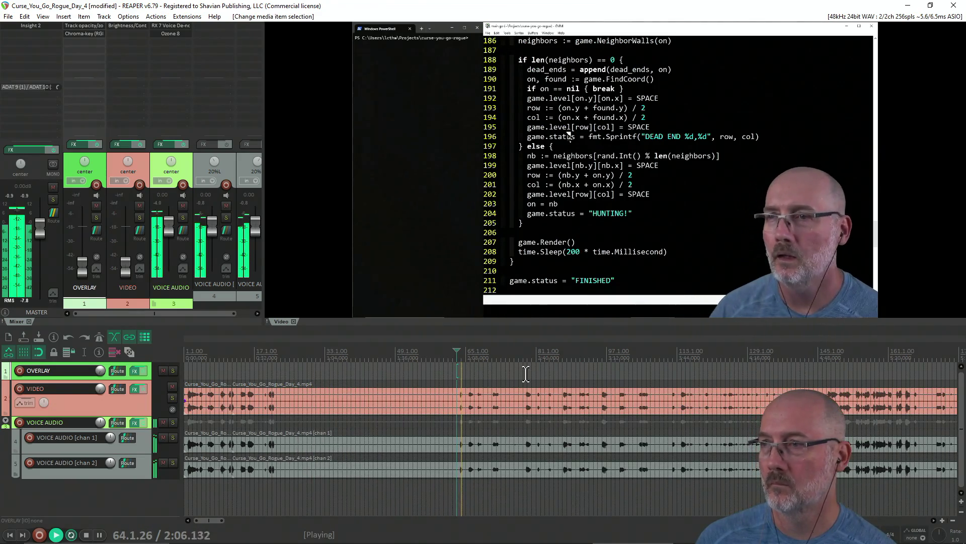
# Split at 2:04, delete the section between the splits, and play the join from 1:47.
pyautogui.press('space')
pyautogui.press('s')
pyautogui.click(371, 474)
pyautogui.press('Delete')
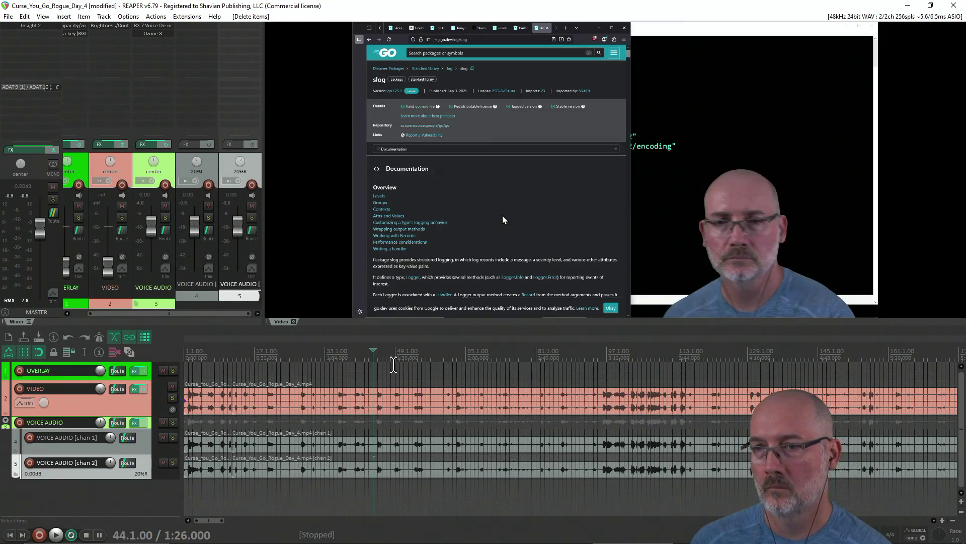
pyautogui.click(421, 372)
pyautogui.press('space')
pyautogui.scroll(-4, 419, 377)
pyautogui.hotkey('ctrl', 'space')
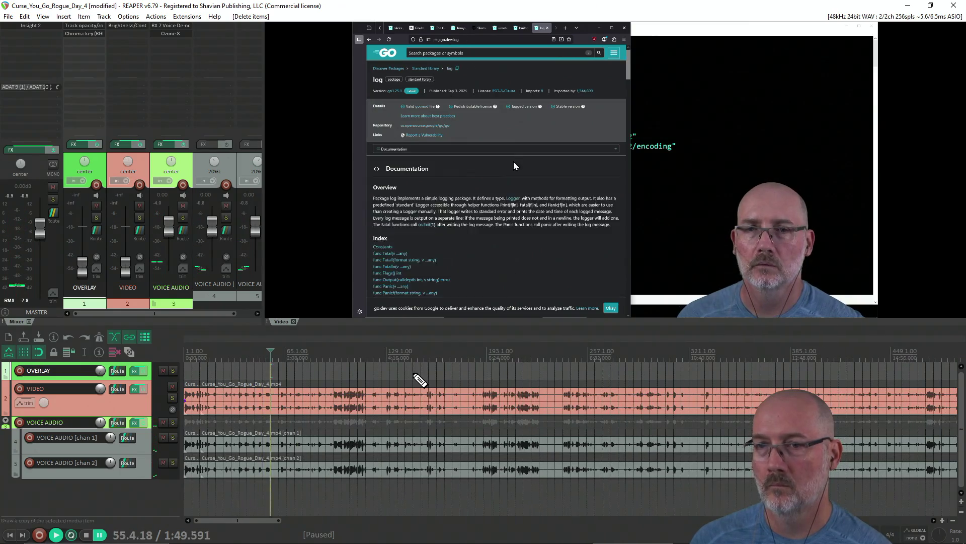
# Skip forward through the recording in jumps up to about 42:53.
pyautogui.press('Right')
pyautogui.press('Right')
pyautogui.press('Right')
pyautogui.press('Right')
pyautogui.press('Right')
pyautogui.press('Right')
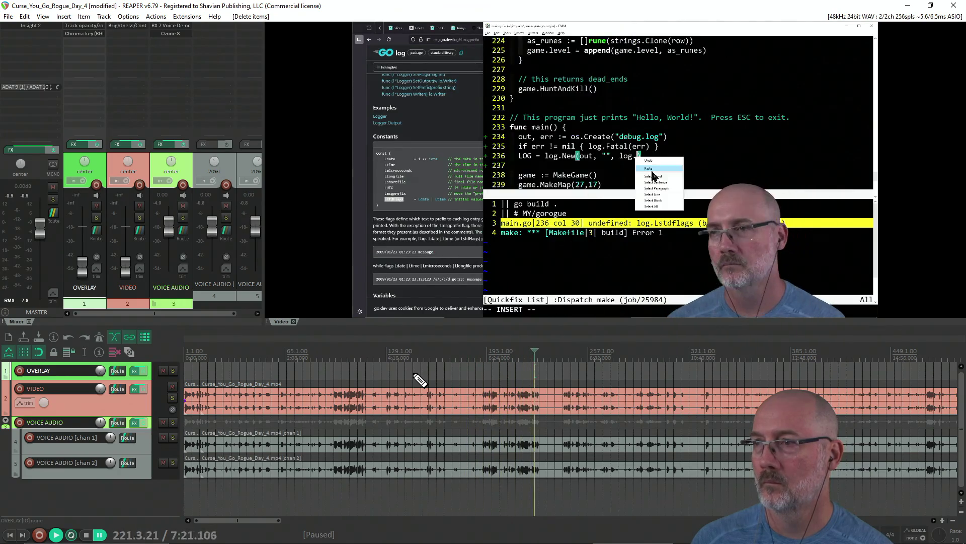
pyautogui.press('Right')
pyautogui.press('Right')
pyautogui.press('Right')
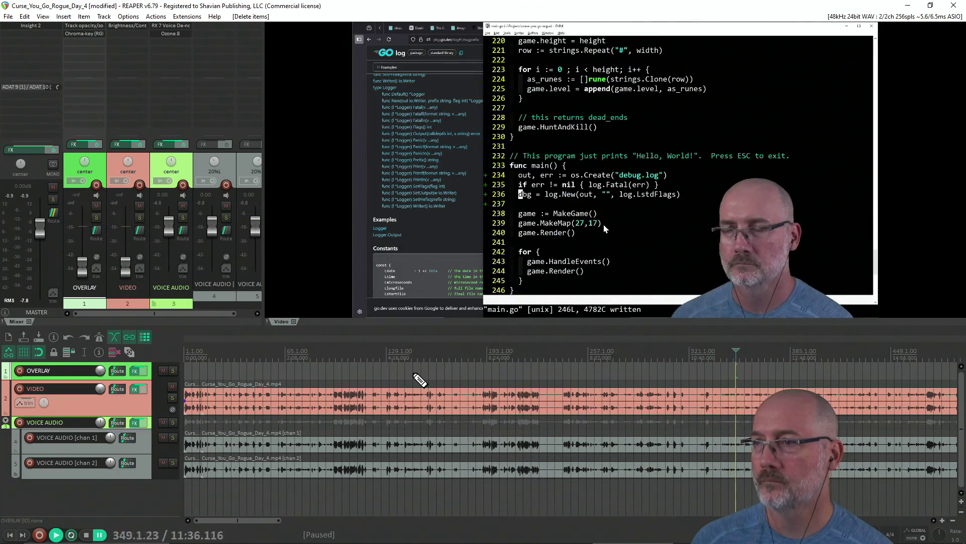
pyautogui.press('Right')
pyautogui.press('Right')
pyautogui.press('Right')
pyautogui.press('Right')
pyautogui.press('Right')
pyautogui.press('Right')
pyautogui.press('Right')
pyautogui.press('Right')
pyautogui.press('Right')
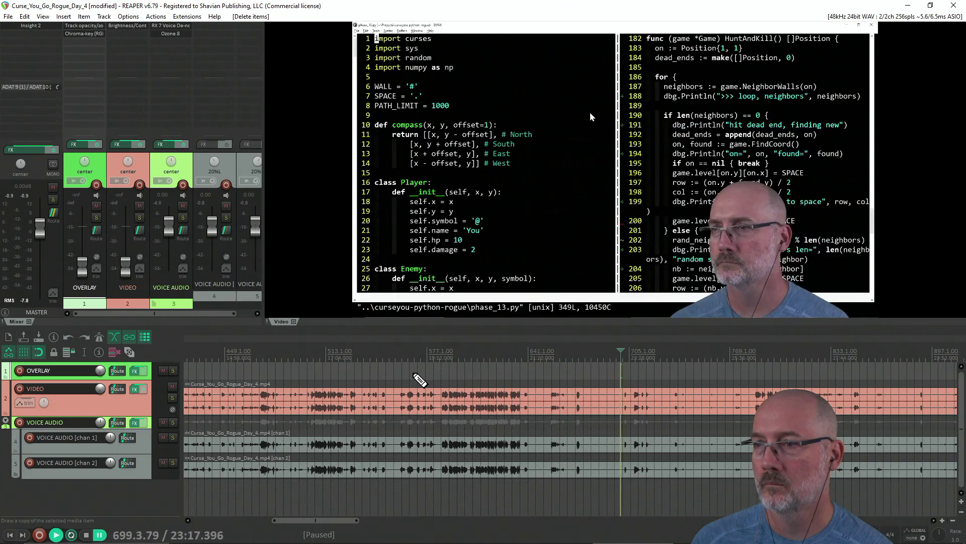
pyautogui.press('Right')
pyautogui.press('Right')
pyautogui.press('Right')
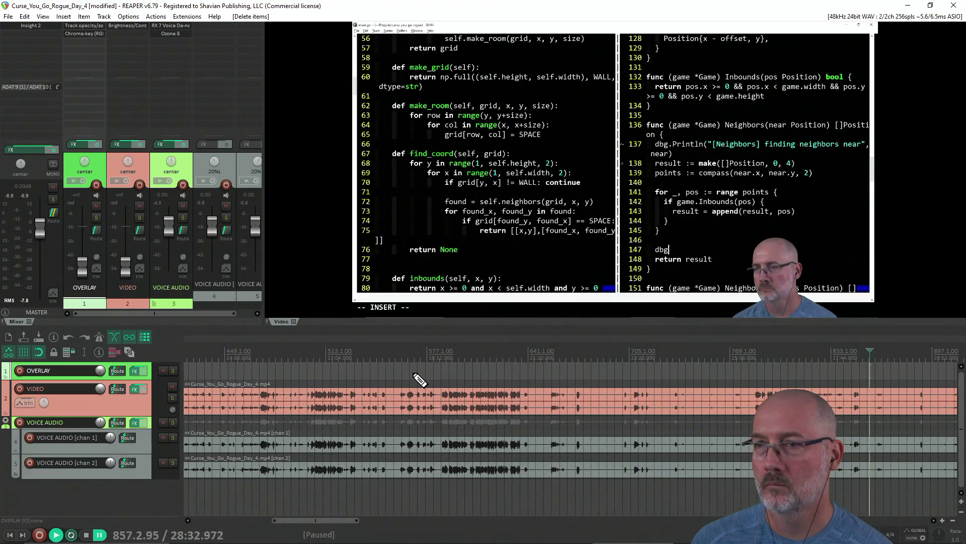
pyautogui.press('Right')
pyautogui.press('Right')
pyautogui.press('Right')
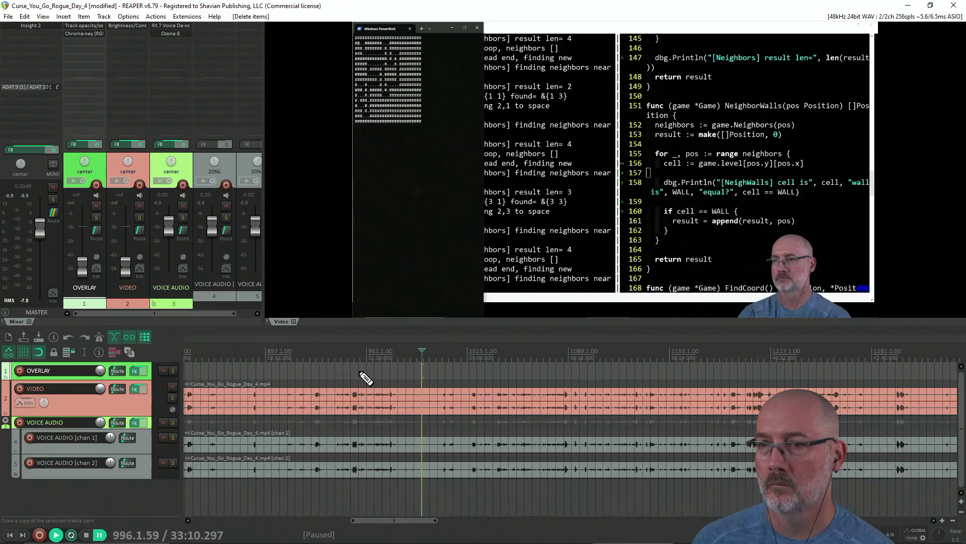
pyautogui.press('Right')
pyautogui.press('Right')
pyautogui.press('Right')
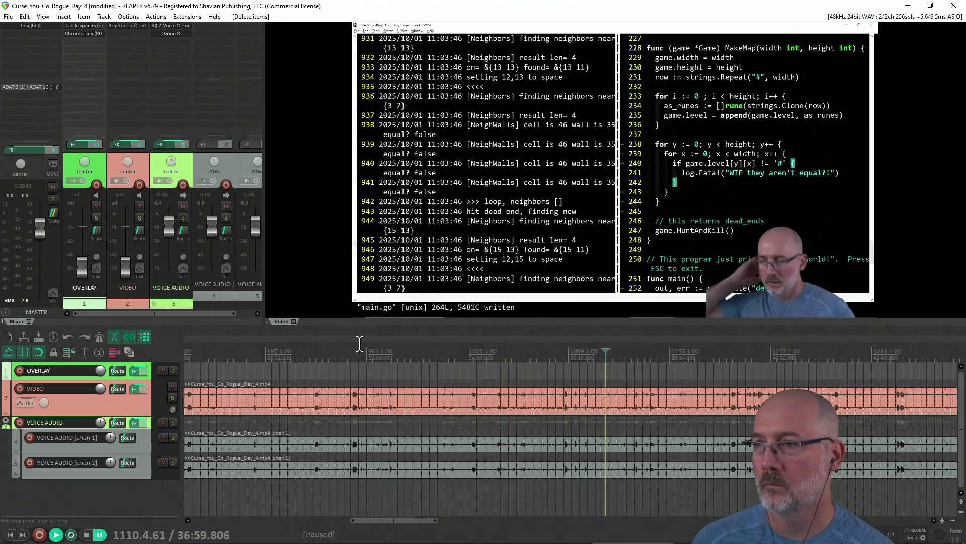
pyautogui.press('Right')
pyautogui.press('Right')
pyautogui.press('Right')
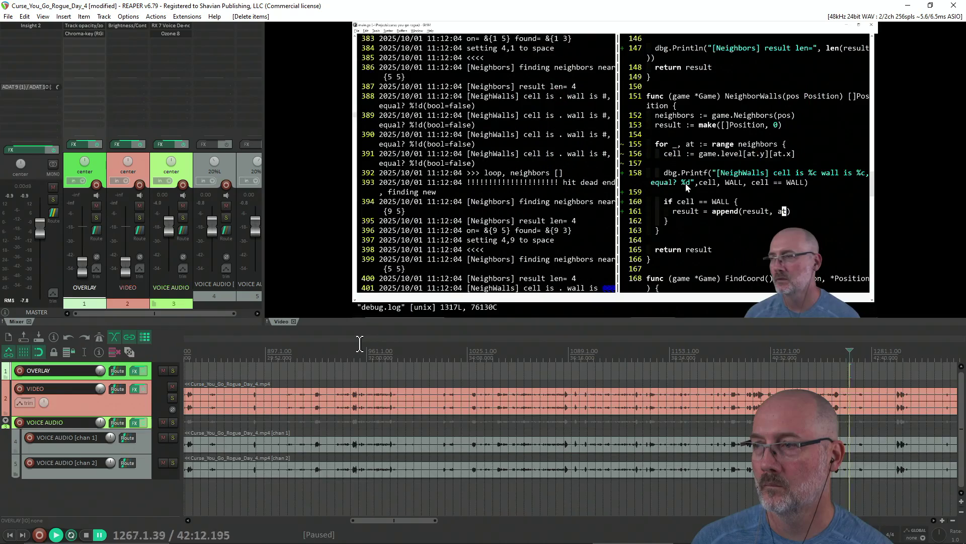
pyautogui.press('Right')
pyautogui.press('Right')
pyautogui.press('Right')
pyautogui.press('Right')
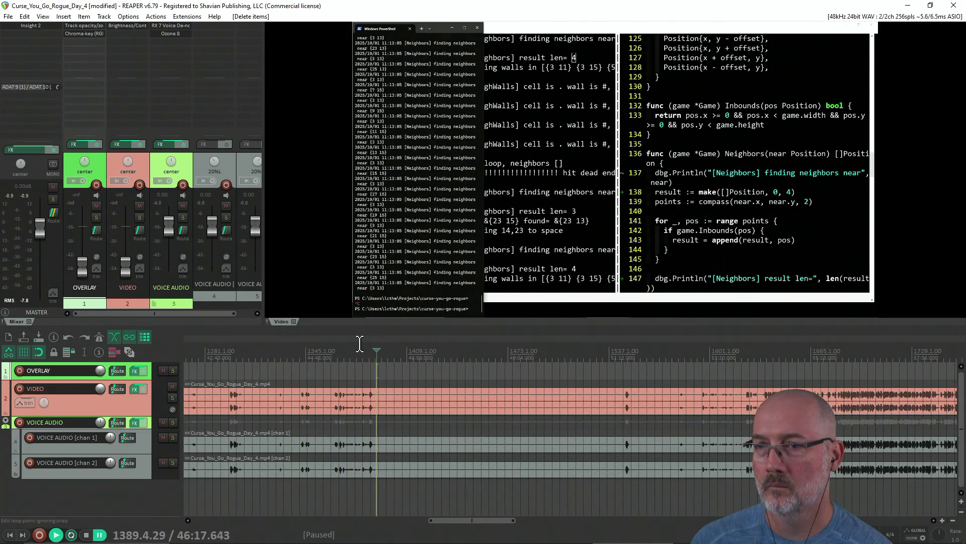
# Stop playback at about 46:08 and split every track there.
pyautogui.press('space')
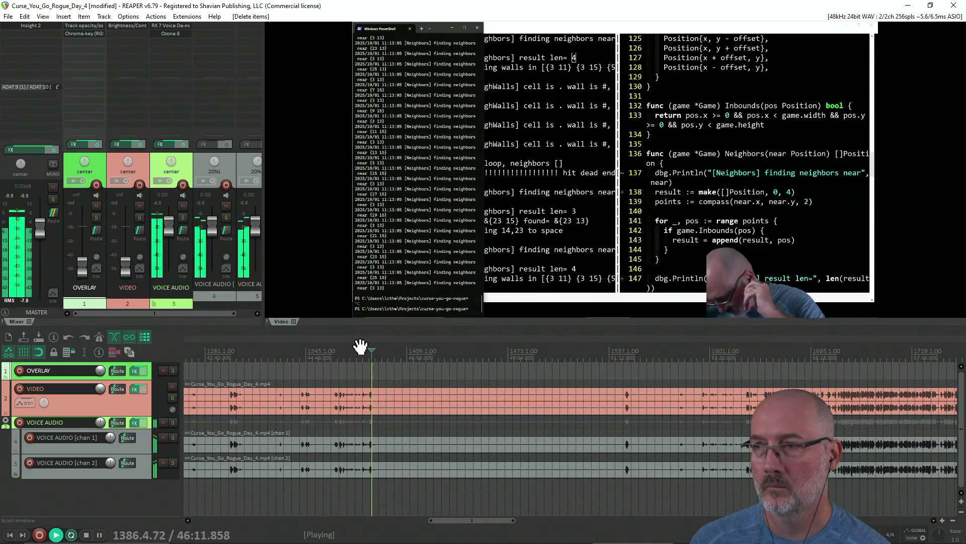
pyautogui.click(361, 359)
pyautogui.scroll(2, 371, 362)
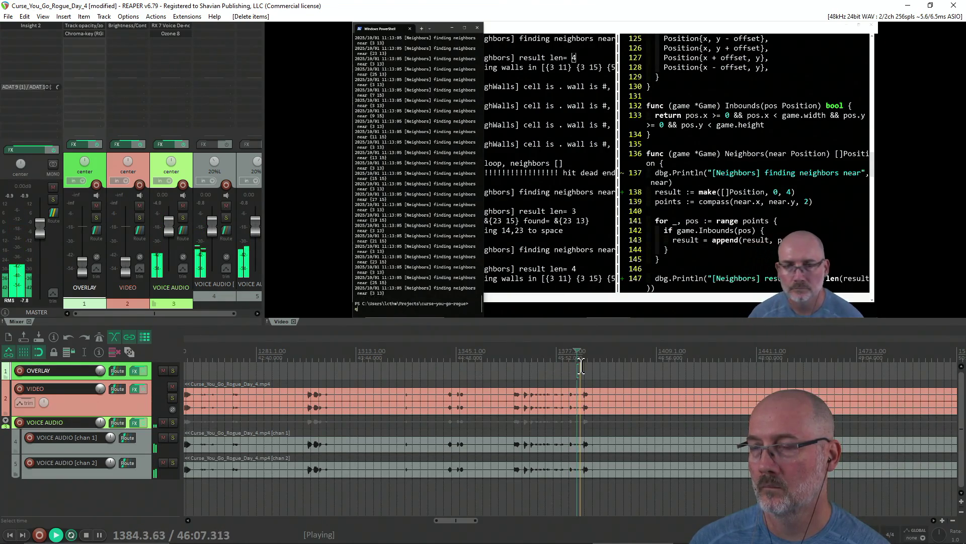
pyautogui.press('space')
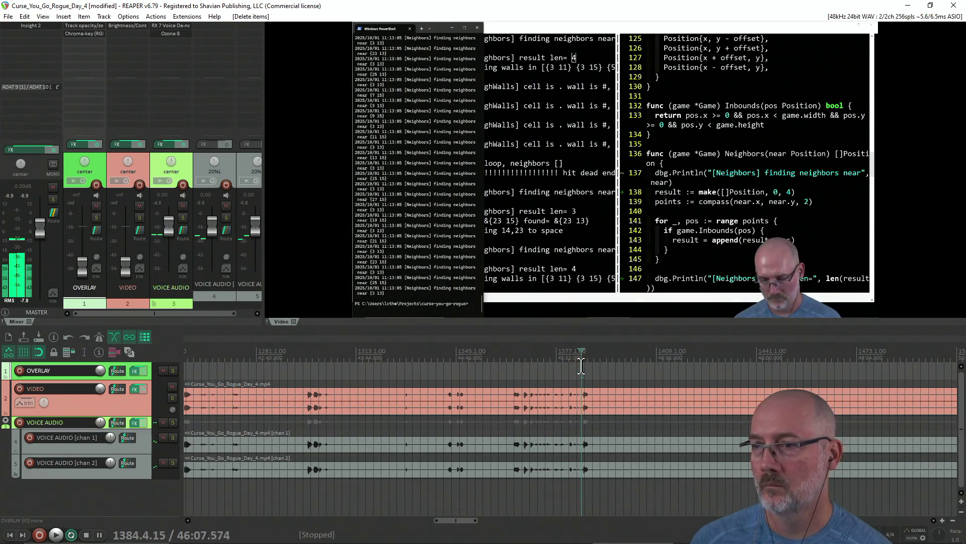
pyautogui.press('s')
pyautogui.scroll(-4, 582, 366)
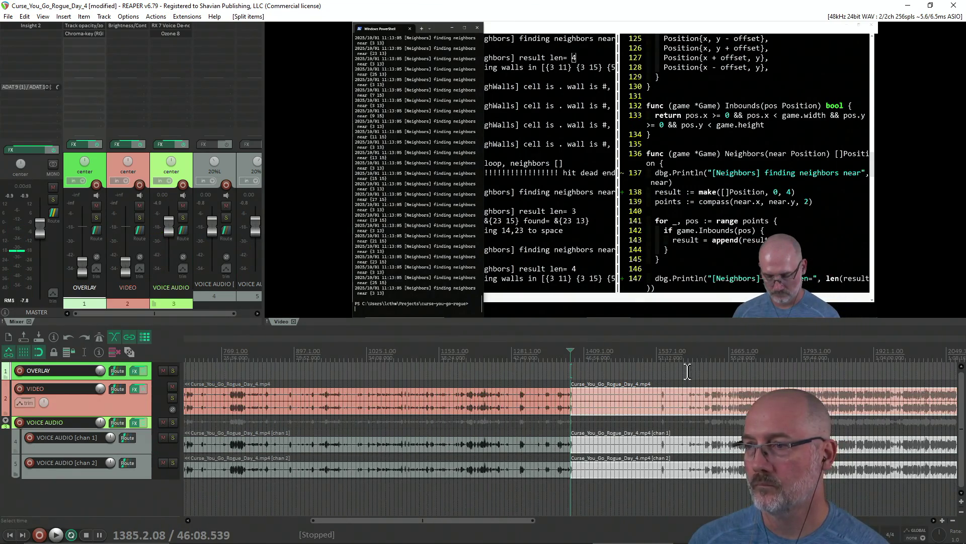
# Play from around 53:15 to find where the unwanted section ends.
pyautogui.click(691, 372)
pyautogui.scroll(3, 691, 373)
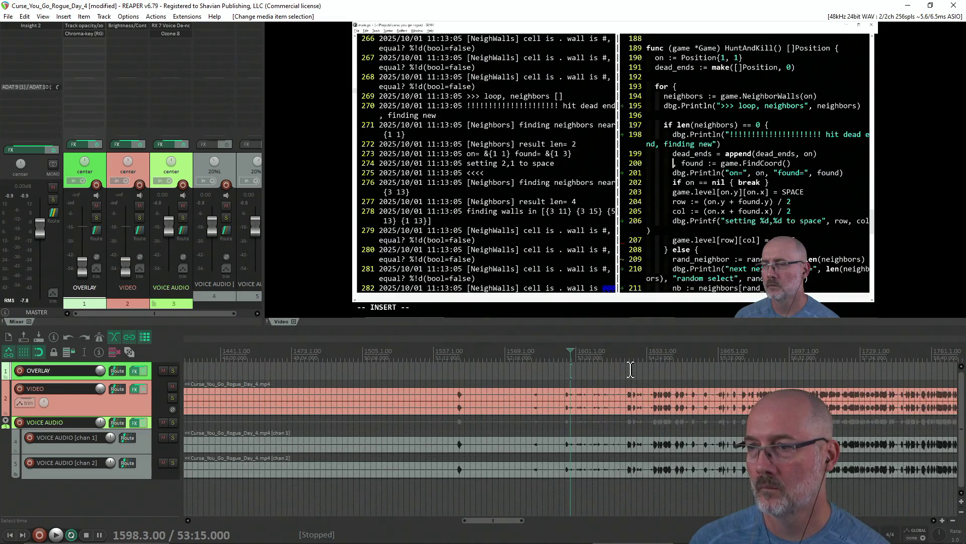
pyautogui.press('space')
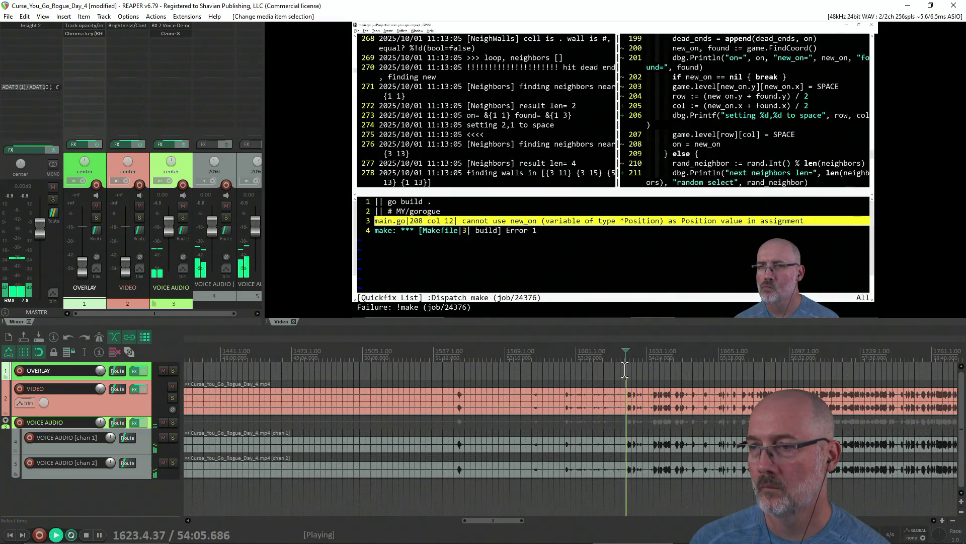
pyautogui.click(565, 369)
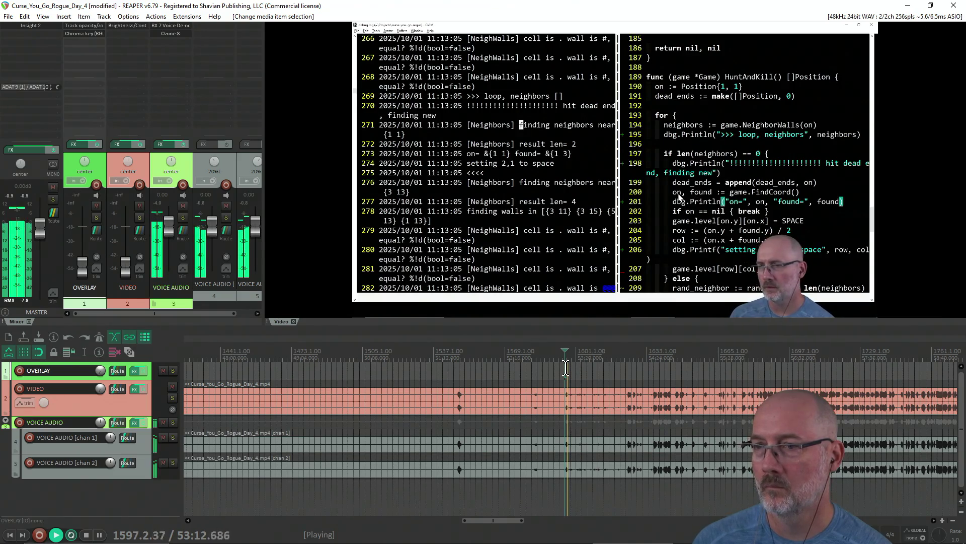
# Split all tracks at 53:10 and scrub the footage between 51:35 and 53:00.
pyautogui.press('space')
pyautogui.press('s')
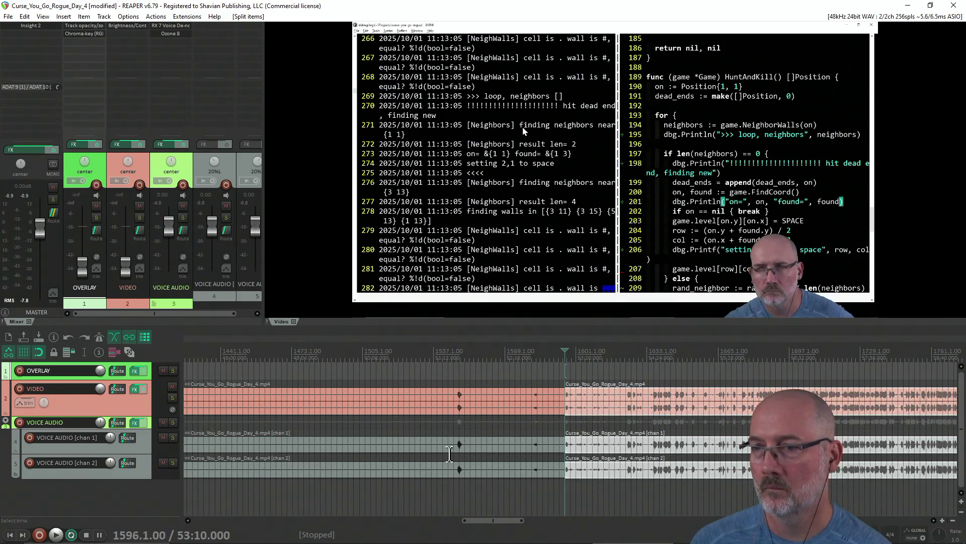
pyautogui.click(442, 475)
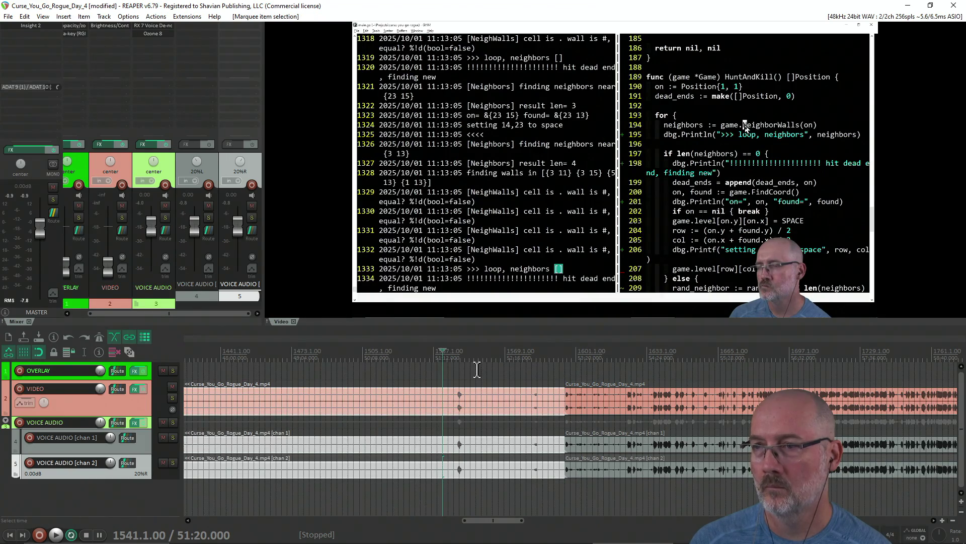
pyautogui.click(477, 366)
pyautogui.moveTo(507, 368); pyautogui.dragTo(554, 368)
pyautogui.click(460, 368)
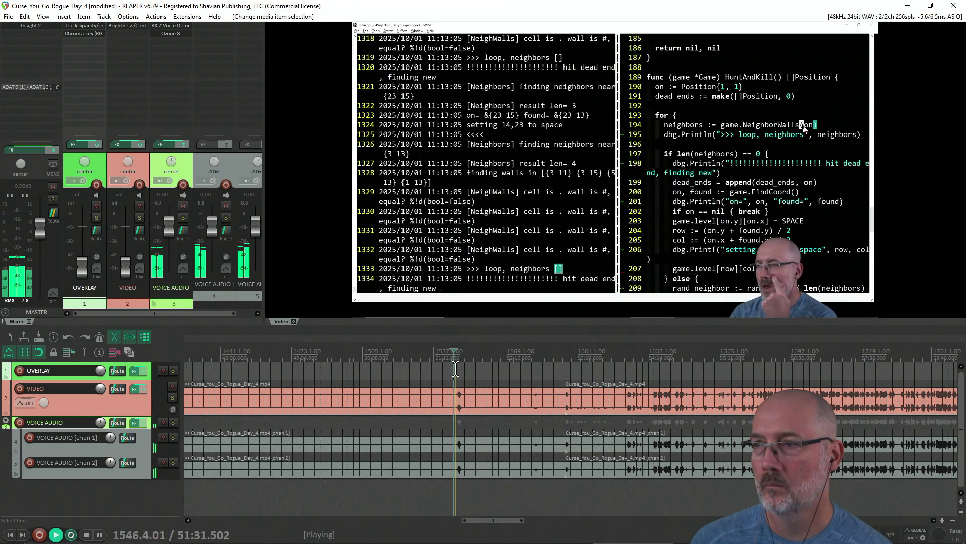
pyautogui.moveTo(478, 372); pyautogui.dragTo(514, 373)
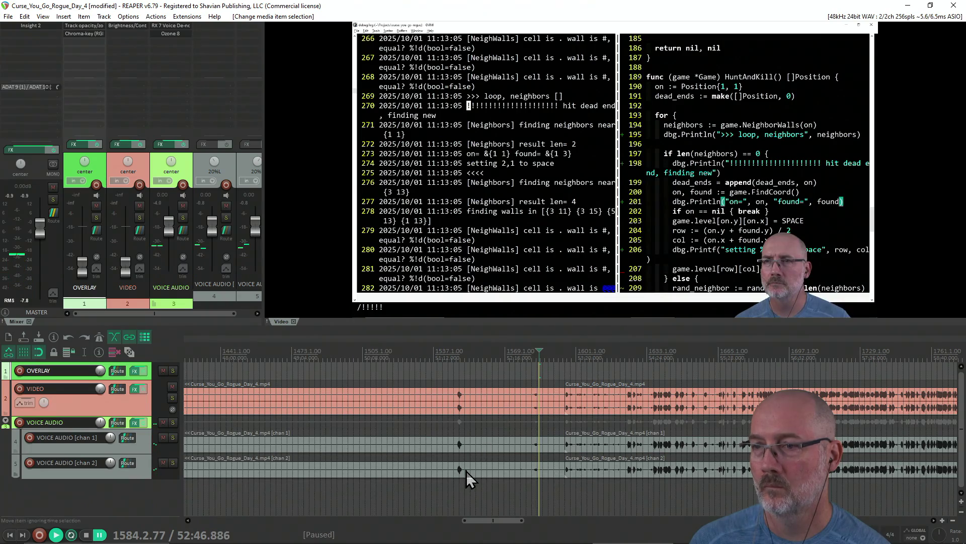
# Select the section between the 46:08 and 53:10 splits, delete it, and play the join.
pyautogui.click(466, 470)
pyautogui.moveTo(489, 471); pyautogui.dragTo(490, 362)
pyautogui.press('Delete')
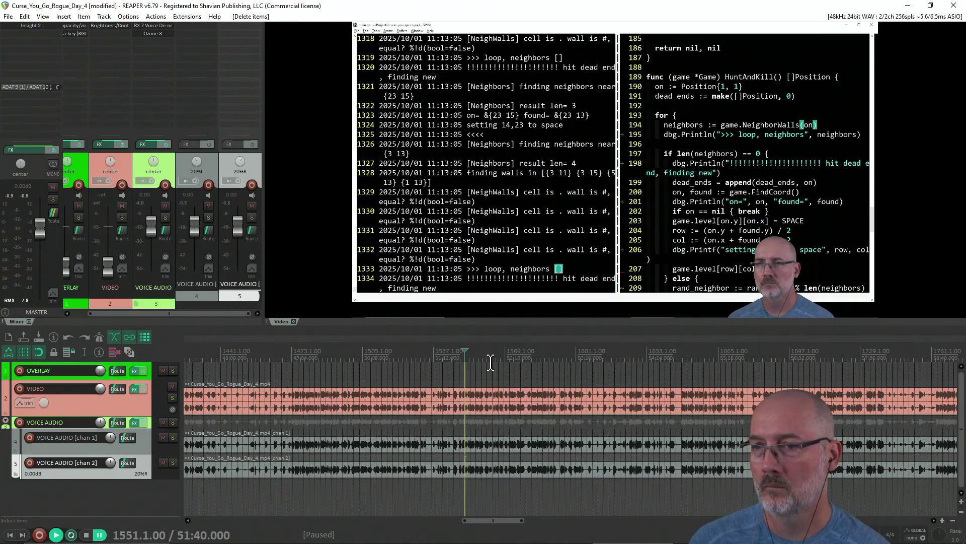
pyautogui.scroll(-2, 491, 362)
pyautogui.press('space')
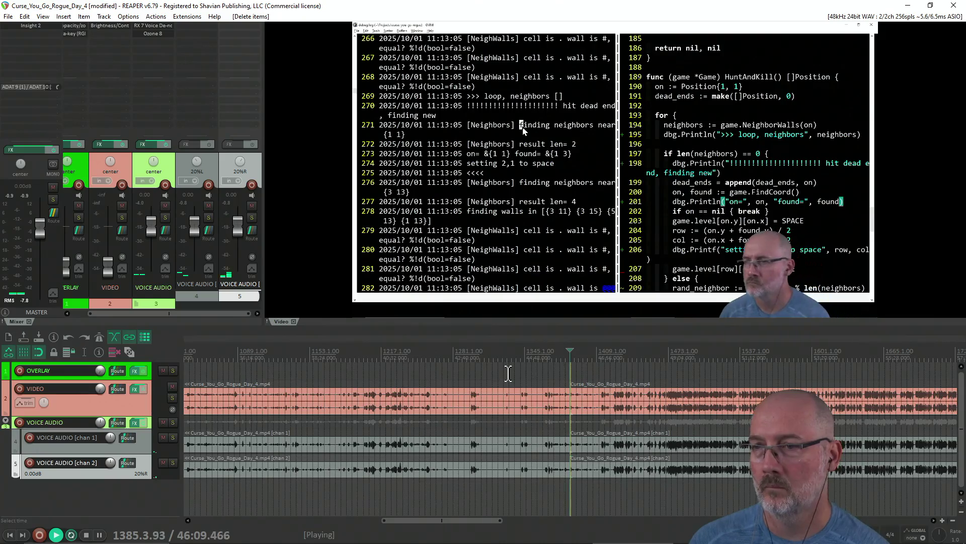
pyautogui.press('space')
pyautogui.scroll(-3, 508, 374)
pyautogui.scroll(3, 508, 374)
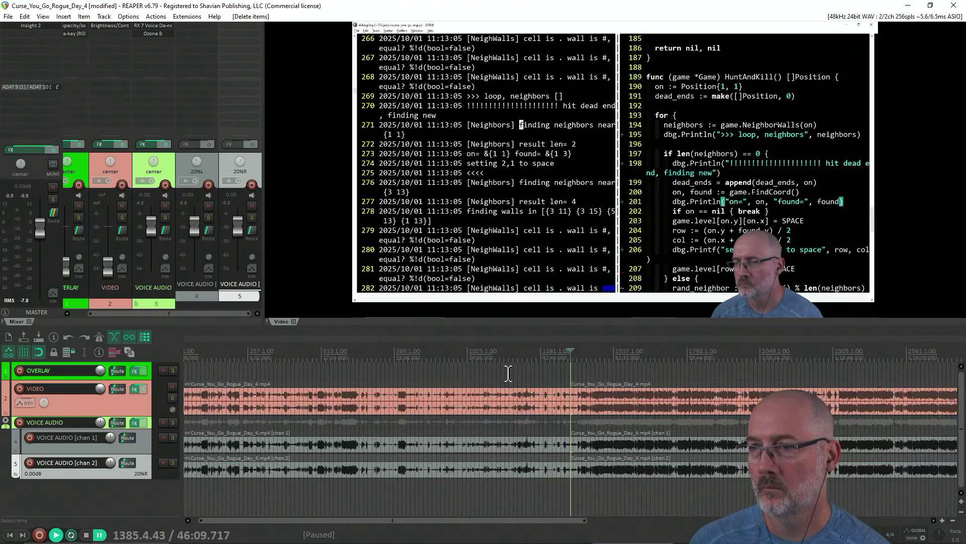
# Step through the footage from just past the 53:10 join, rechecking one earlier spot.
pyautogui.click(599, 352)
pyautogui.press('Right')
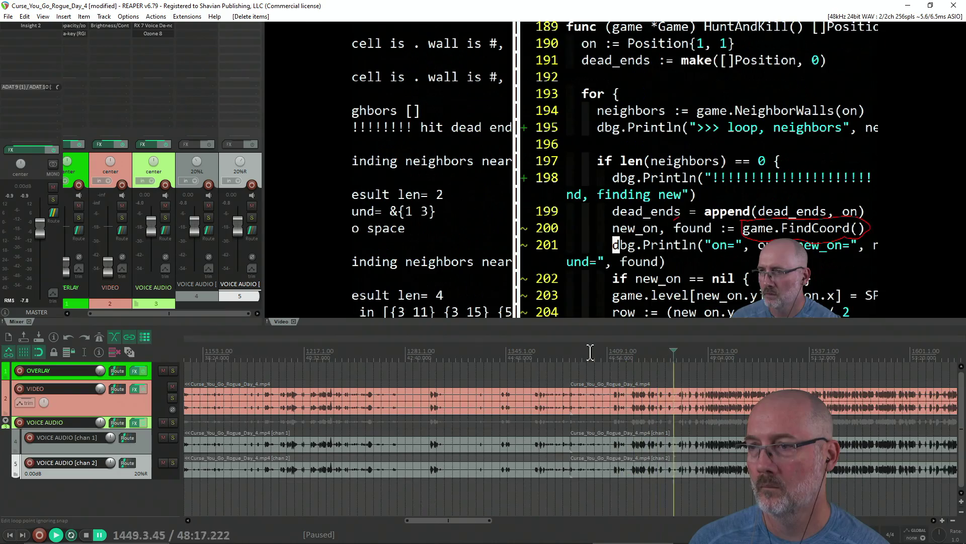
pyautogui.press('Right')
pyautogui.press('Right')
pyautogui.press('Right')
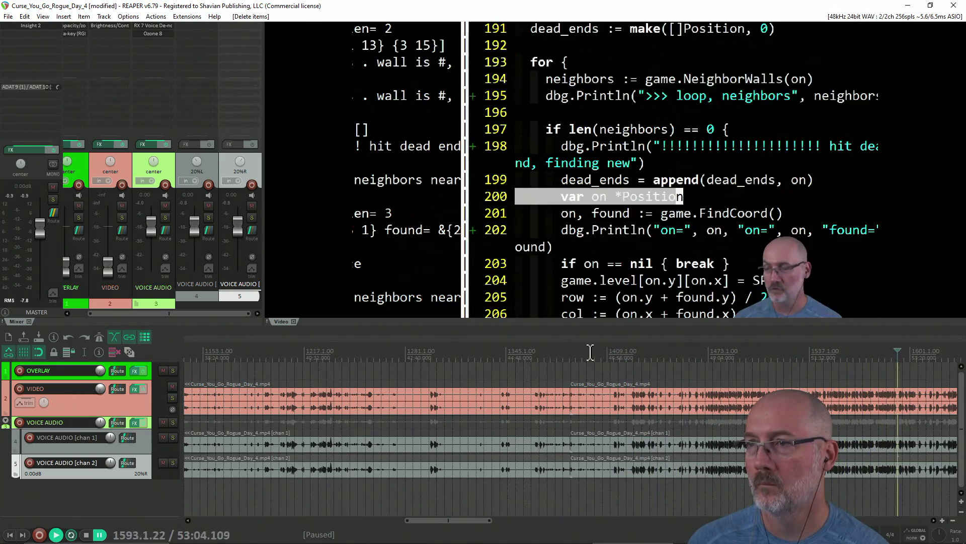
pyautogui.press('Right')
pyautogui.press('Right')
pyautogui.press('Right')
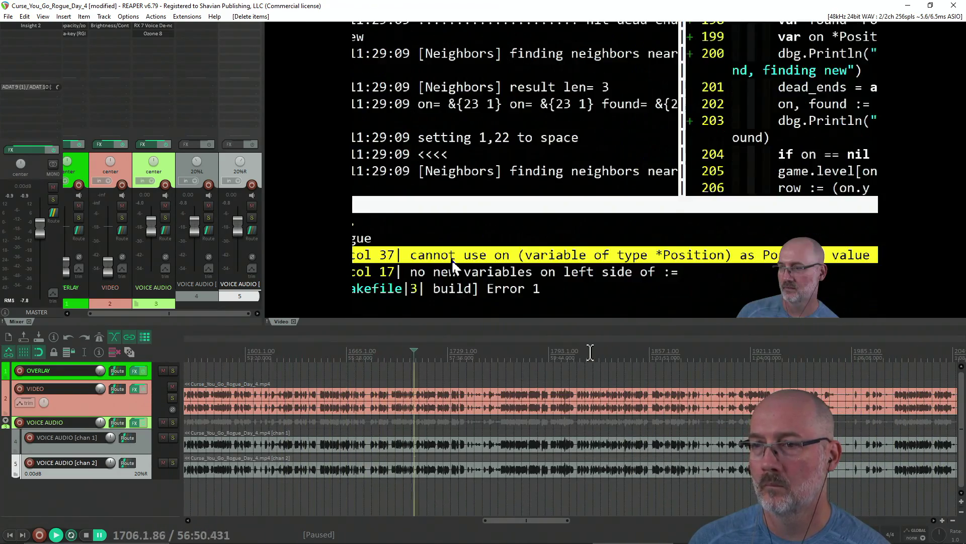
pyautogui.press('Right')
pyautogui.press('Right')
pyautogui.press('Right')
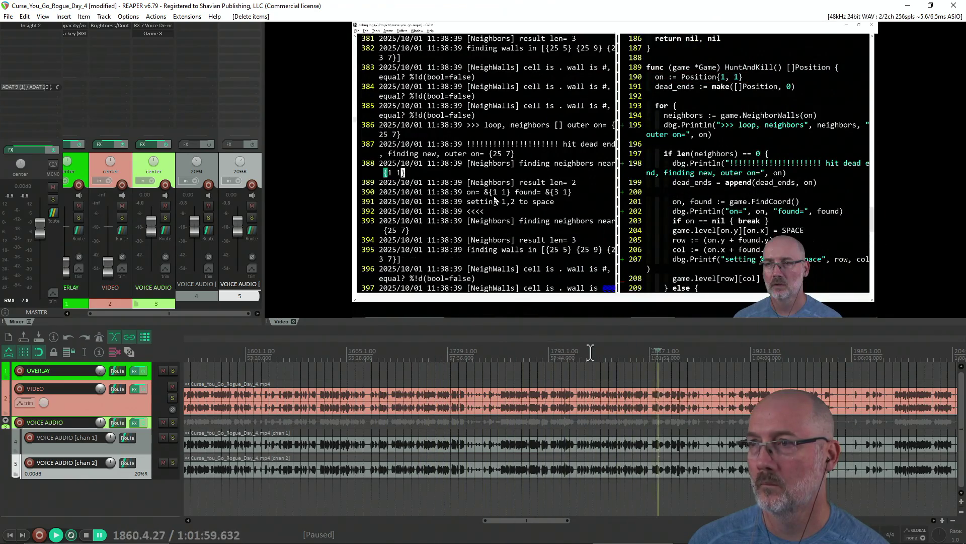
pyautogui.press('Right')
pyautogui.press('Right')
pyautogui.press('Right')
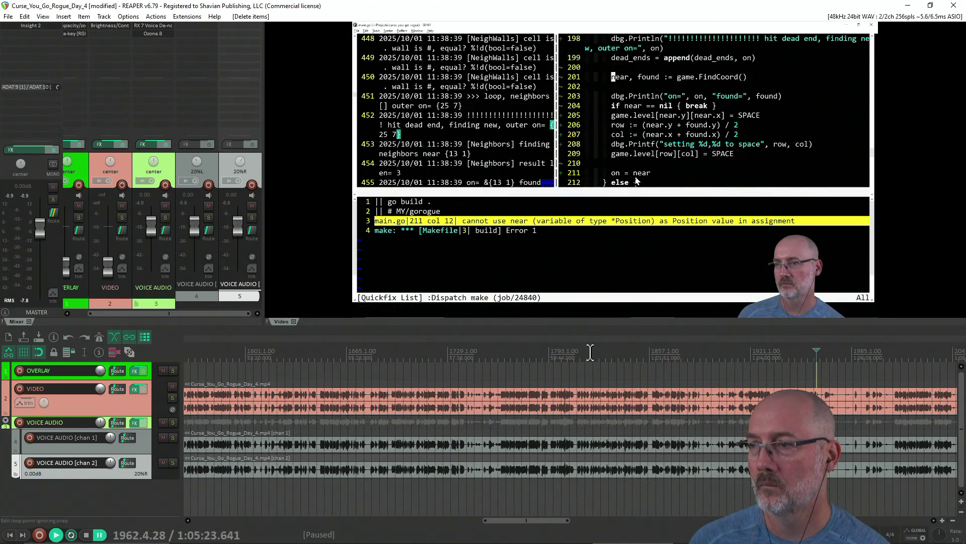
pyautogui.press('Right')
pyautogui.press('Right')
pyautogui.press('Right')
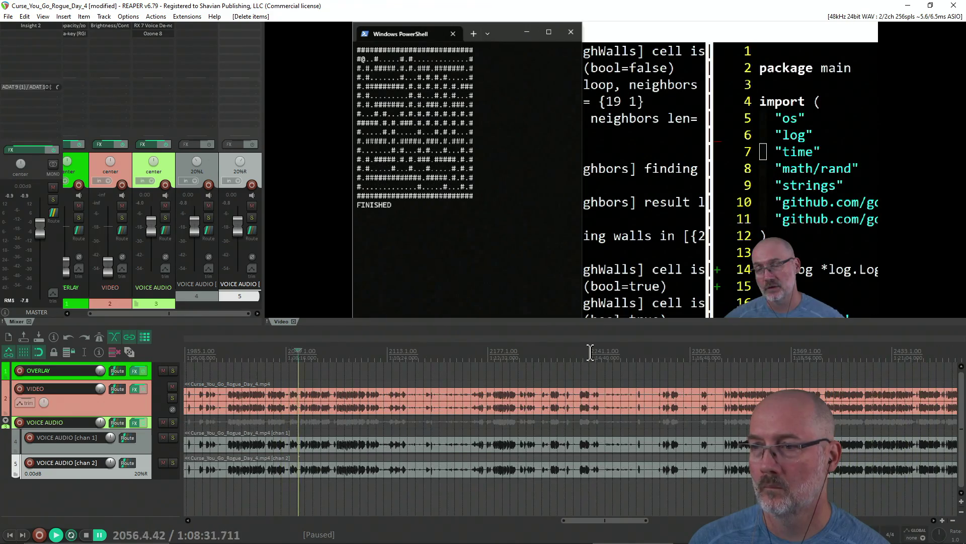
pyautogui.press('Left')
pyautogui.press('Left')
pyautogui.press('Left')
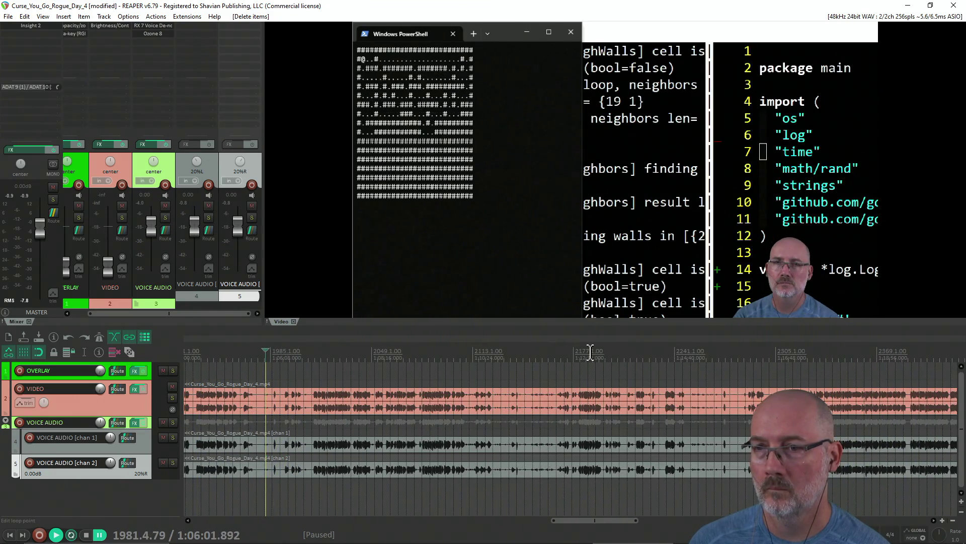
pyautogui.press('Right')
pyautogui.press('Right')
pyautogui.press('Right')
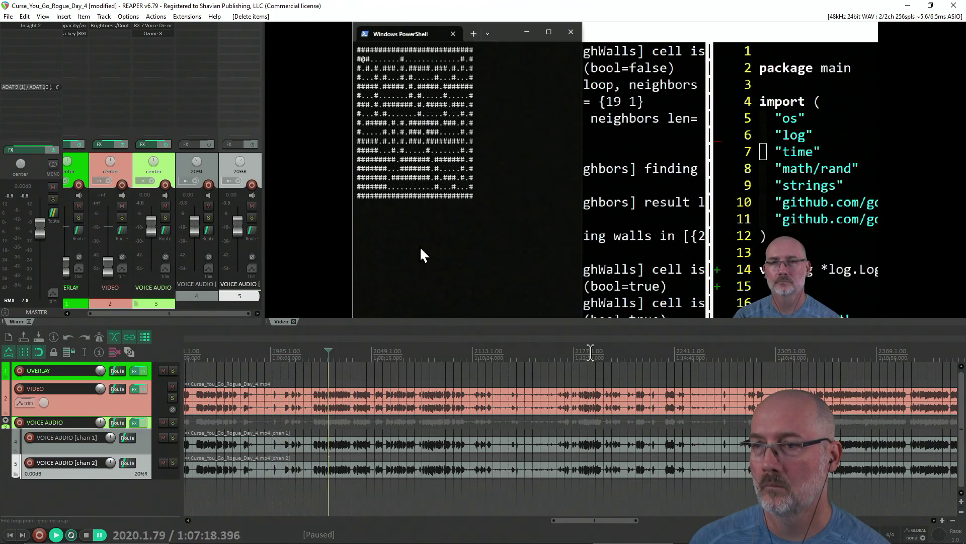
pyautogui.press('Right')
pyautogui.press('Right')
pyautogui.press('Right')
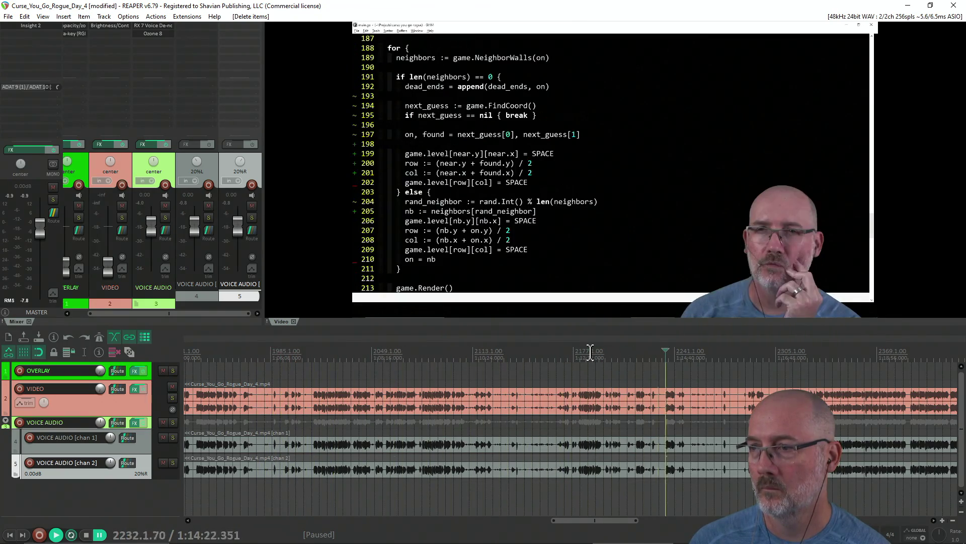
# Continue stepping through to the final minutes, settling back near 1:32.
pyautogui.press('Right')
pyautogui.press('Right')
pyautogui.press('Right')
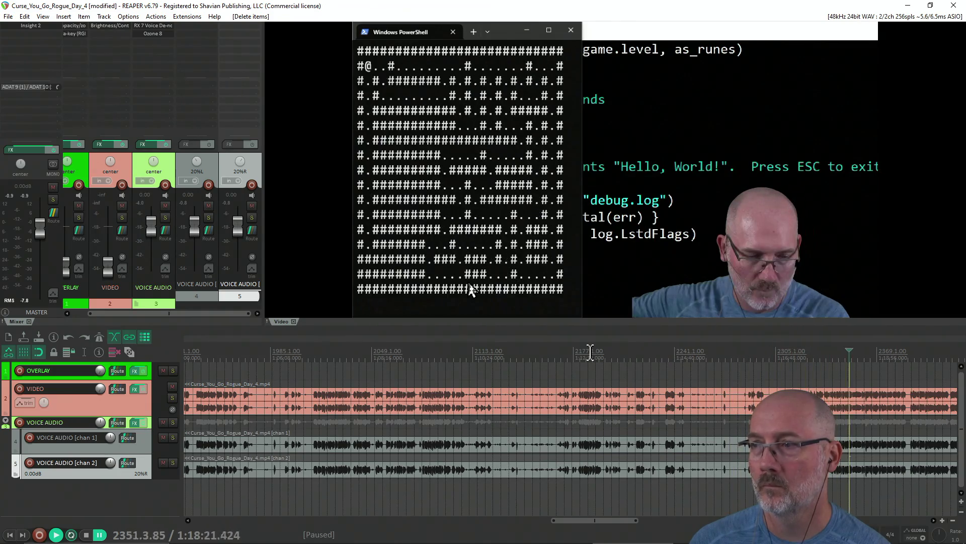
pyautogui.press('Right')
pyautogui.press('Right')
pyautogui.press('Right')
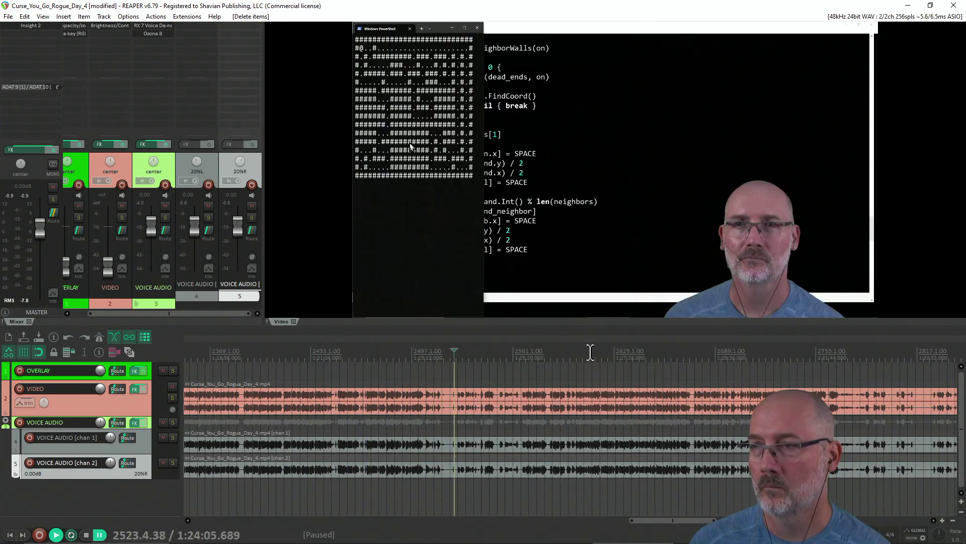
pyautogui.press('Right')
pyautogui.press('Left')
pyautogui.press('Left')
pyautogui.press('Left')
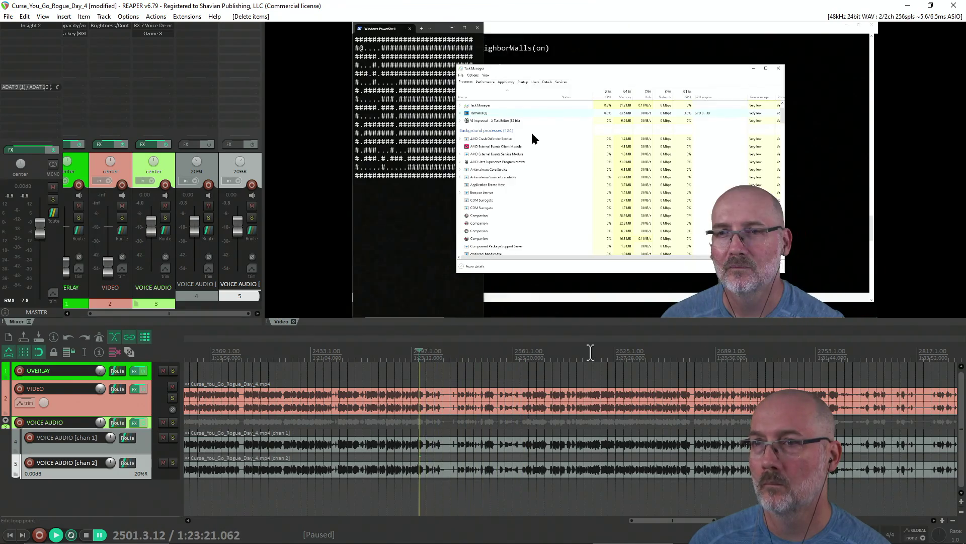
pyautogui.press('Left')
pyautogui.press('Right')
pyautogui.press('Right')
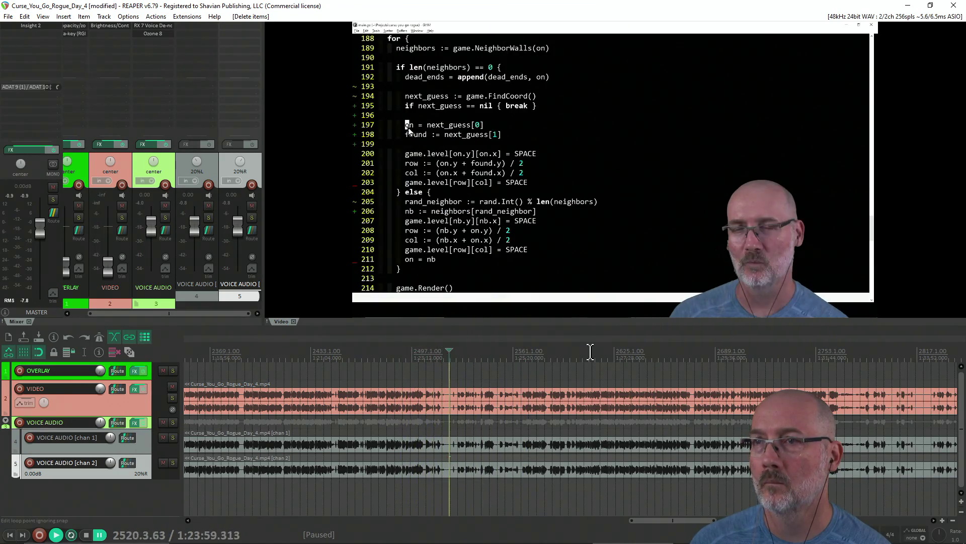
pyautogui.press('Right')
pyautogui.press('Right')
pyautogui.press('Right')
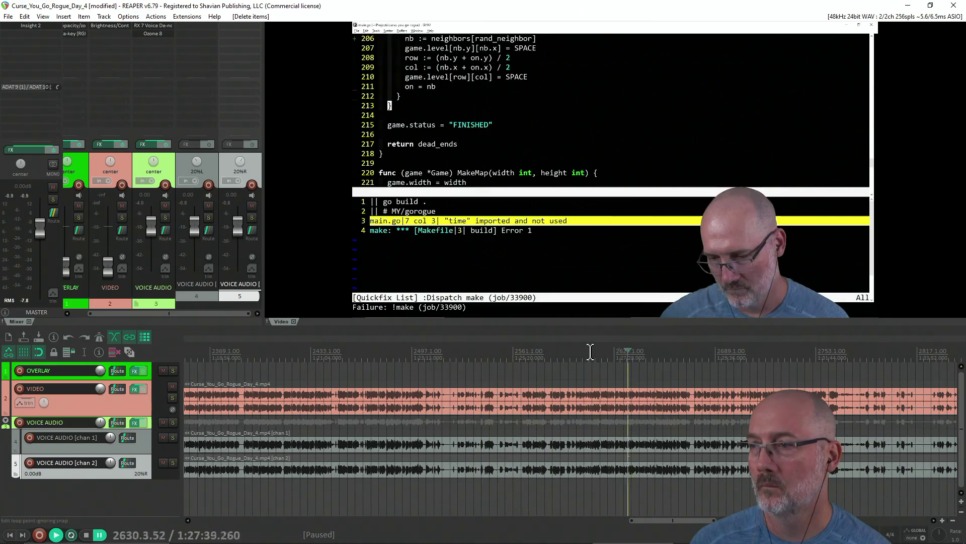
pyautogui.press('Right')
pyautogui.press('Right')
pyautogui.press('Right')
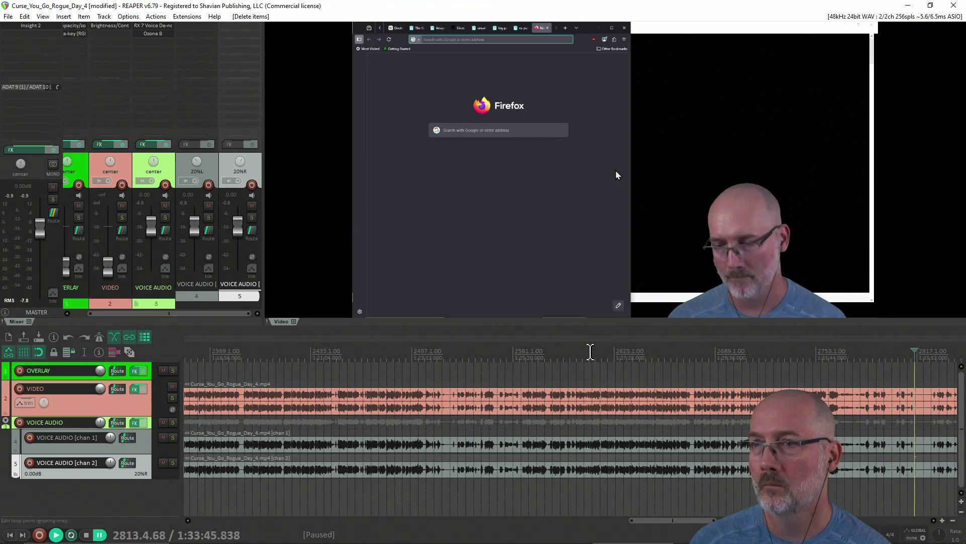
pyautogui.press('Right')
pyautogui.press('Right')
pyautogui.press('Right')
pyautogui.press('Right')
pyautogui.press('Left')
pyautogui.press('Left')
pyautogui.press('Left')
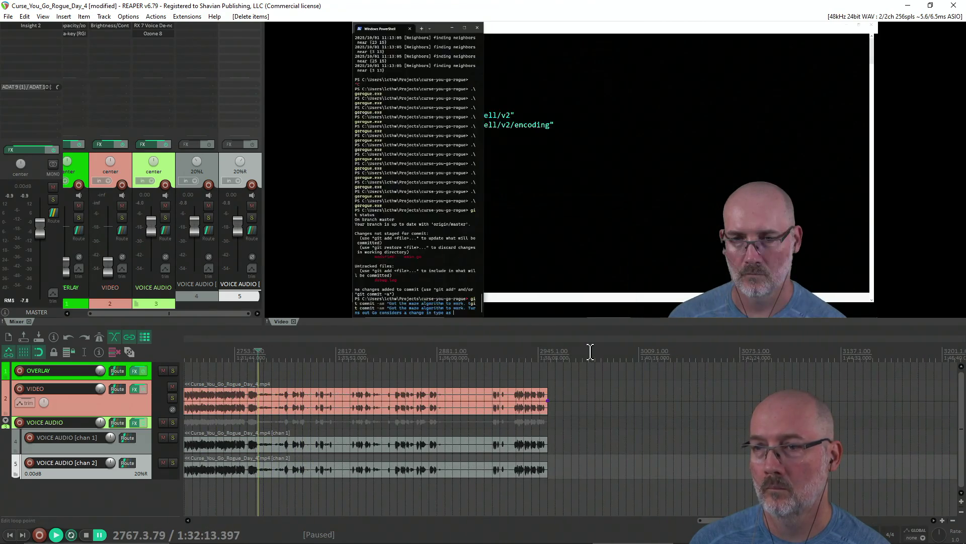
# Play from about 1:31:44 and skim the later footage toward the recording's end.
pyautogui.press('Left')
pyautogui.press('Left')
pyautogui.press('Left')
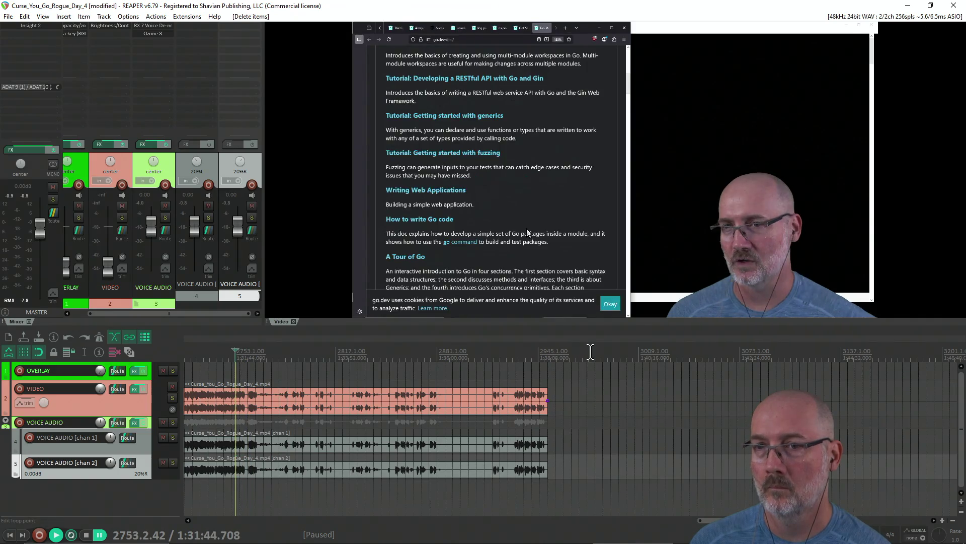
pyautogui.press('space')
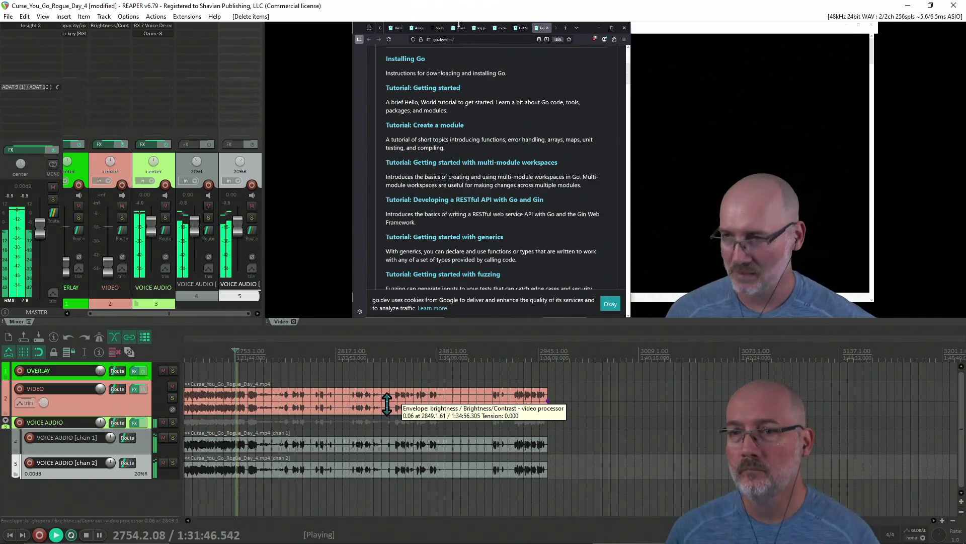
pyautogui.scroll(2, 387, 404)
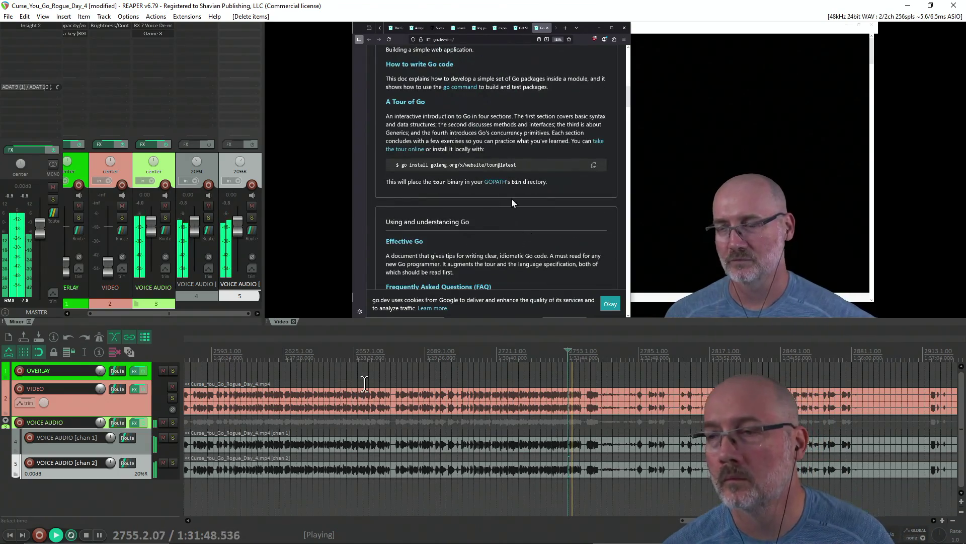
pyautogui.scroll(-1, 364, 384)
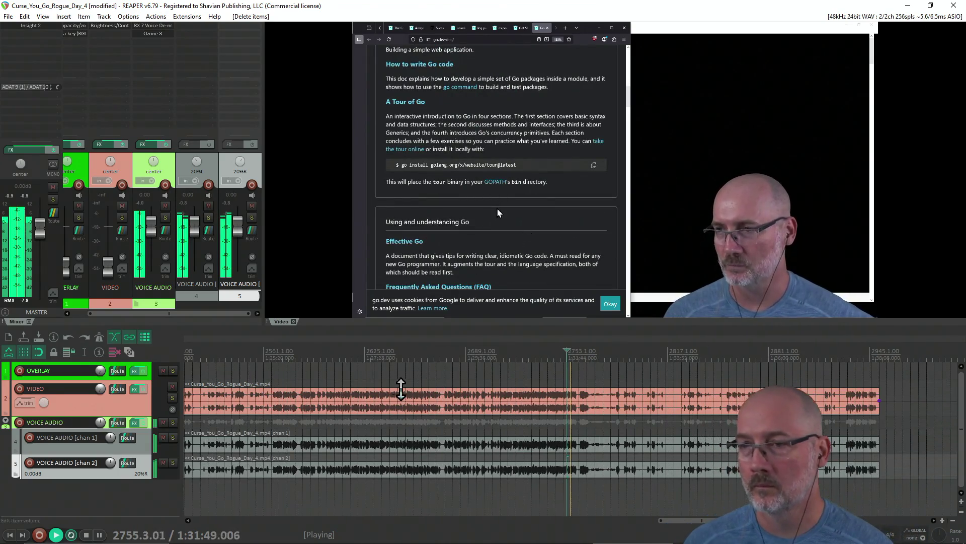
pyautogui.click(581, 371)
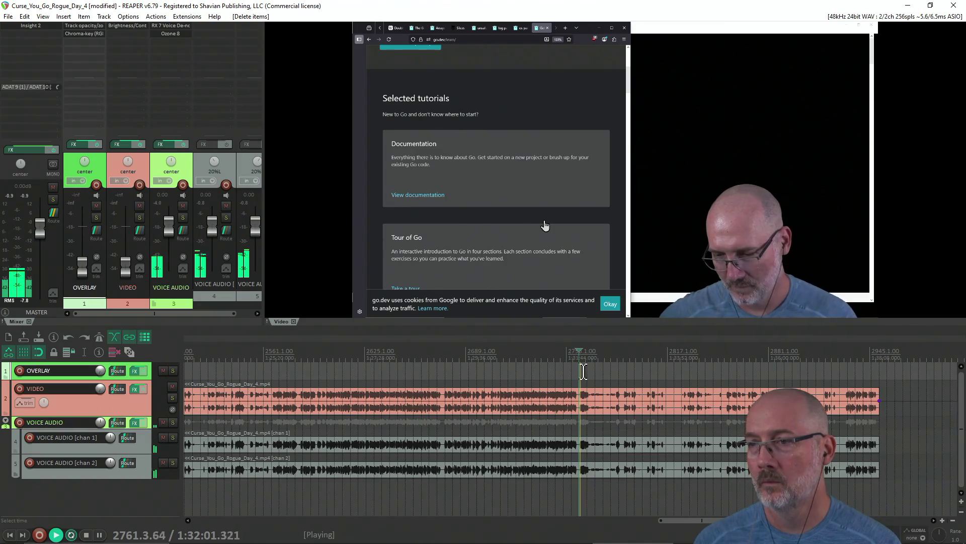
pyautogui.click(619, 373)
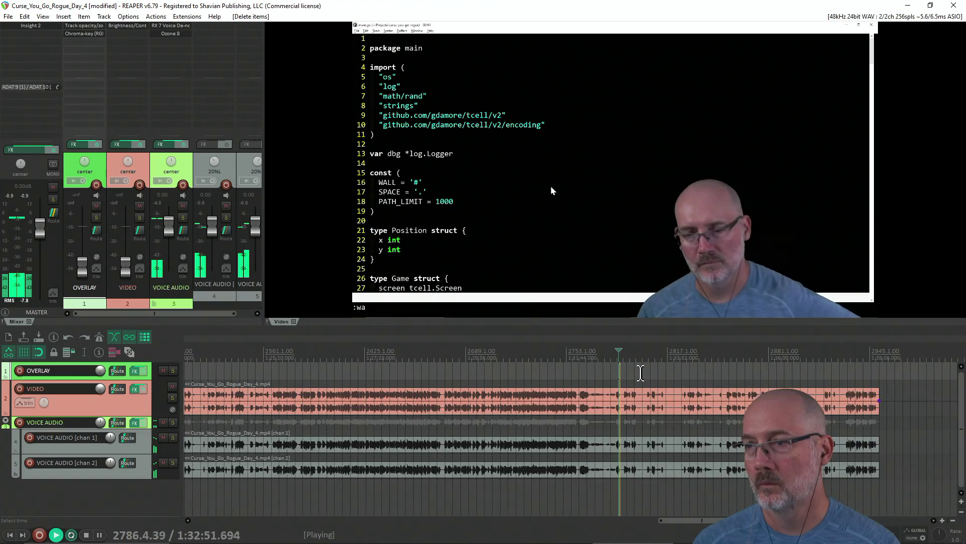
pyautogui.press('space')
pyautogui.press('space')
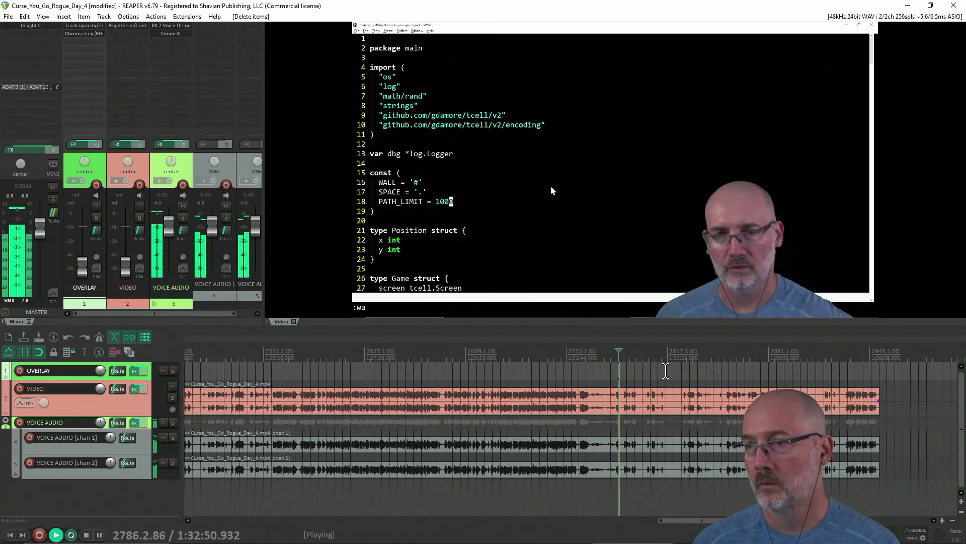
pyautogui.click(667, 372)
pyautogui.click(684, 372)
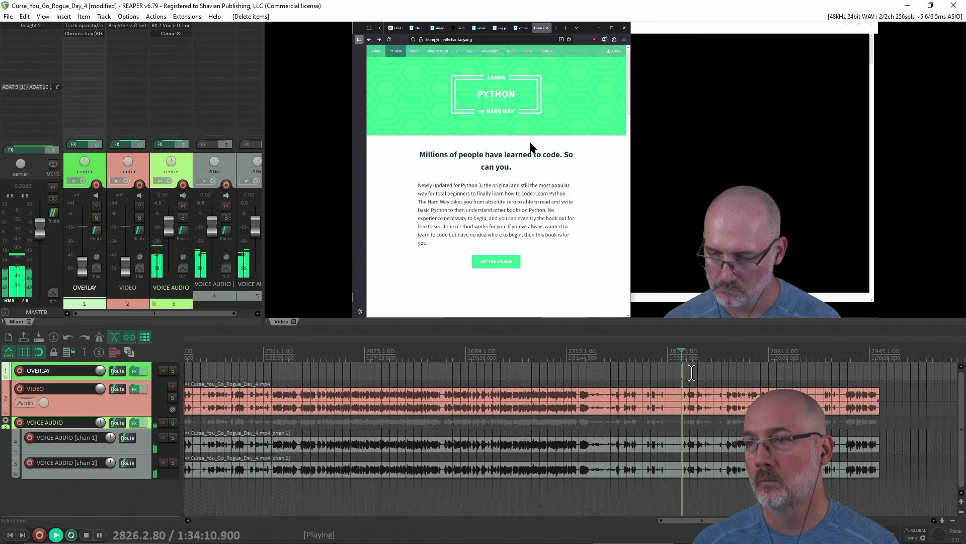
pyautogui.click(695, 373)
pyautogui.scroll(-2, 650, 374)
pyautogui.click(591, 373)
pyautogui.click(661, 374)
pyautogui.click(677, 375)
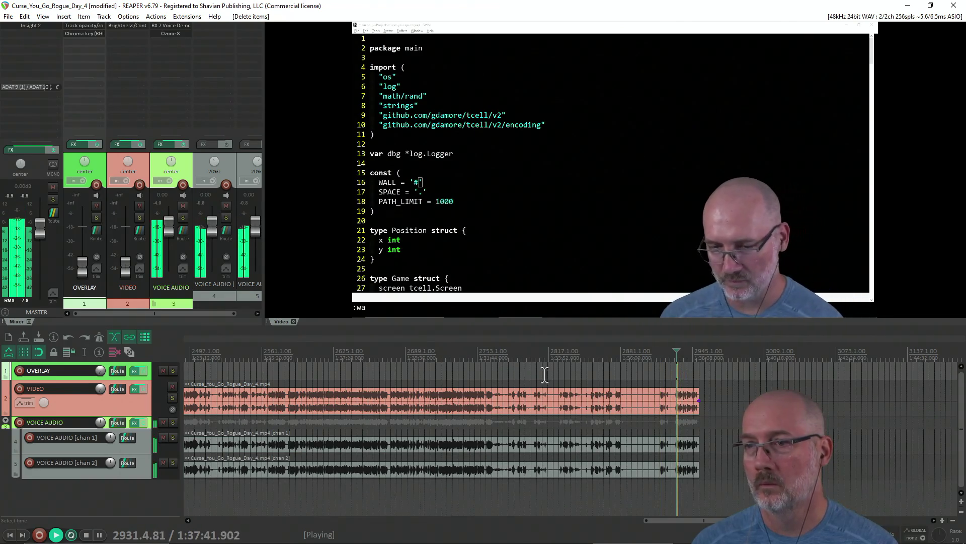
# Narrow the playback point down to the git push prompt after the go.dev and PowerShell footage.
pyautogui.click(467, 371)
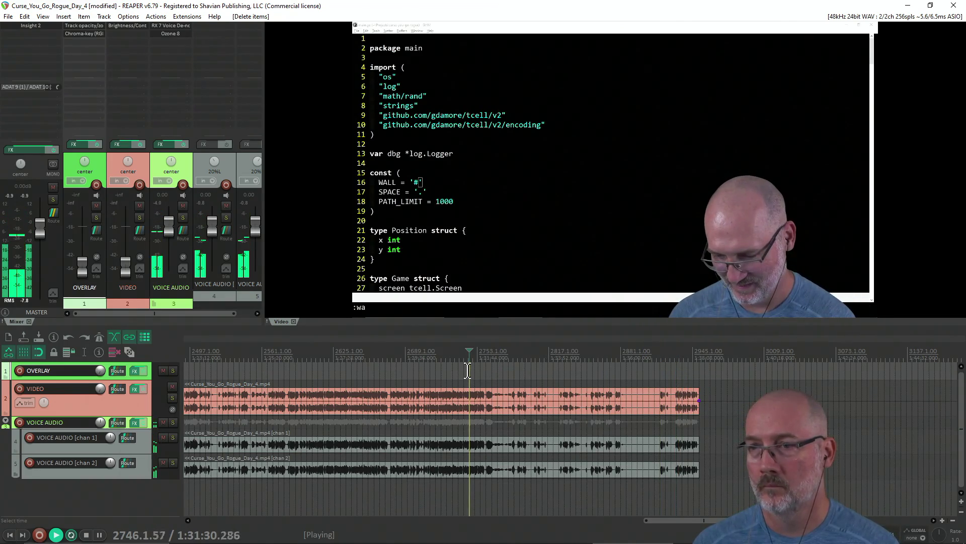
pyautogui.click(425, 377)
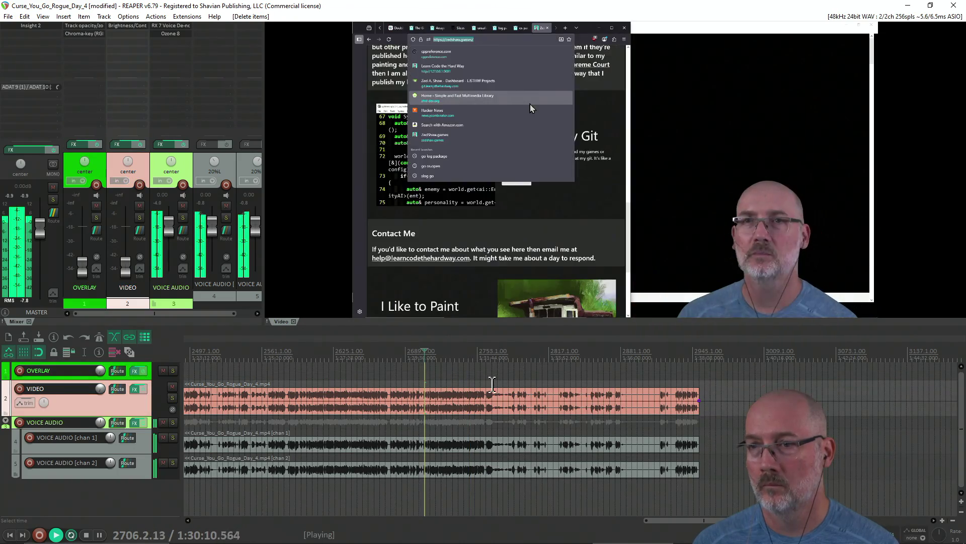
pyautogui.click(482, 378)
pyautogui.scroll(3, 482, 378)
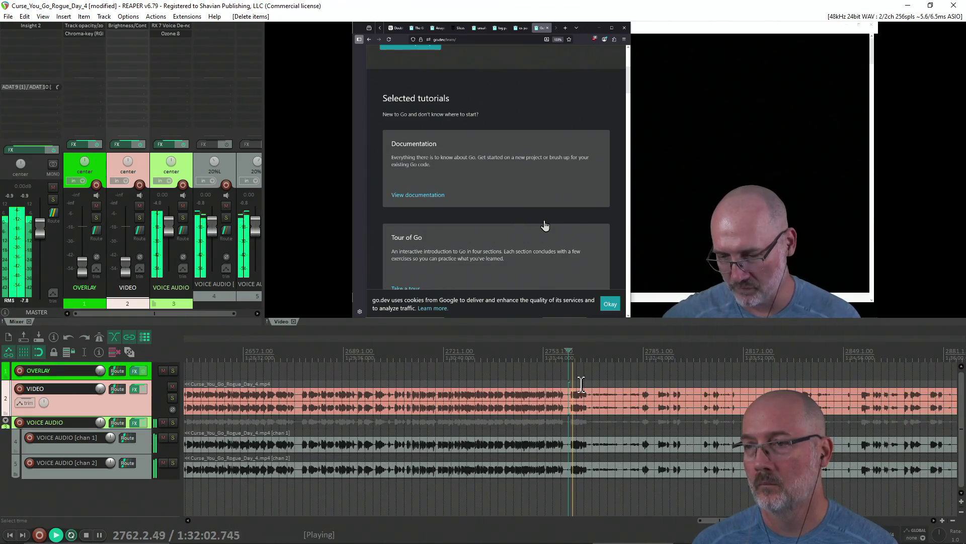
pyautogui.click(640, 372)
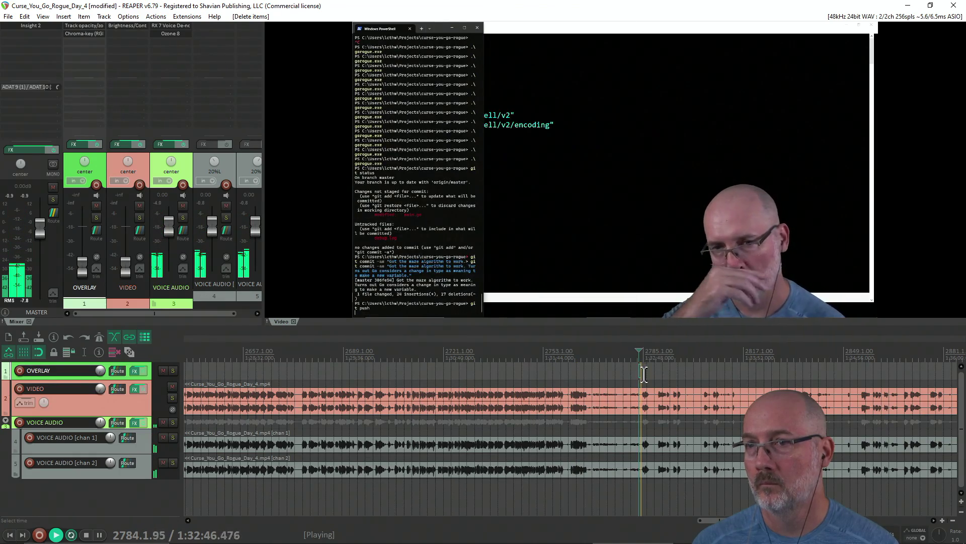
pyautogui.click(655, 374)
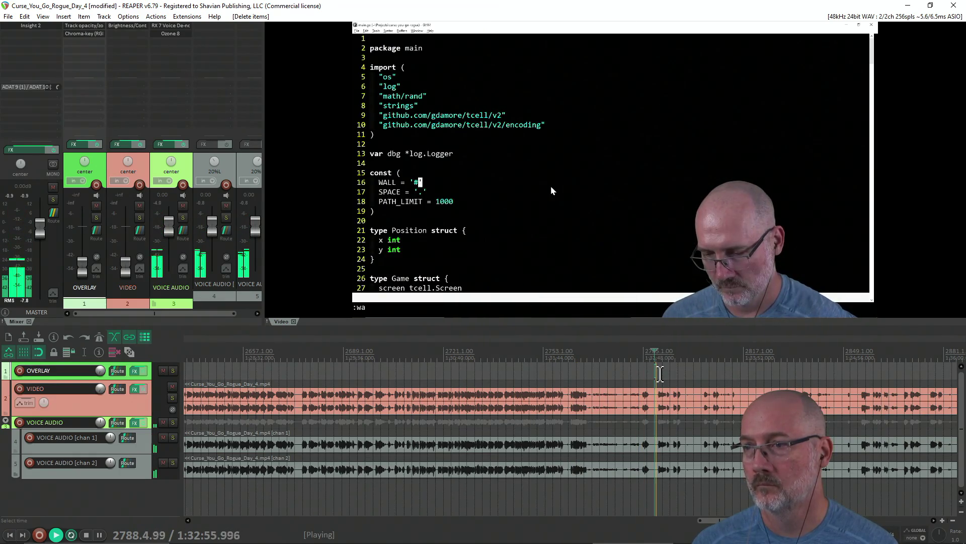
pyautogui.scroll(-2, 597, 375)
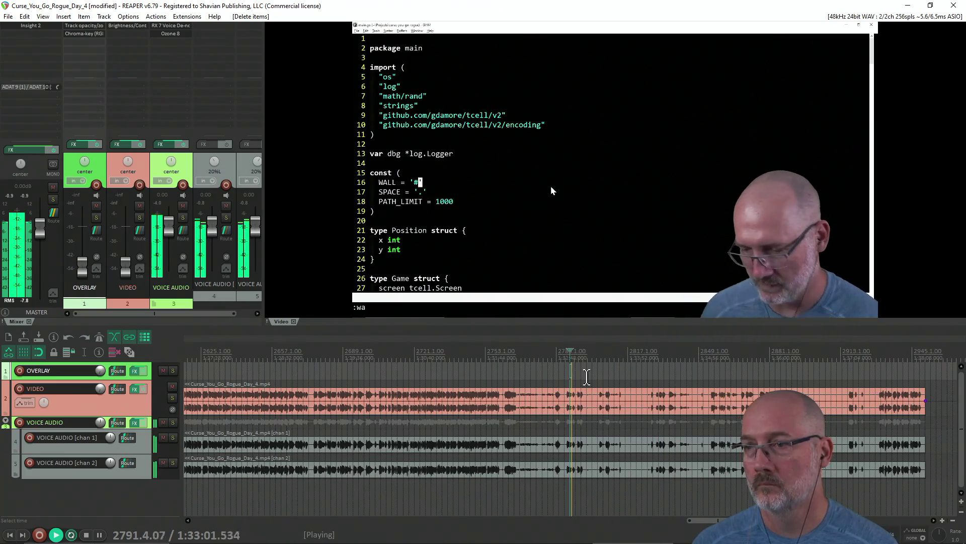
pyautogui.click(564, 375)
pyautogui.click(551, 375)
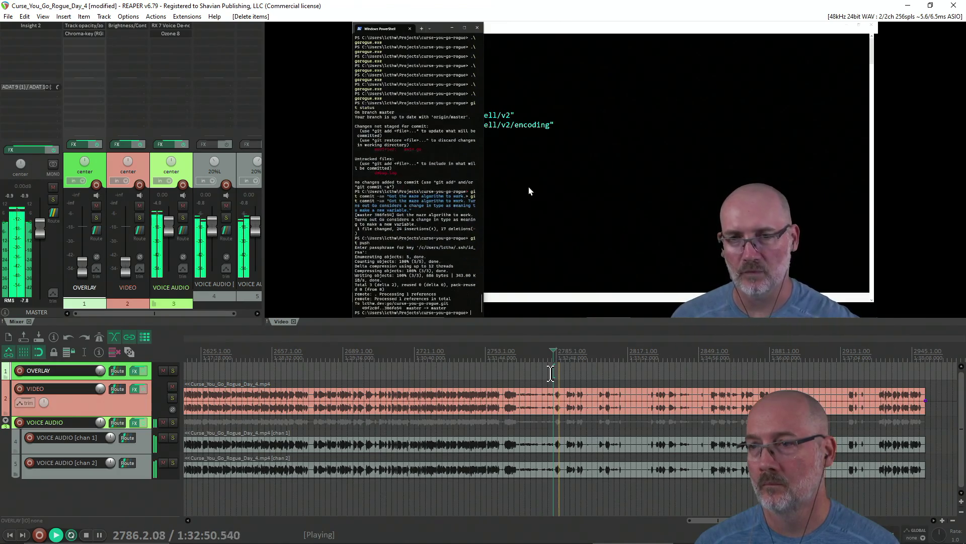
pyautogui.click(558, 375)
# Split all tracks at about 1:32:52 and delete everything after the cut.
pyautogui.press('space')
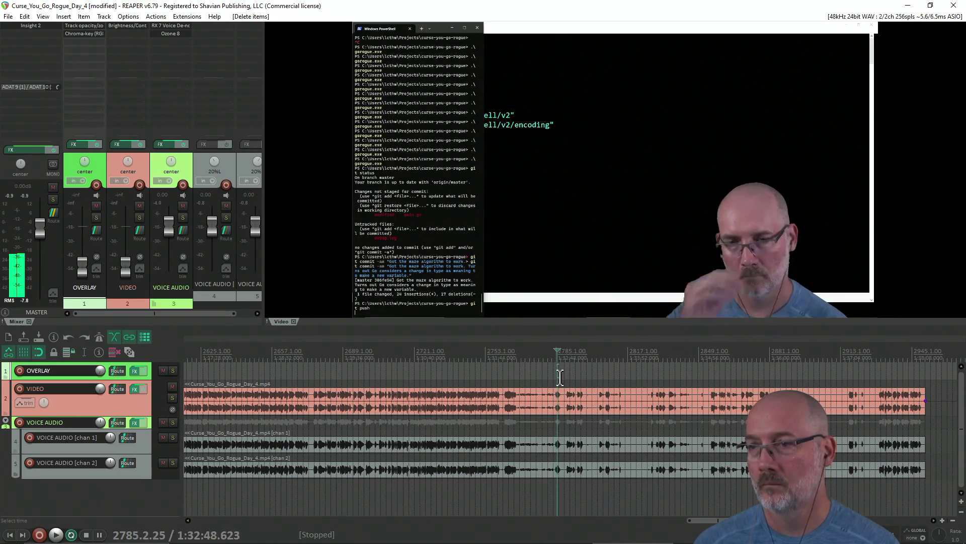
pyautogui.press('s')
pyautogui.press('Delete')
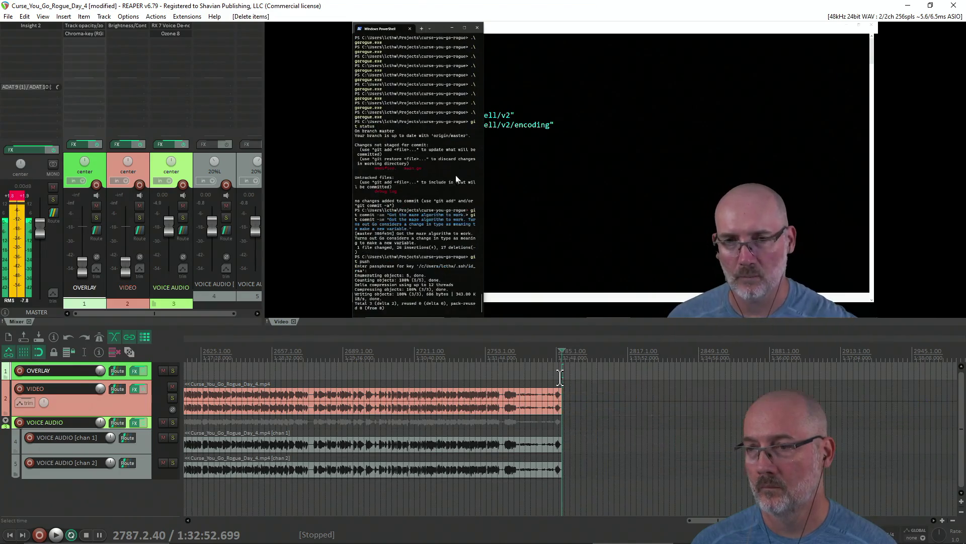
pyautogui.scroll(-8, 528, 370)
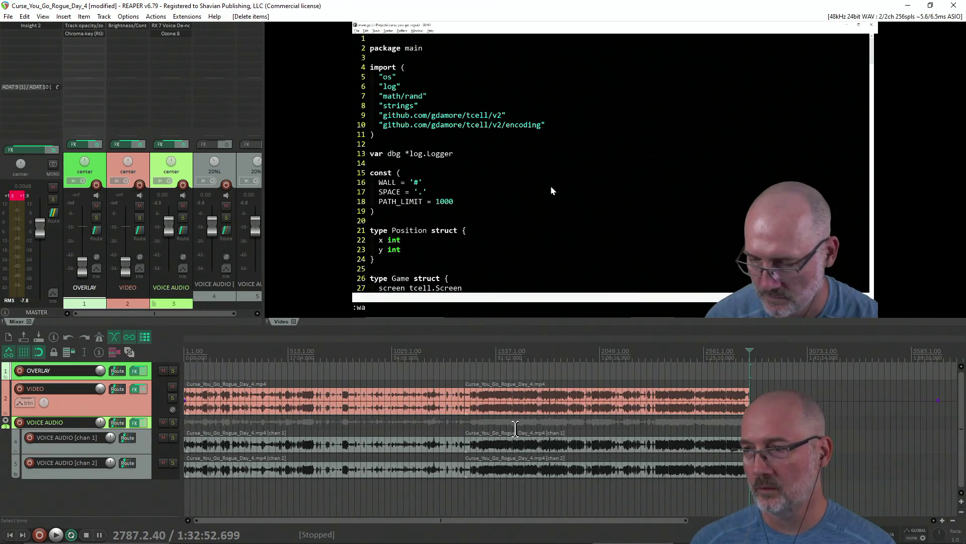
pyautogui.click(391, 492)
# Save the trimmed Day 4 project and spot-check footage at several timeline points.
pyautogui.click(327, 494)
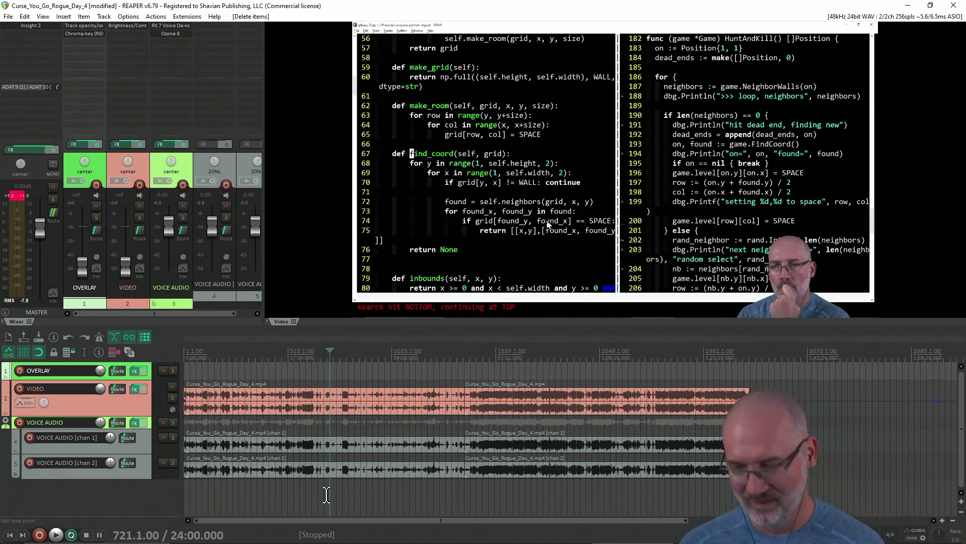
pyautogui.hotkey('ctrl', 's')
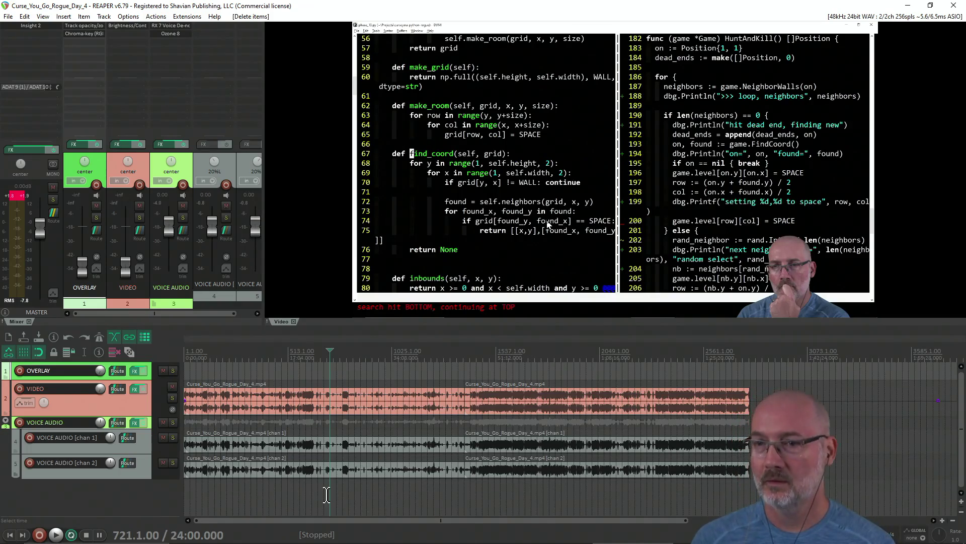
pyautogui.click(299, 502)
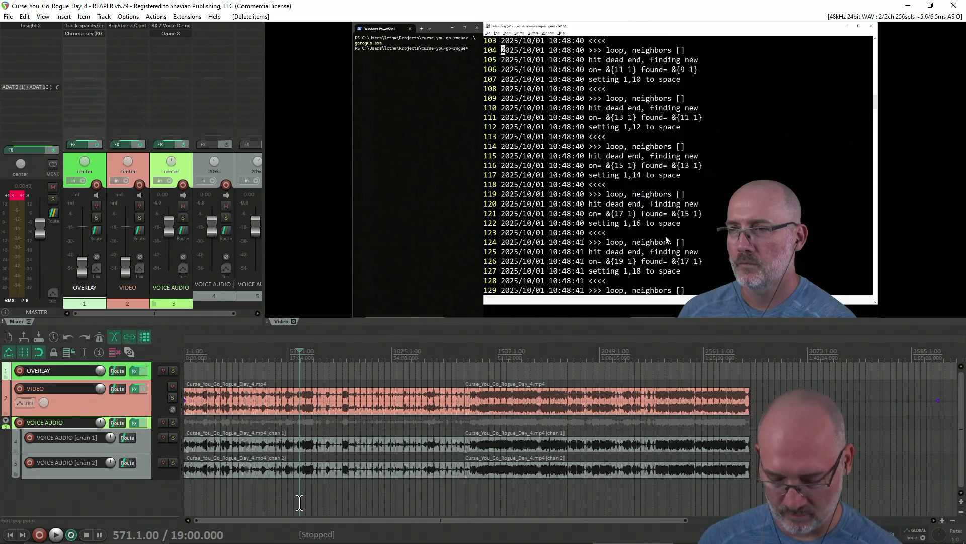
pyautogui.click(209, 498)
pyautogui.click(501, 498)
pyautogui.click(715, 492)
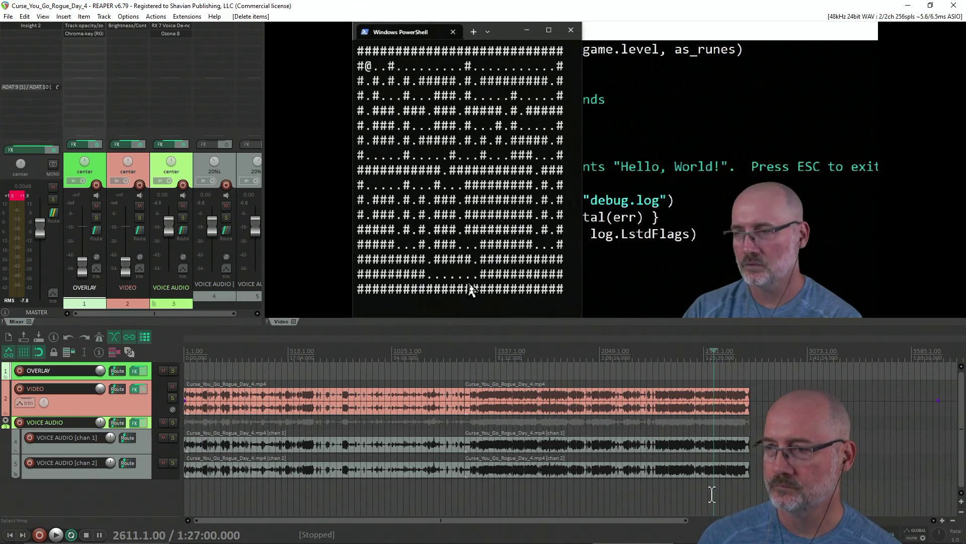
pyautogui.click(483, 490)
pyautogui.click(392, 491)
# Bring up ReaLauncher's Recent Projects list with Ctrl+O.
pyautogui.scroll(3, 328, 487)
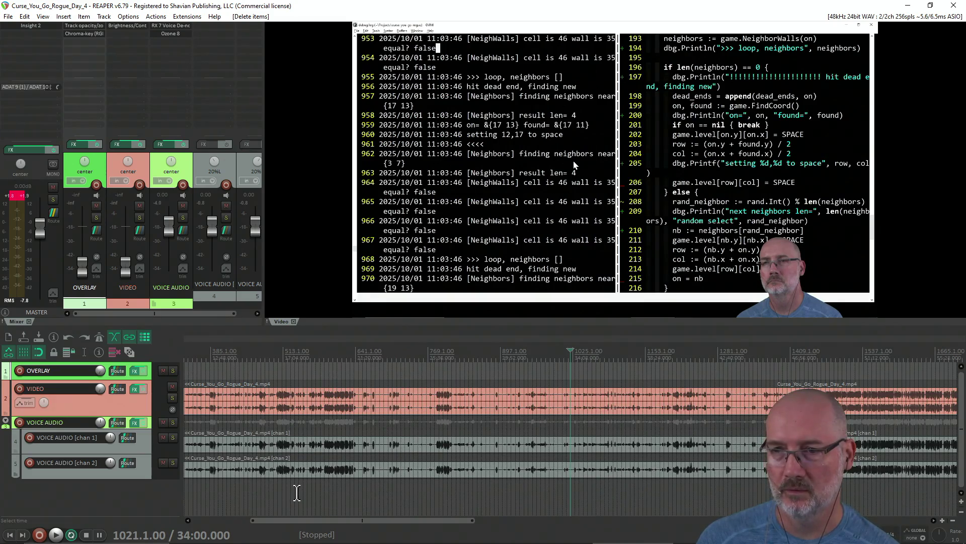
pyautogui.scroll(-3, 297, 492)
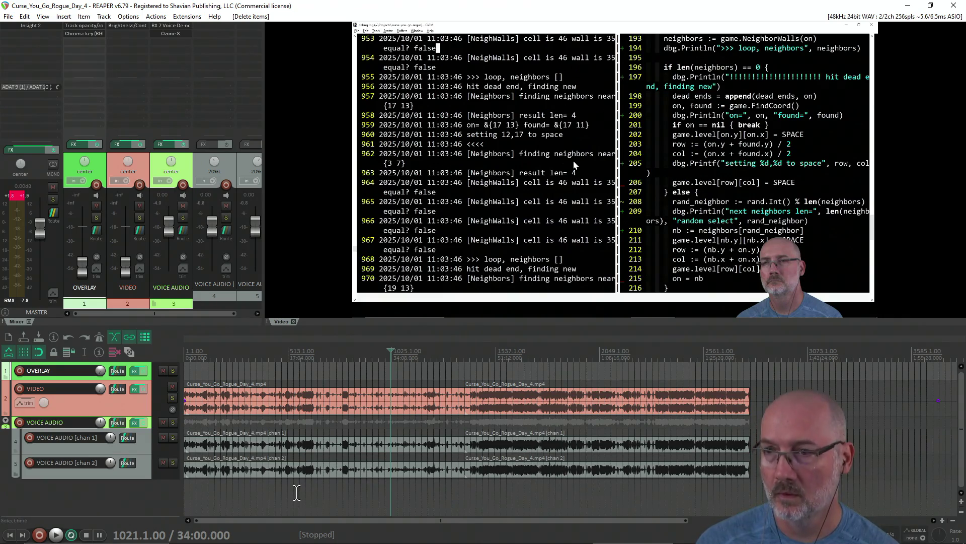
pyautogui.hotkey('ctrl', 'o')
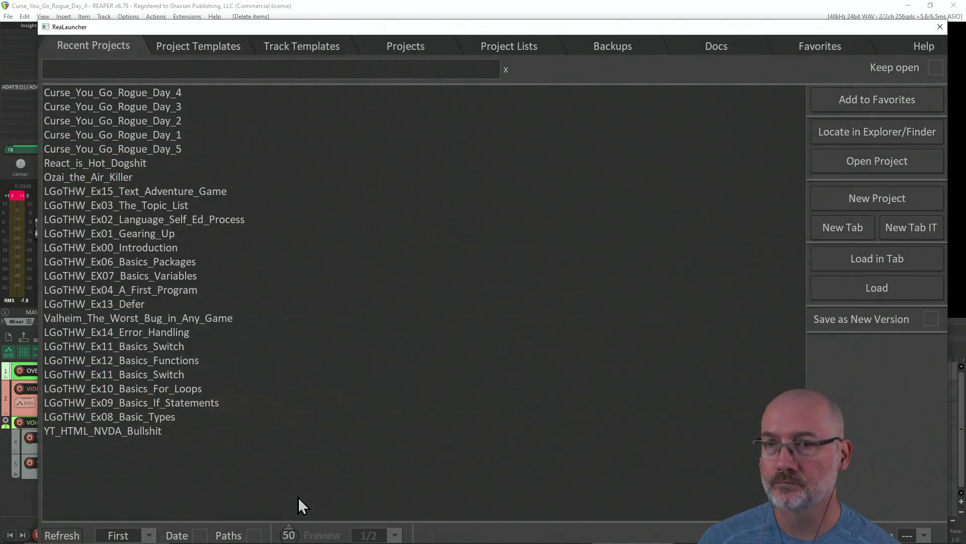
# Load Curse_You_Go_Rogue_Day_5 from the Recent Projects list.
pyautogui.click(176, 150)
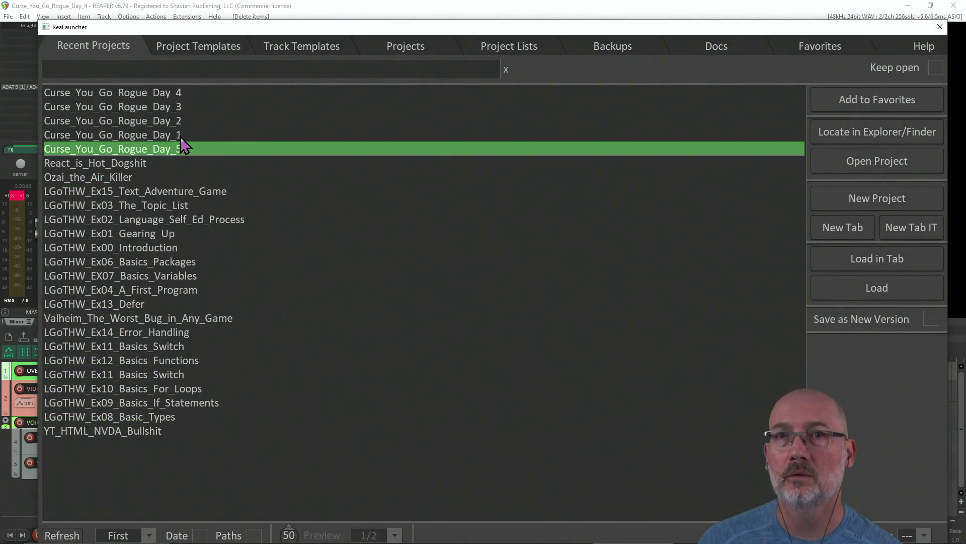
pyautogui.click(862, 289)
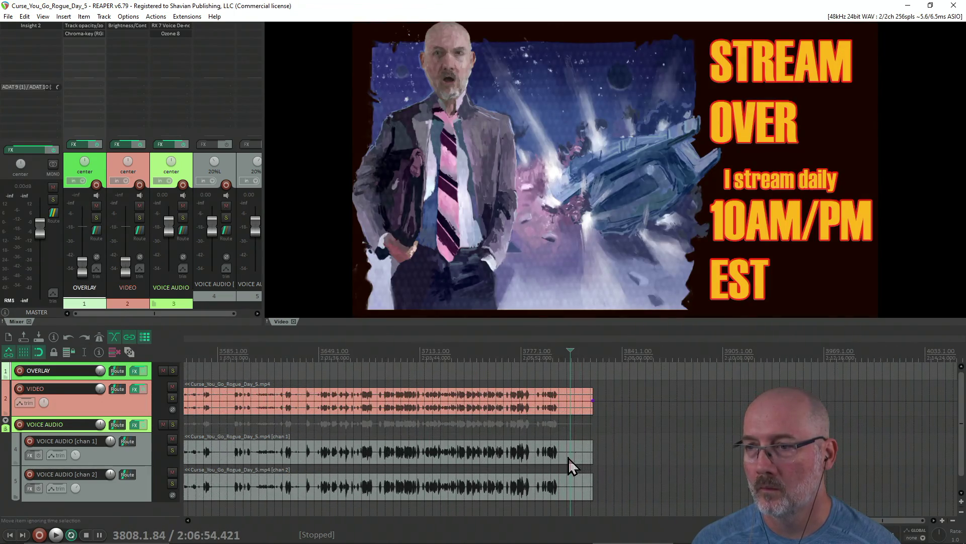
# Step the play position around the recording's end to locate the 3781 area.
pyautogui.click(551, 369)
pyautogui.press('space')
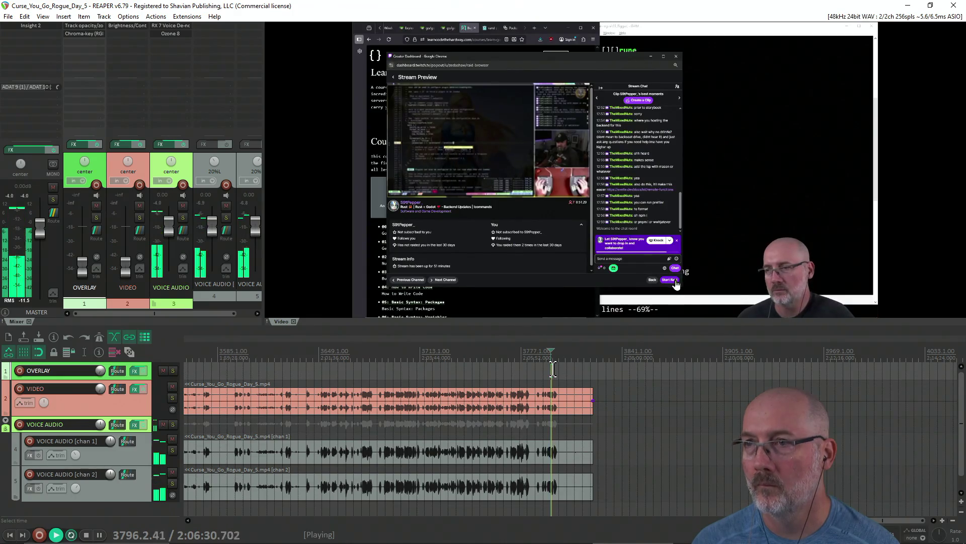
pyautogui.hotkey('ctrl', 'space')
pyautogui.click(518, 369)
pyautogui.click(455, 369)
pyautogui.click(429, 369)
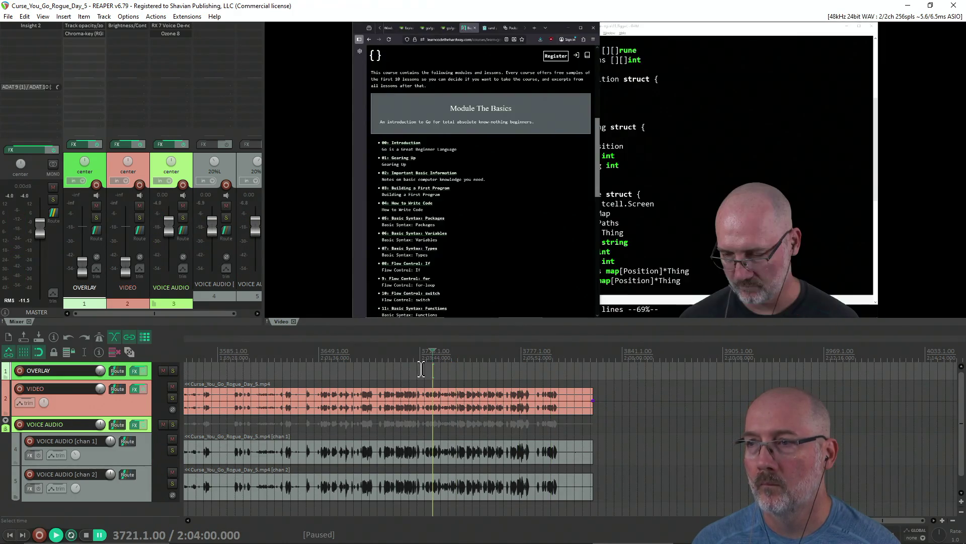
pyautogui.click(452, 369)
pyautogui.click(466, 370)
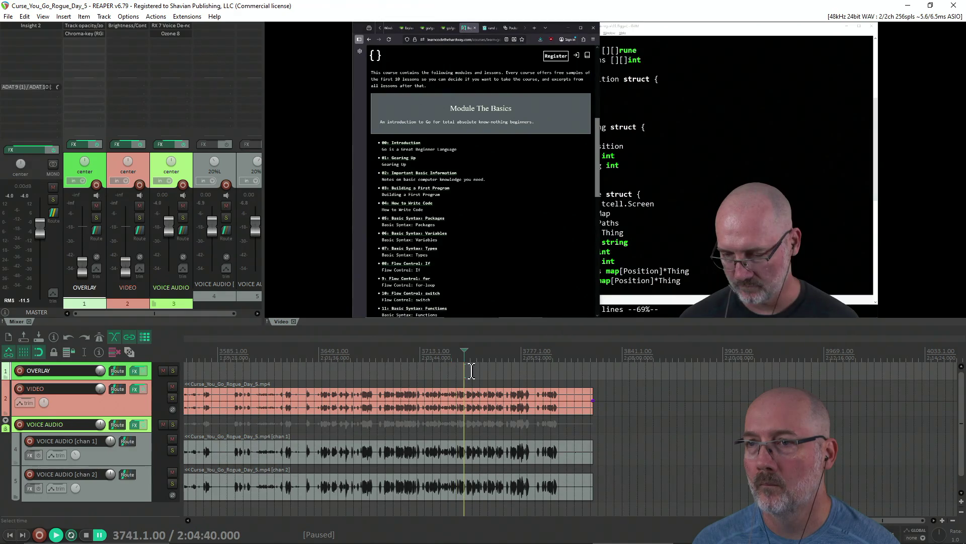
pyautogui.click(485, 371)
pyautogui.click(504, 372)
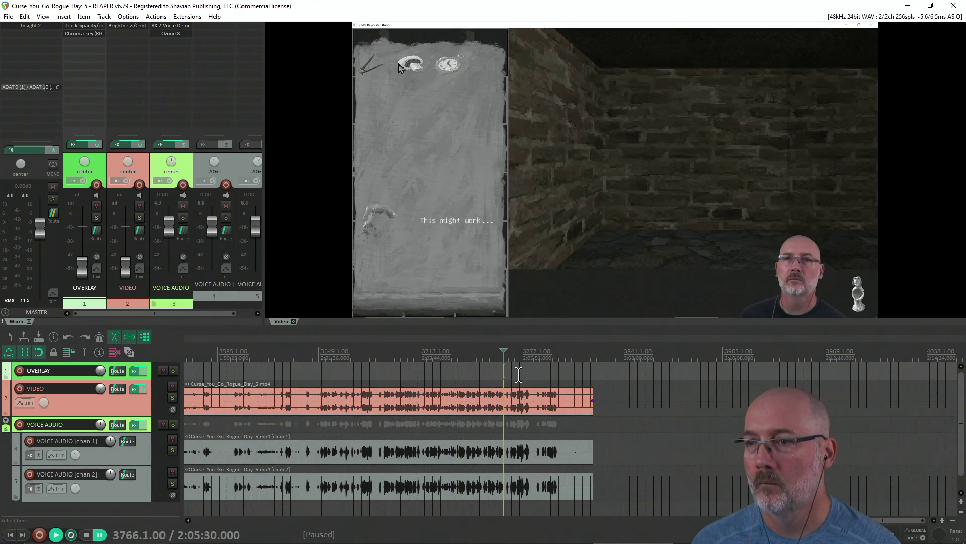
pyautogui.click(528, 373)
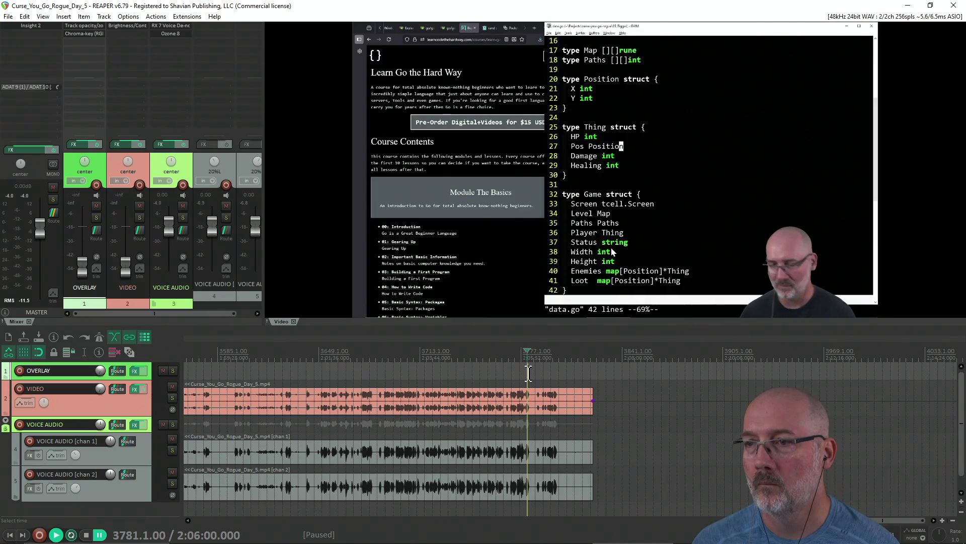
# Preview playback from about 3770 to confirm where the footage should end.
pyautogui.press('space')
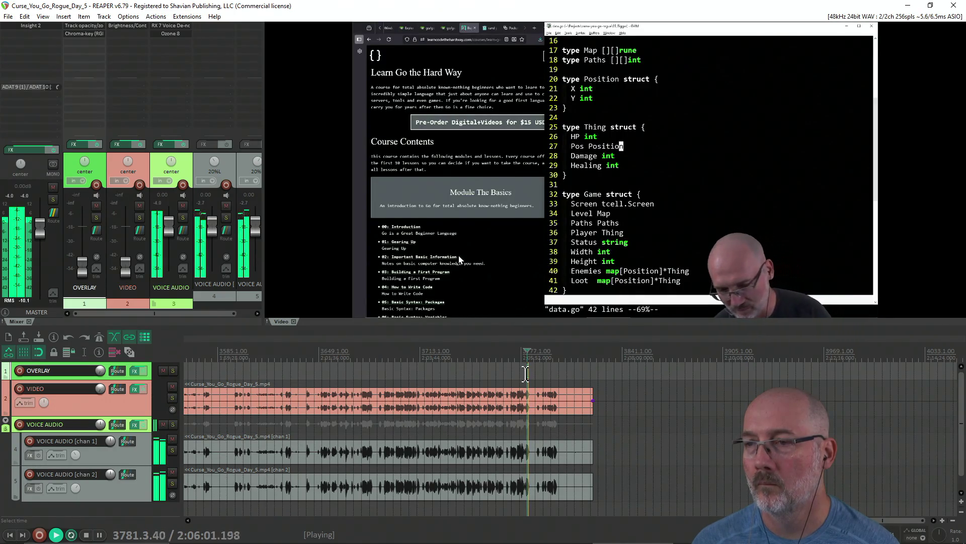
pyautogui.press('space')
pyautogui.scroll(3, 541, 376)
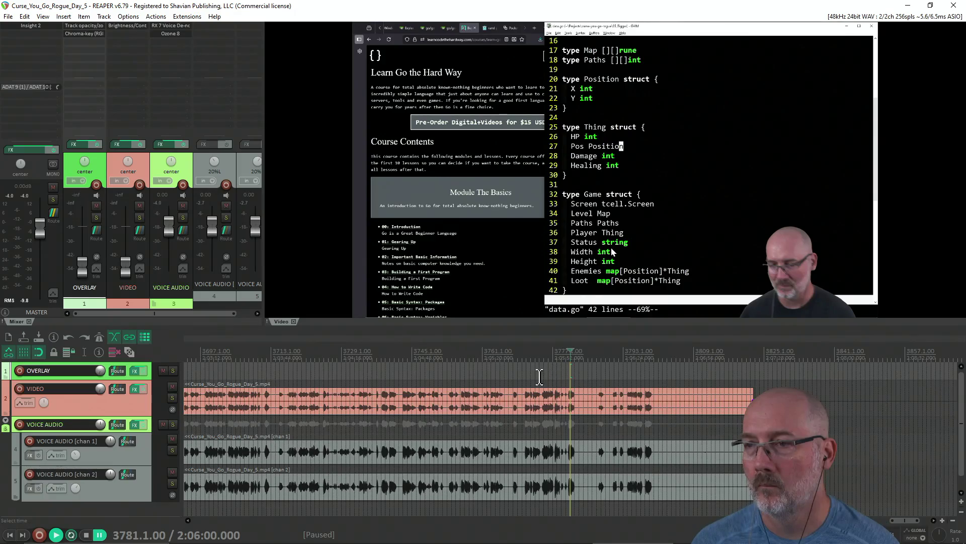
pyautogui.click(524, 375)
pyautogui.press('space')
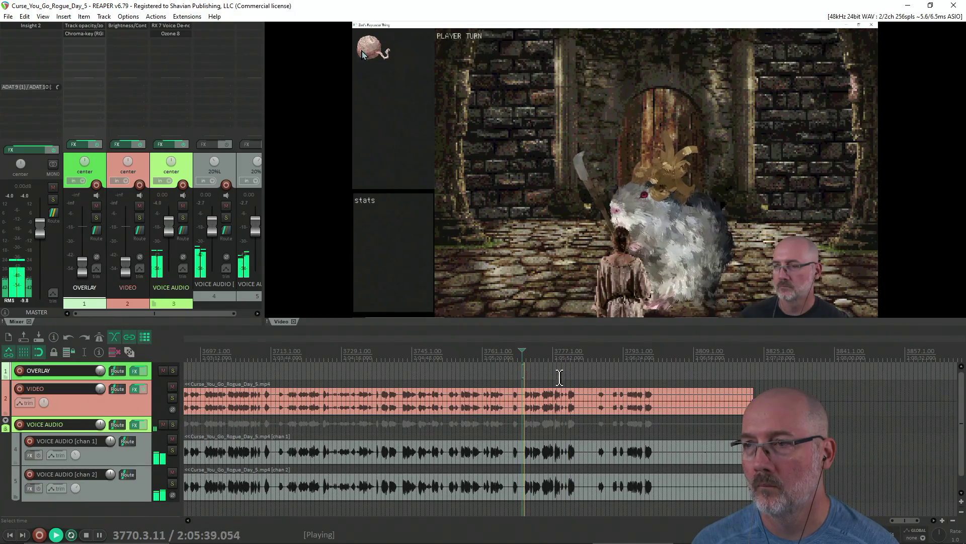
pyautogui.press('space')
# Split all tracks at 3782, delete everything after it, and bring up recent projects.
pyautogui.click(574, 375)
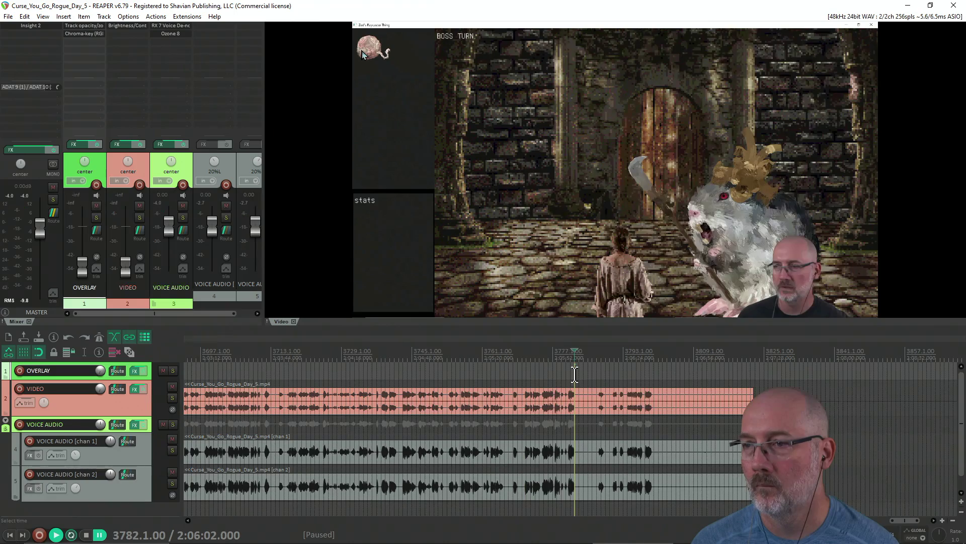
pyautogui.press('s')
pyautogui.press('Delete')
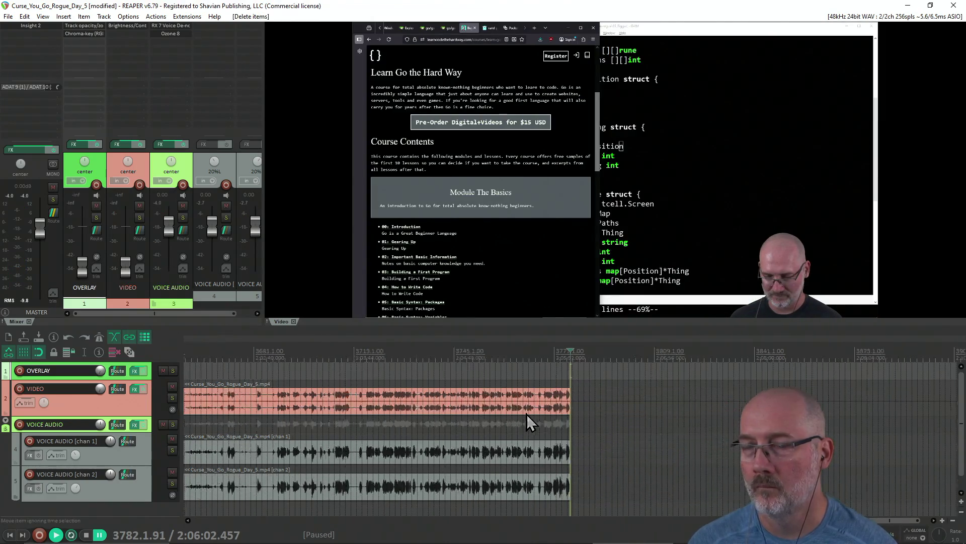
pyautogui.scroll(-10, 526, 413)
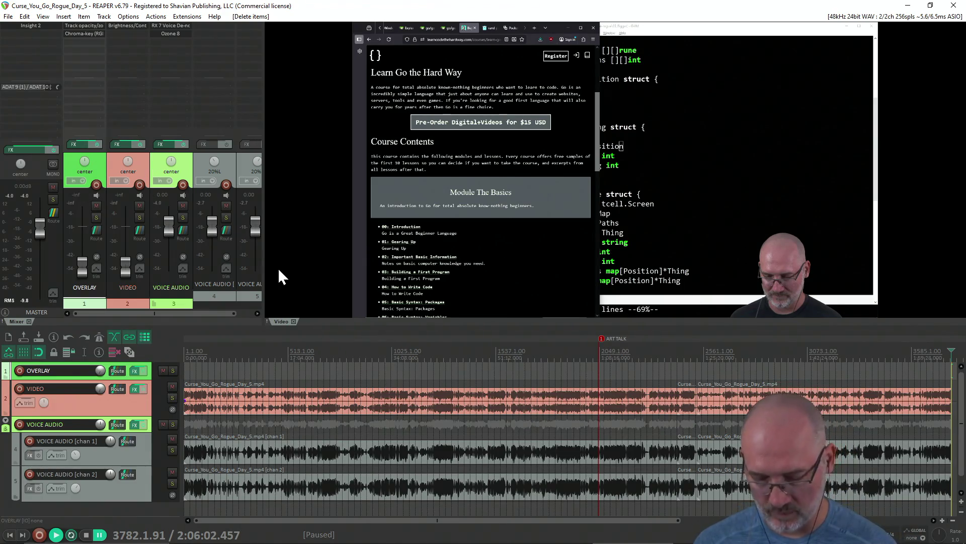
pyautogui.hotkey('ctrl', 'o')
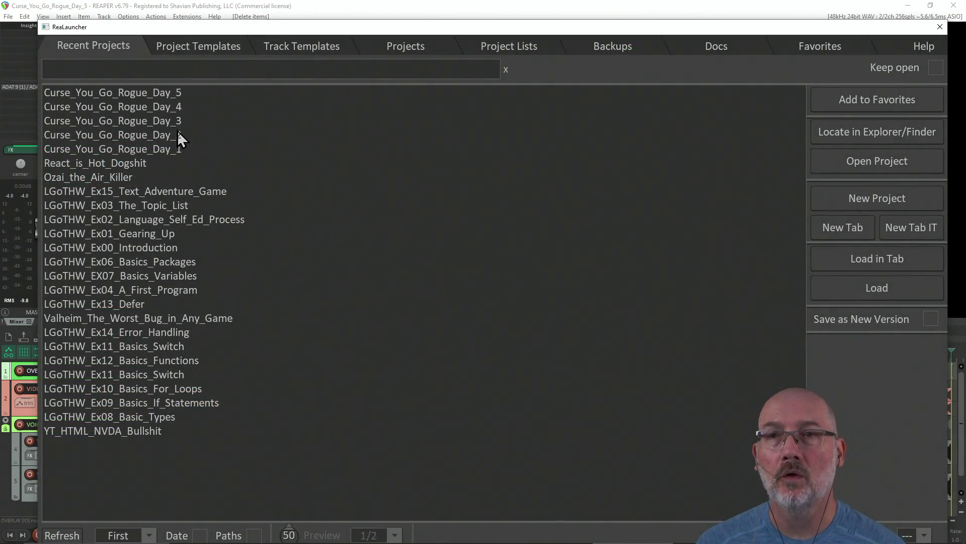
# Load the Curse_You_Go_Rogue_Day_3 project and preview its playback back to around 1425.
pyautogui.click(176, 122)
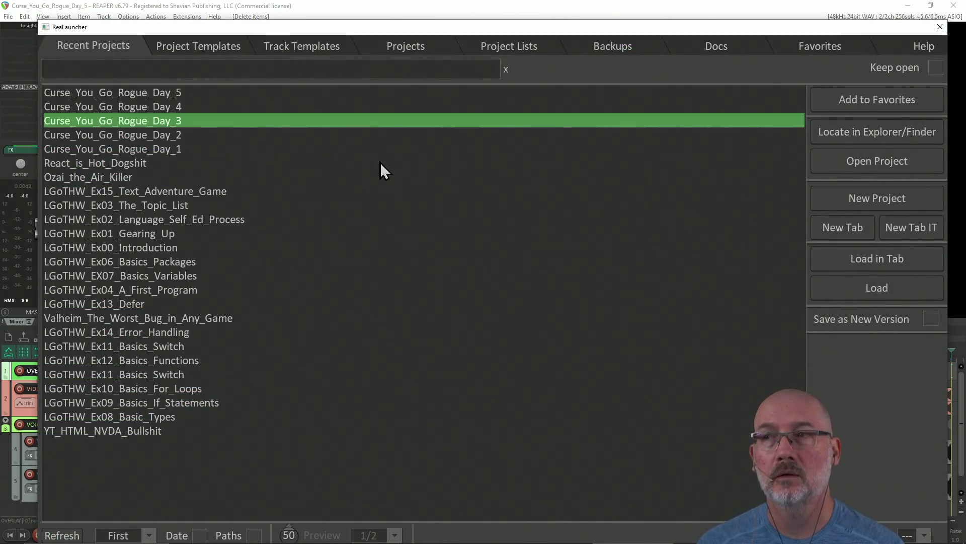
pyautogui.click(838, 291)
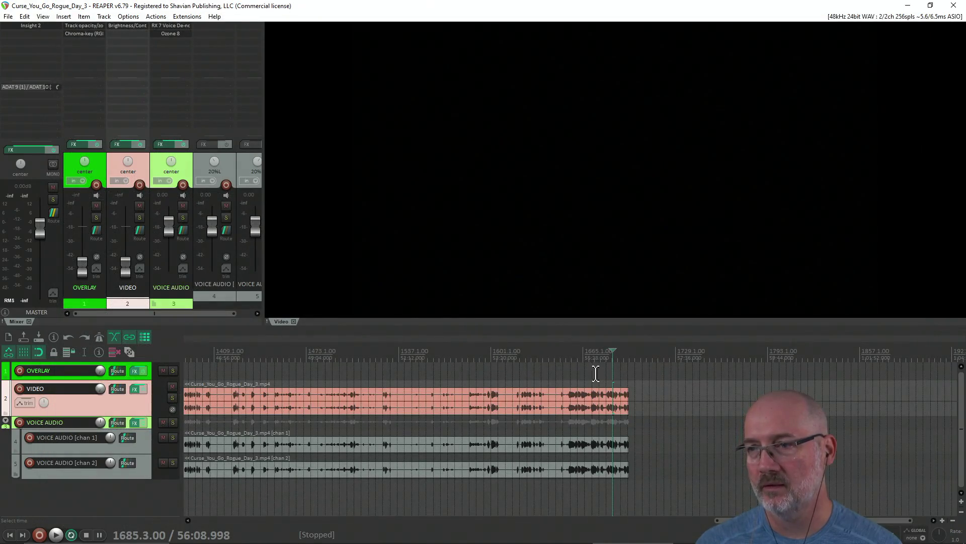
pyautogui.click(596, 373)
pyautogui.scroll(-2, 596, 372)
pyautogui.press('space')
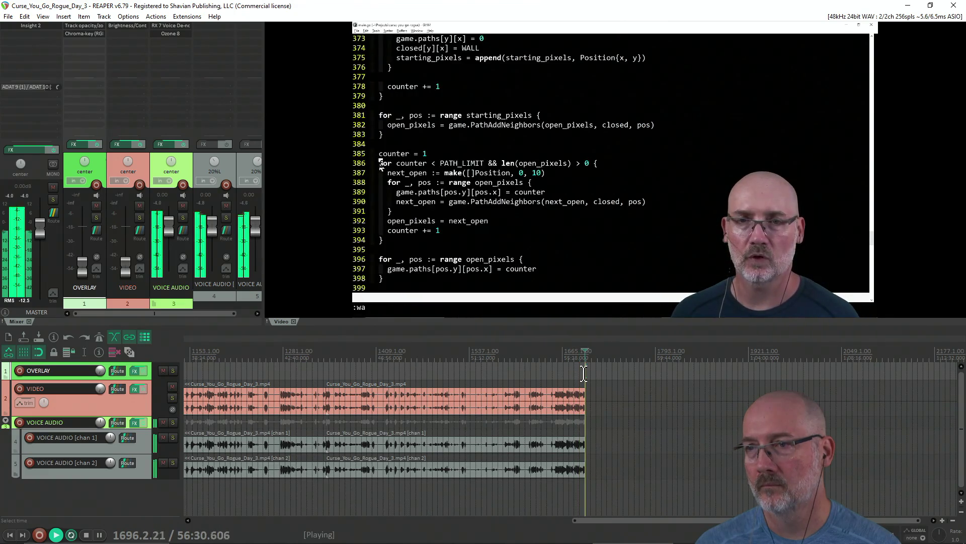
pyautogui.click(558, 378)
pyautogui.click(468, 381)
pyautogui.click(389, 387)
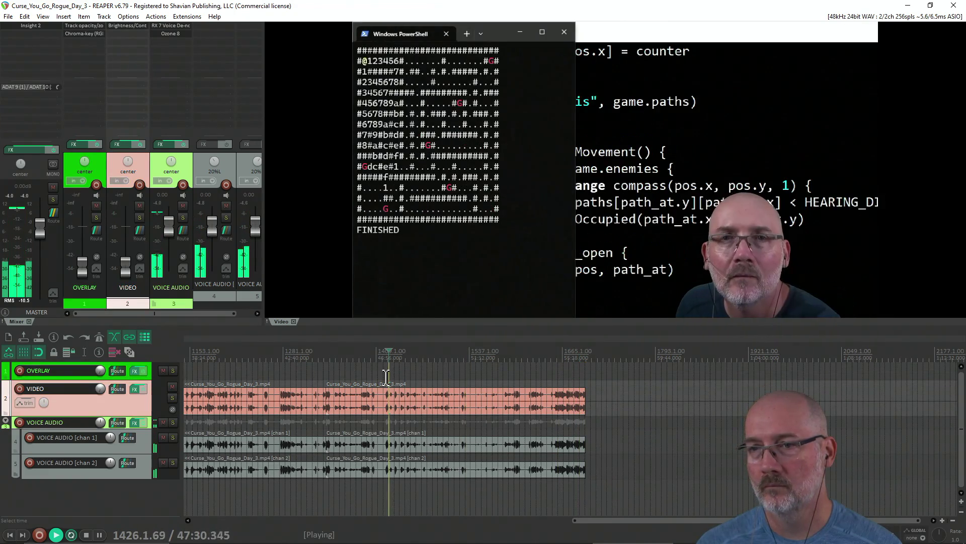
pyautogui.press('Return')
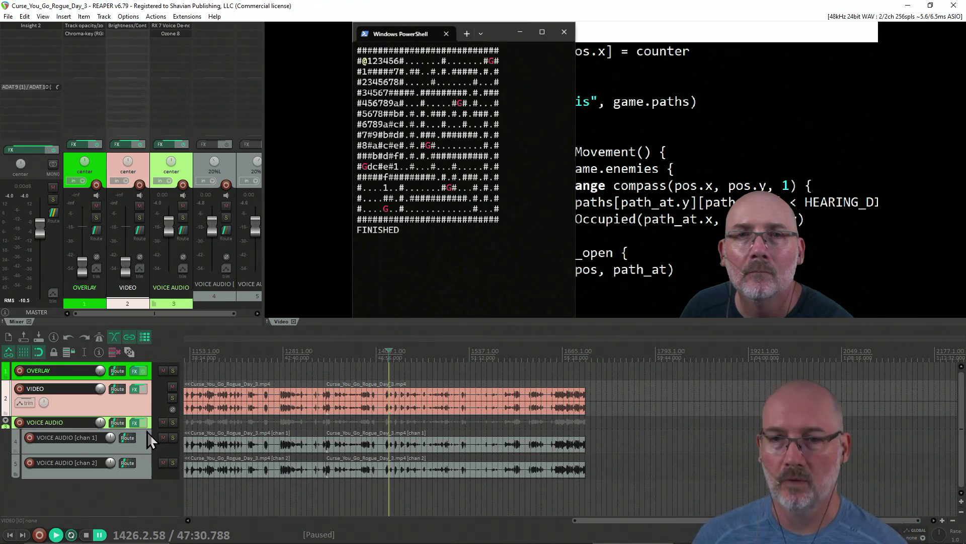
# Drag the VOICE AUDIO track's bottom edge down to make it taller.
pyautogui.moveTo(148, 428); pyautogui.dragTo(148, 448)
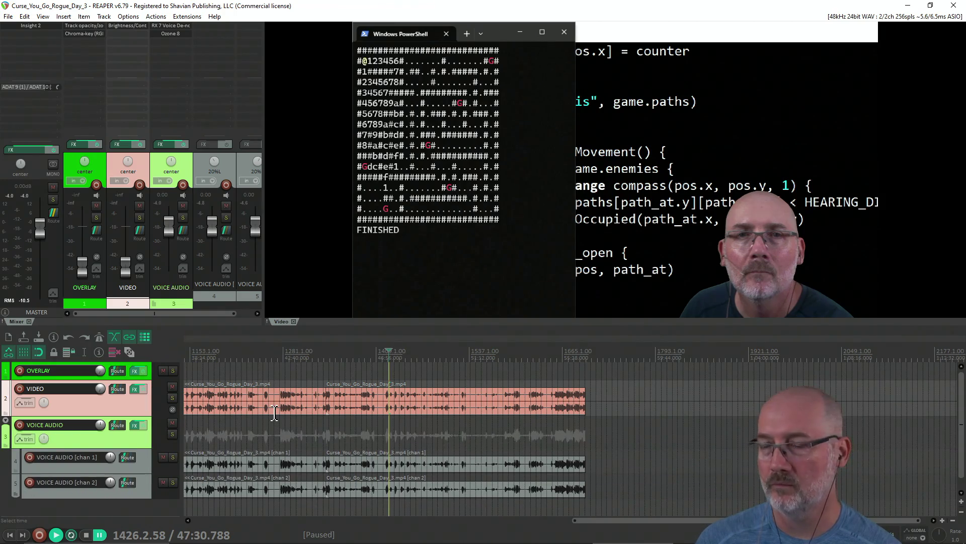
pyautogui.click(322, 520)
pyautogui.click(216, 521)
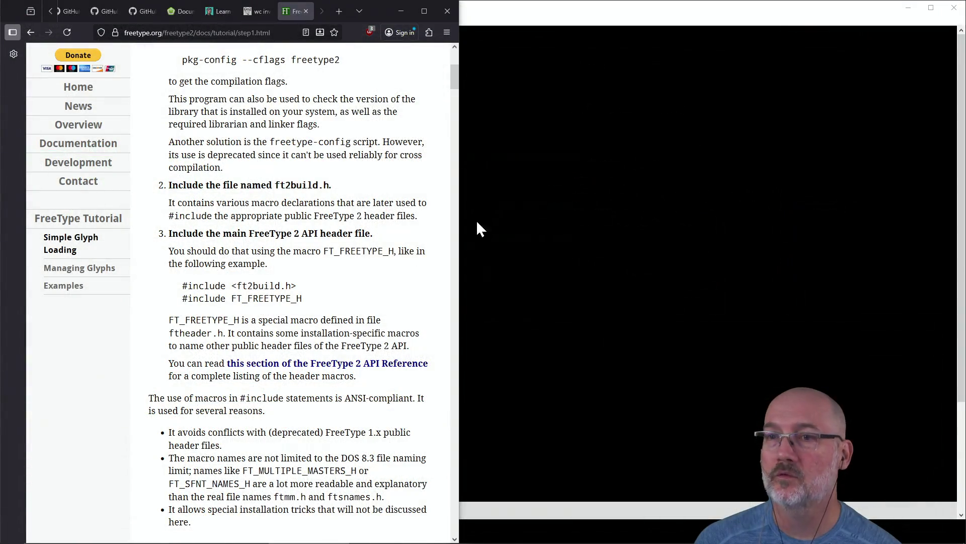
# Narrow the PowerShell window slightly, then return to the browser.
pyautogui.hotkey('alt', 'Tab')
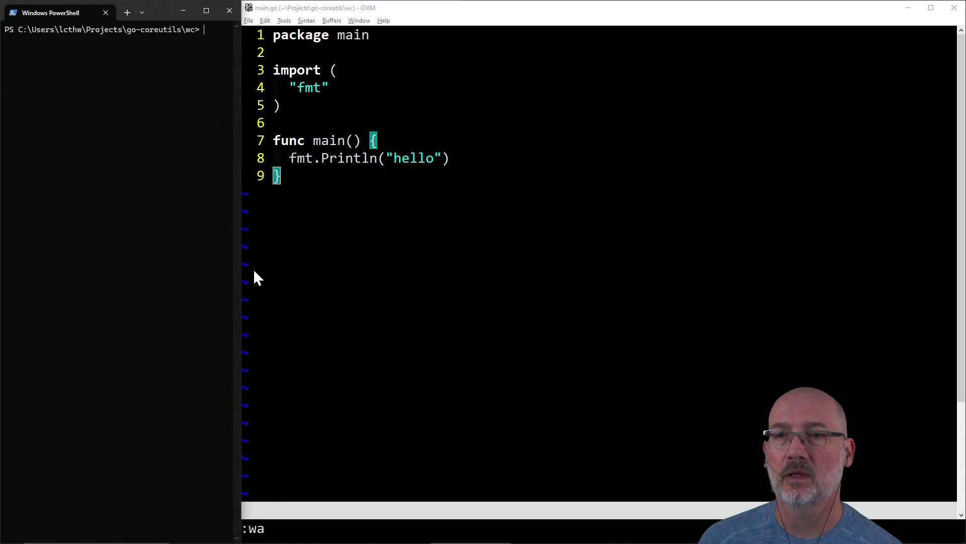
pyautogui.moveTo(242, 267); pyautogui.dragTo(235, 267)
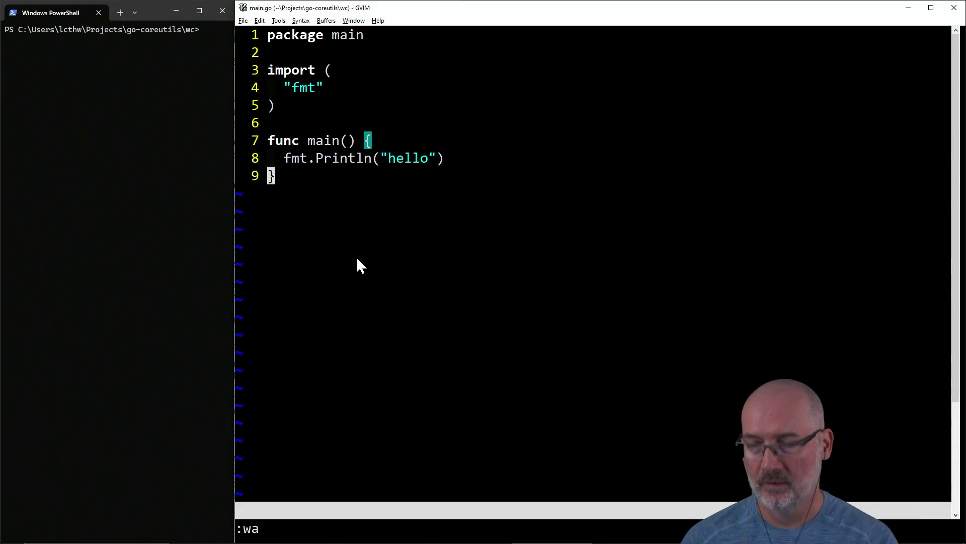
pyautogui.hotkey('alt', 'Tab')
pyautogui.hotkey('alt', 'Tab')
pyautogui.hotkey('alt', 'Tab')
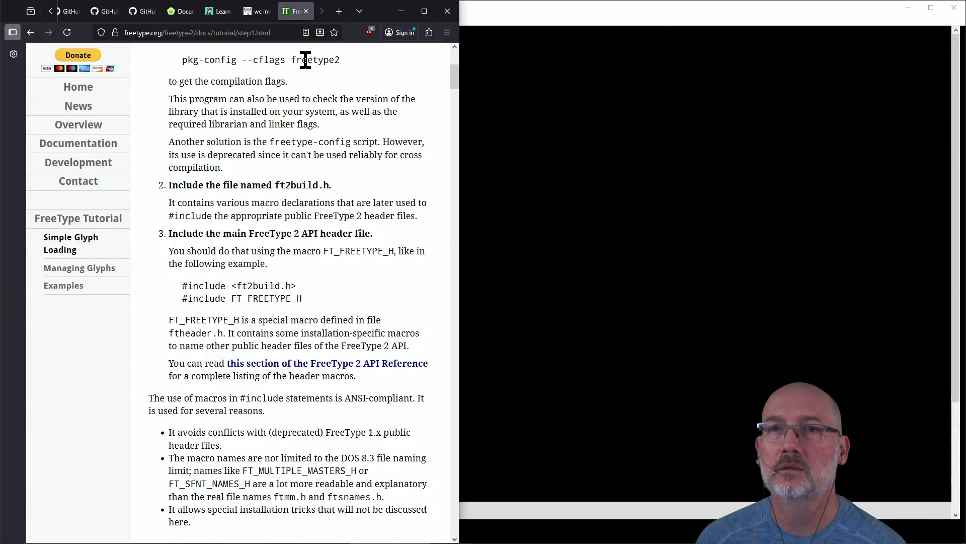
# Close the FreeType tutorial tab and switch to the GNU wc manual tab.
pyautogui.click(306, 11)
pyautogui.click(297, 11)
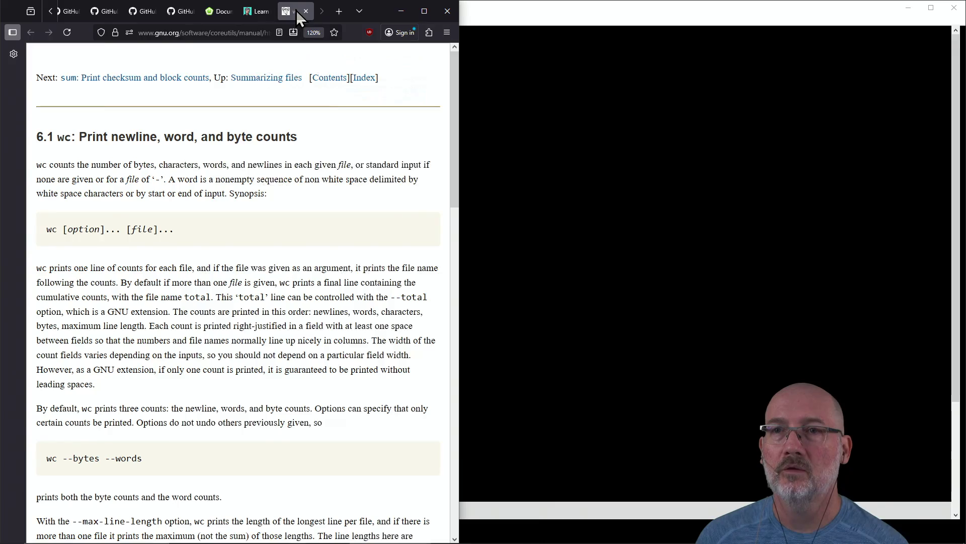
pyautogui.click(202, 33)
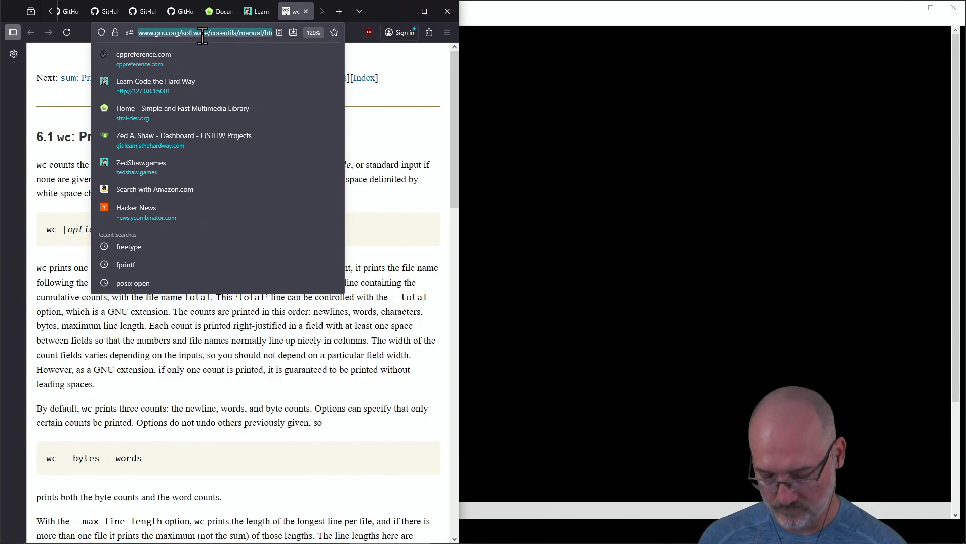
# Close the extra Vim editor window with :q.
pyautogui.hotkey('alt', 'Tab')
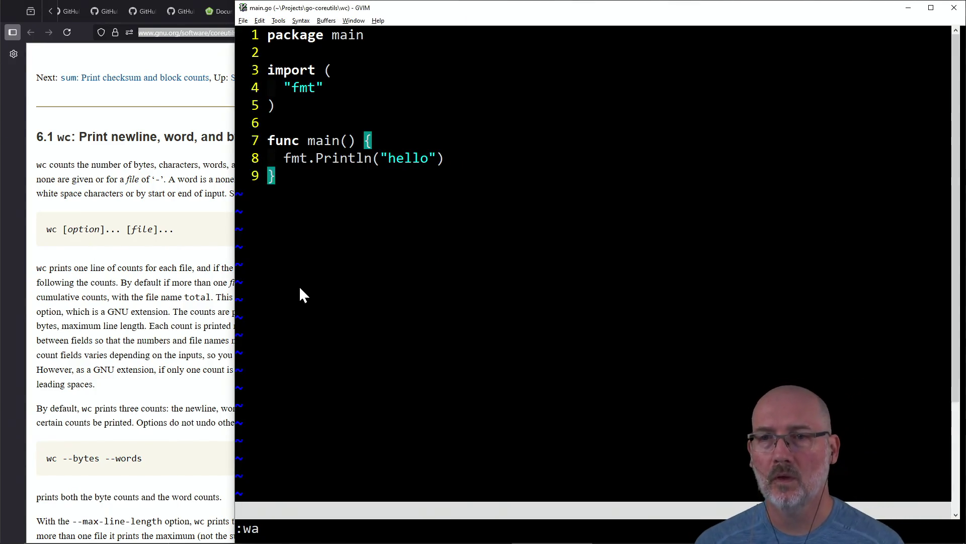
pyautogui.click(98, 291)
pyautogui.click(704, 306)
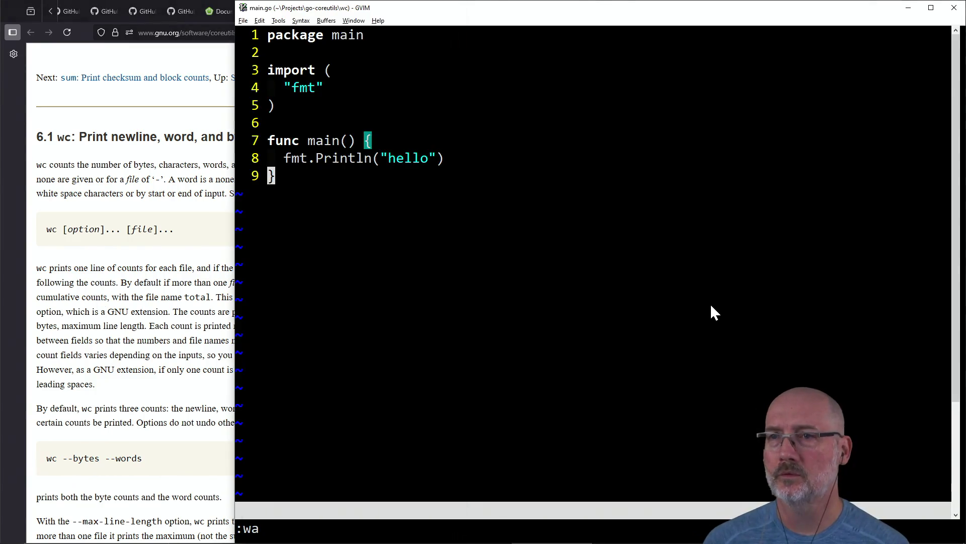
pyautogui.write(':q')
pyautogui.press('Return')
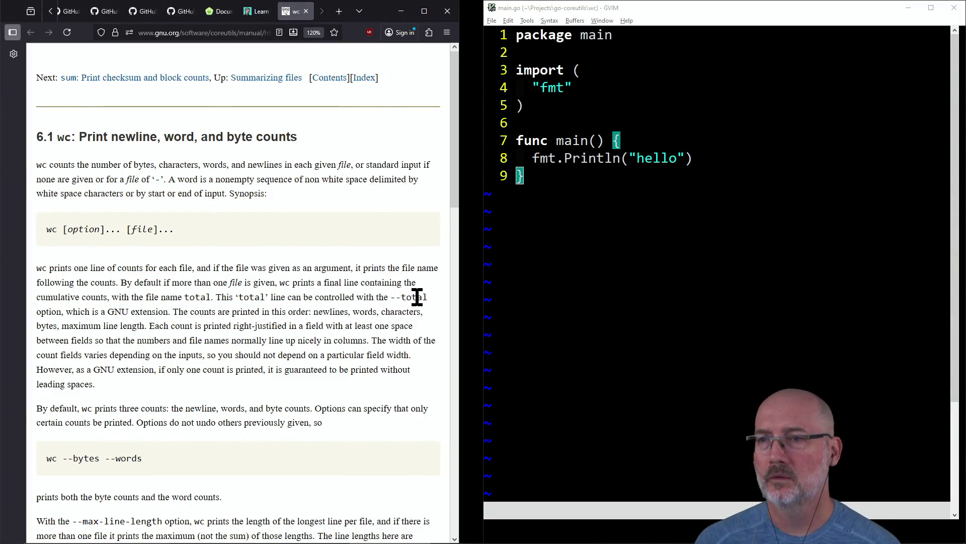
# Snap PowerShell to the left half, narrow it, and bring the wc manual forward.
pyautogui.hotkey('alt', 'Tab')
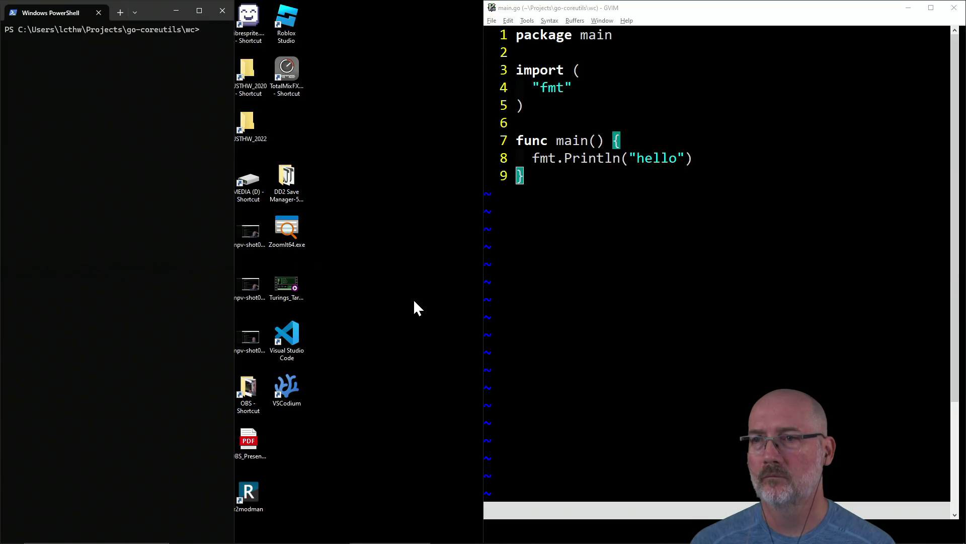
pyautogui.hotkey('alt', 'Tab')
pyautogui.hotkey('alt', 'Tab')
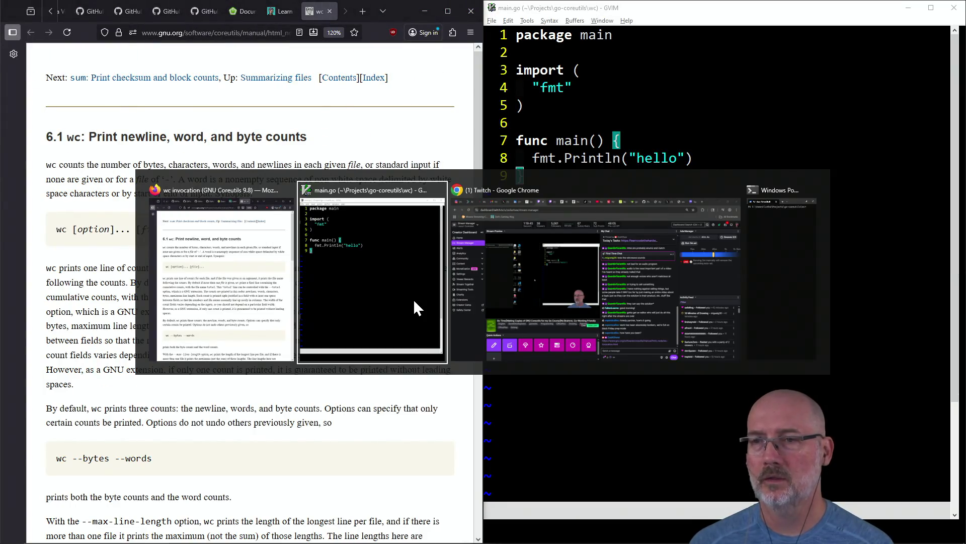
pyautogui.hotkey('alt', 'Tab')
pyautogui.hotkey('alt', 'Tab')
pyautogui.press('super+Left')
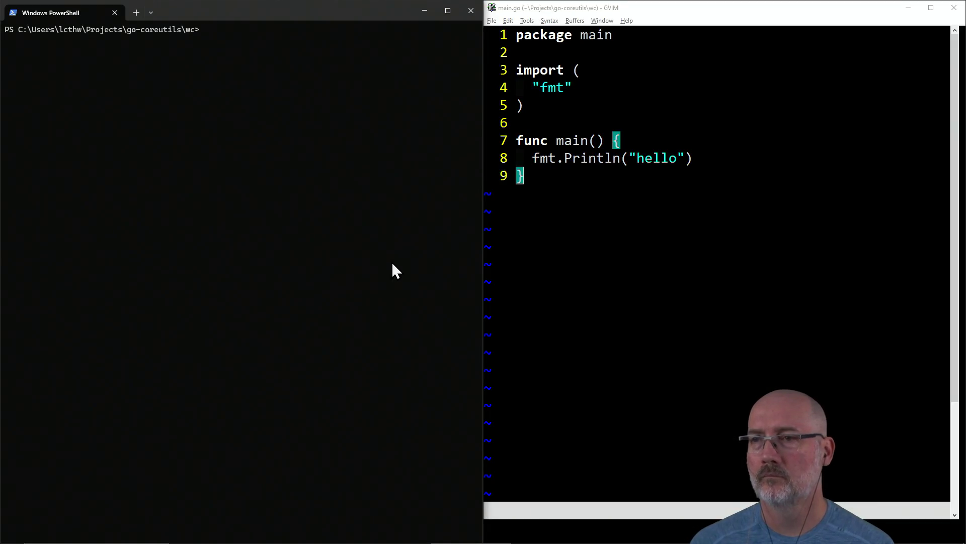
pyautogui.moveTo(479, 255)
pyautogui.mouseDown()
pyautogui.moveTo(334, 259)
pyautogui.moveTo(348, 261)
pyautogui.mouseUp()
pyautogui.hotkey('alt', 'Tab')
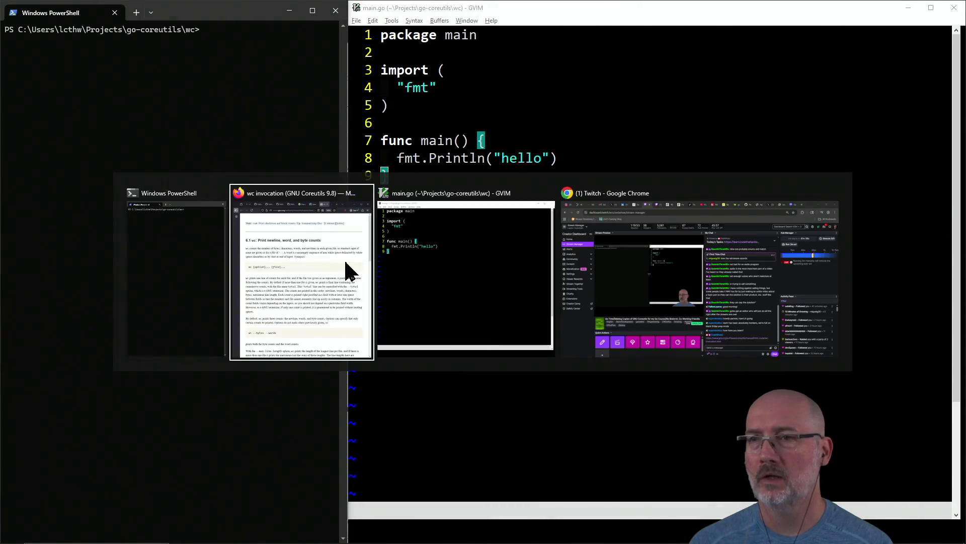
pyautogui.hotkey('alt', 'Tab')
pyautogui.hotkey('alt', 'Tab')
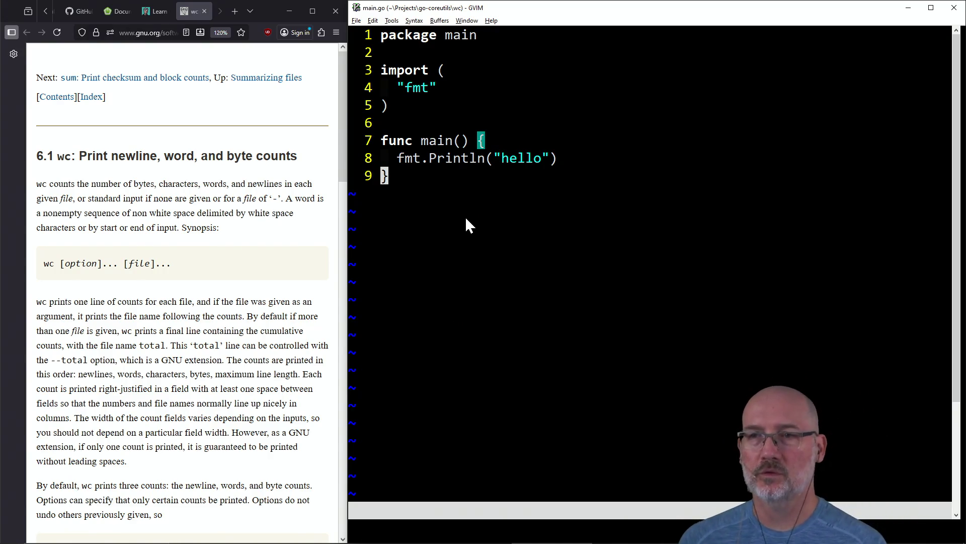
# Add an empty type Opts struct {} below the import block.
pyautogui.scroll(-6, 221, 297)
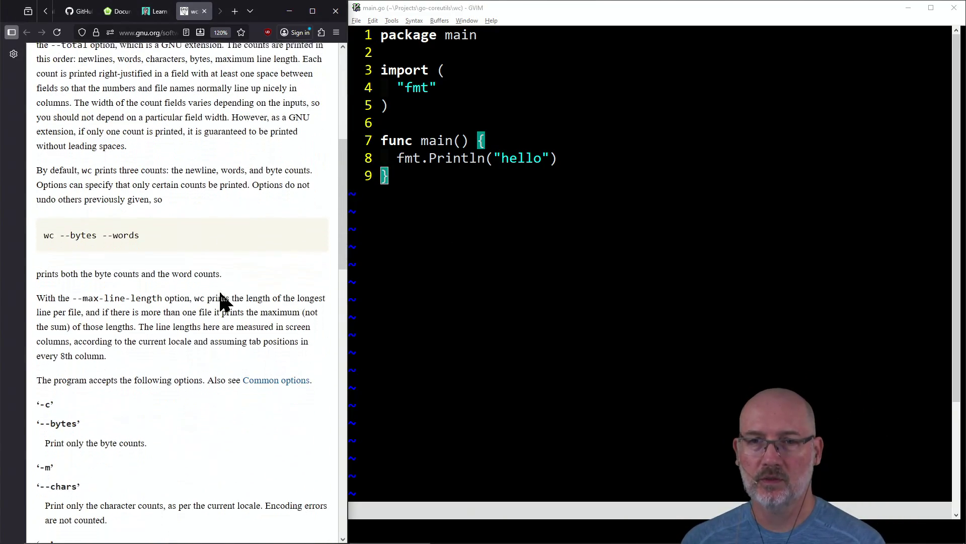
pyautogui.scroll(-5, 220, 293)
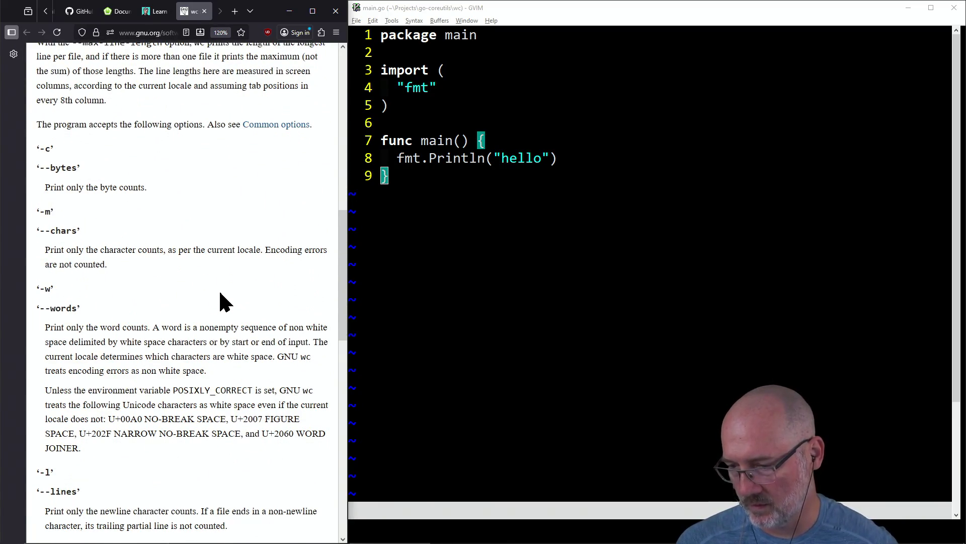
pyautogui.click(426, 235)
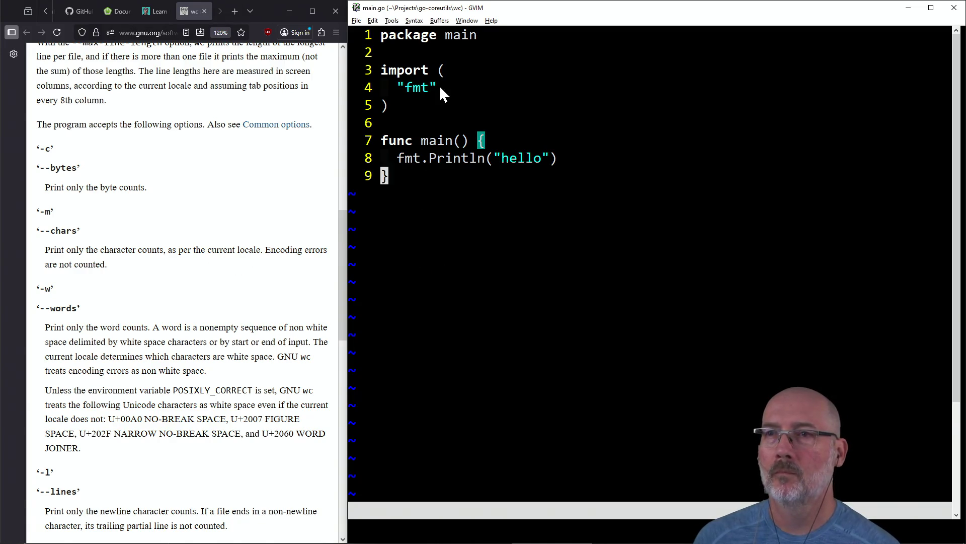
pyautogui.click(451, 110)
pyautogui.press('o')
pyautogui.press('Return')
pyautogui.write('type Opts struct {')
pyautogui.press('BackSpace')
pyautogui.press('BackSpace')
pyautogui.write('{')
pyautogui.press('Return')
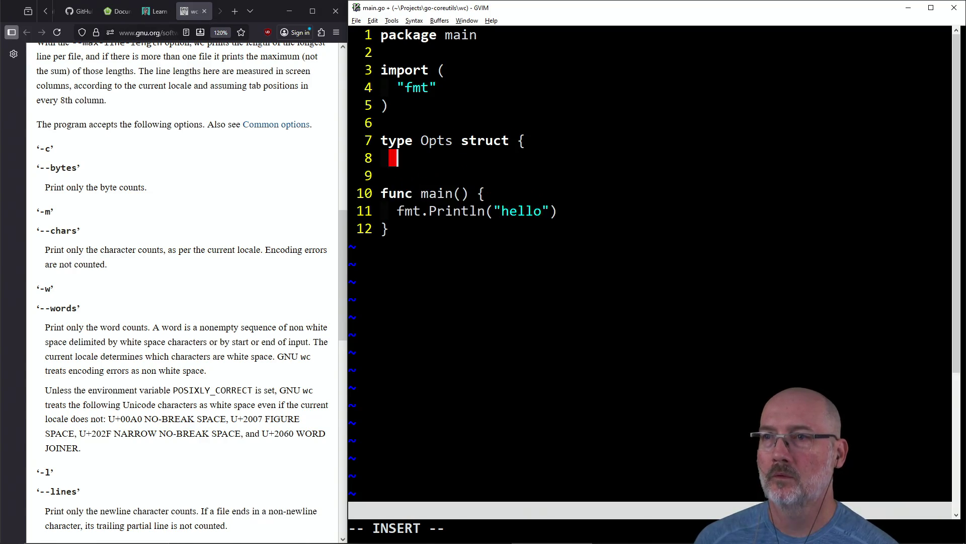
pyautogui.write('}')
pyautogui.press('Return')
# Add "flag" to the import list and save main.go.
pyautogui.press('Escape')
pyautogui.press('k')
pyautogui.press('k')
pyautogui.press('k')
pyautogui.write('o"fla')
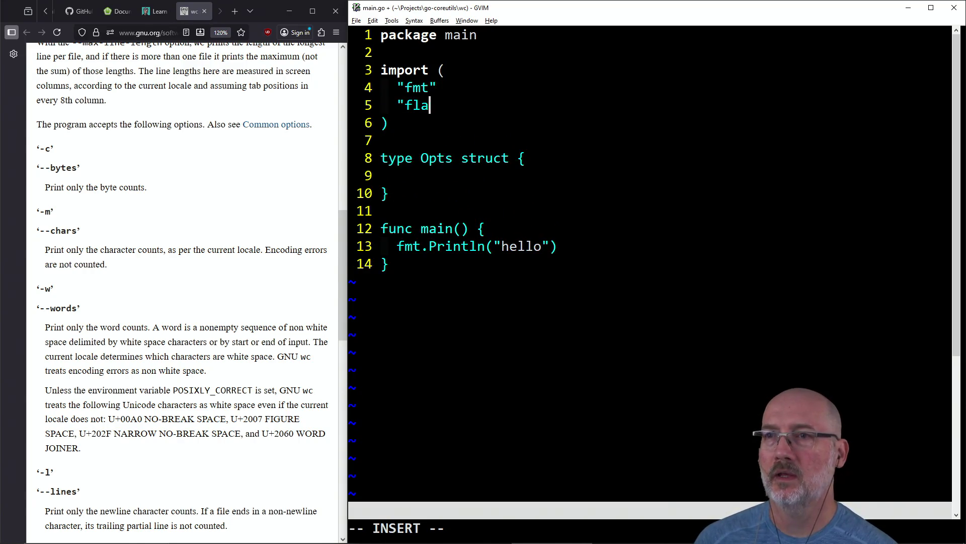
pyautogui.write('"')
pyautogui.press('Escape')
pyautogui.write(':w')
pyautogui.press('Return')
# Delete the hello-world Println line from main.
pyautogui.press('j')
pyautogui.press('j')
pyautogui.press('j')
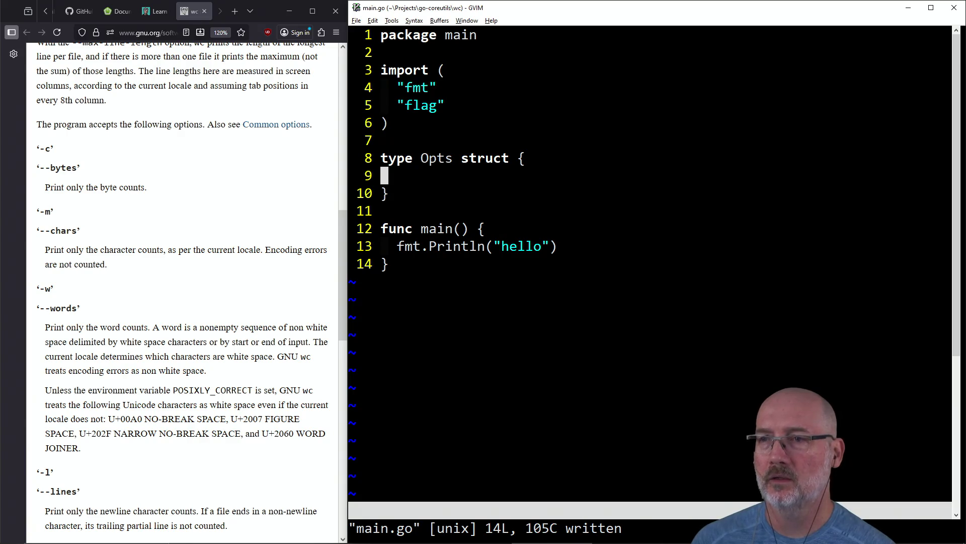
pyautogui.press('j')
pyautogui.press('j')
pyautogui.press('j')
pyautogui.press('k')
pyautogui.press('d')
pyautogui.press('d')
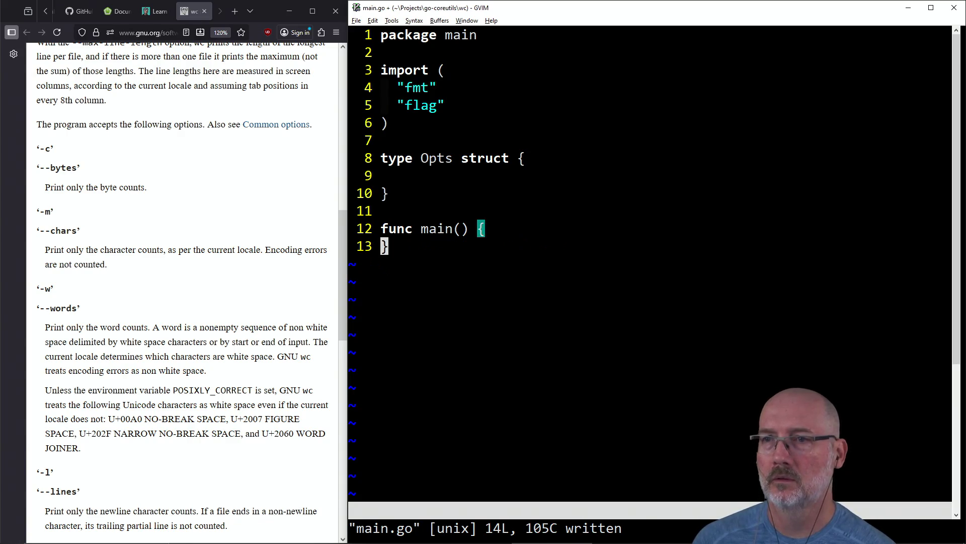
# Declare func parse_opts() Opts {} below the Opts struct.
pyautogui.press('k')
pyautogui.press('k')
pyautogui.press('k')
pyautogui.press('A')
pyautogui.press('Return')
pyautogui.press('Return')
pyautogui.write('func pa')
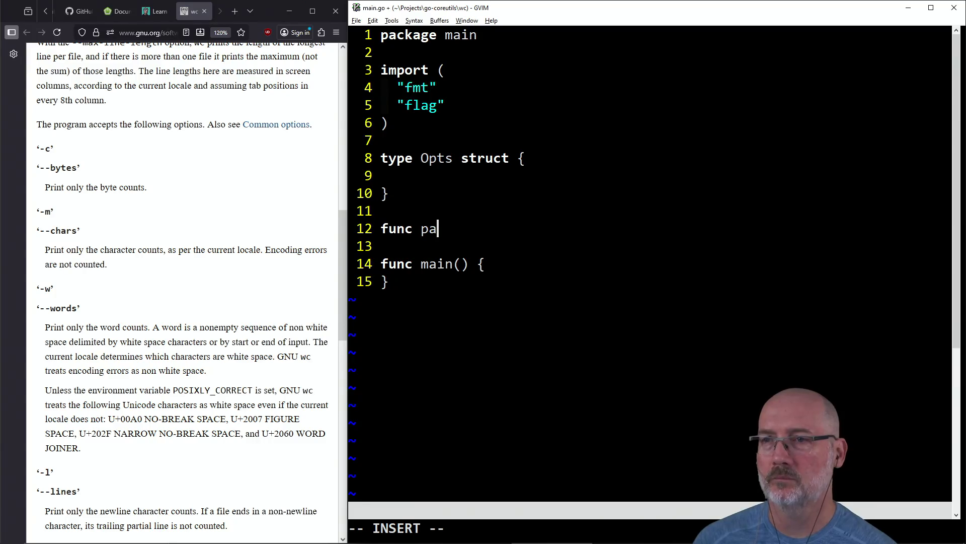
pyautogui.write('rse_opts() {')
pyautogui.press('Return')
pyautogui.press('Return')
pyautogui.write('}')
pyautogui.press('Escape')
pyautogui.press('k')
pyautogui.write('klwwla Op')
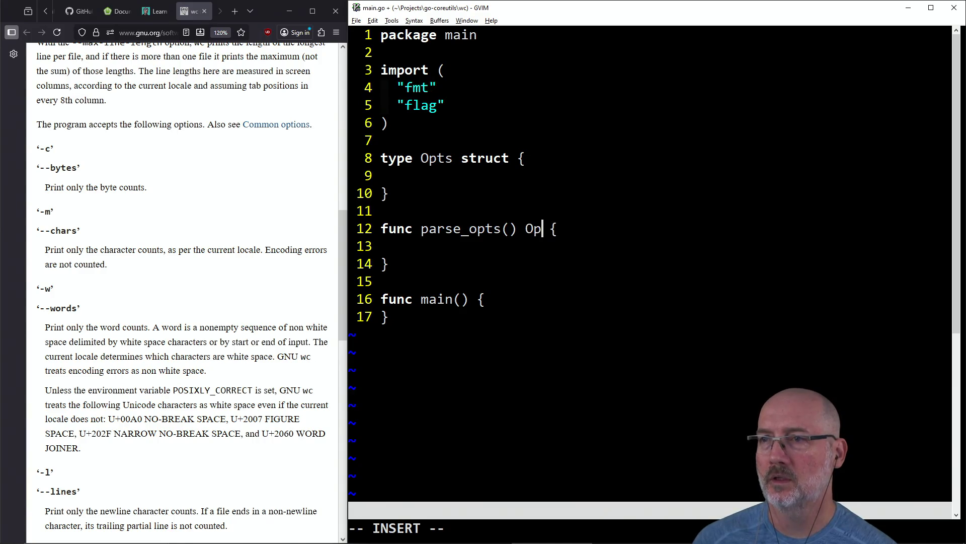
pyautogui.write('ts')
pyautogui.press('Escape')
# Tidy the blank line inside parse_opts and start an indented field line in Opts.
pyautogui.press('j')
pyautogui.press('i')
pyautogui.press('BackSpace')
pyautogui.press('Return')
pyautogui.press('Escape')
pyautogui.press('k')
pyautogui.press('k')
pyautogui.press('k')
pyautogui.press('$')
pyautogui.press('j')
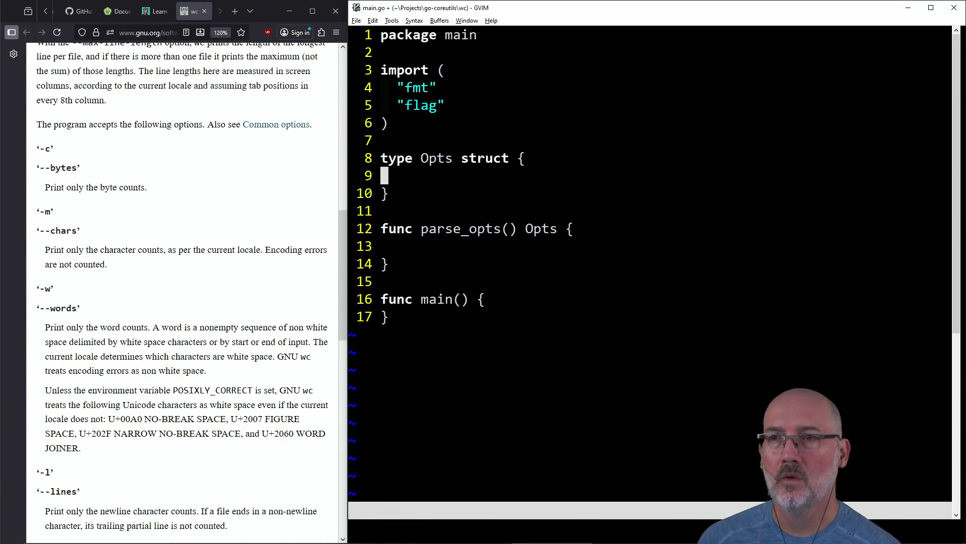
pyautogui.press('k')
pyautogui.press('j')
pyautogui.press('i')
pyautogui.press('Tab')
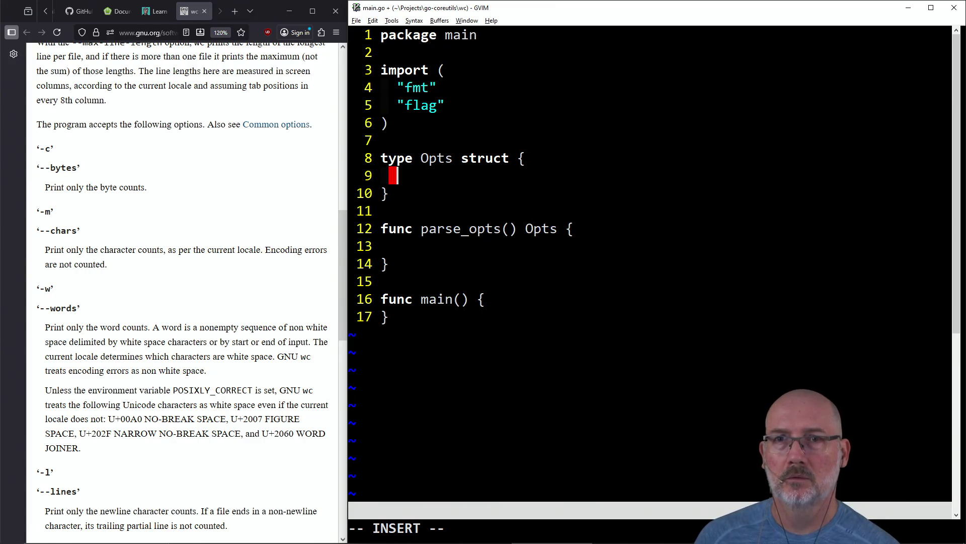
# Type the Bytes bool, Chars bool and Words bool fields into Opts.
pyautogui.write('bytes')
pyautogui.press('BackSpace')
pyautogui.press('BackSpace')
pyautogui.press('BackSpace')
pyautogui.write('Bytes')
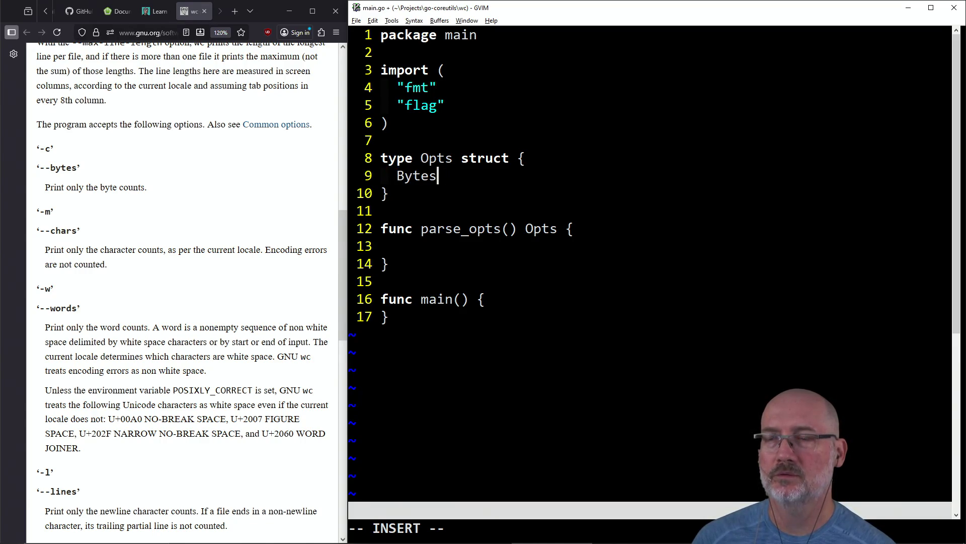
pyautogui.write(' bool')
pyautogui.press('Return')
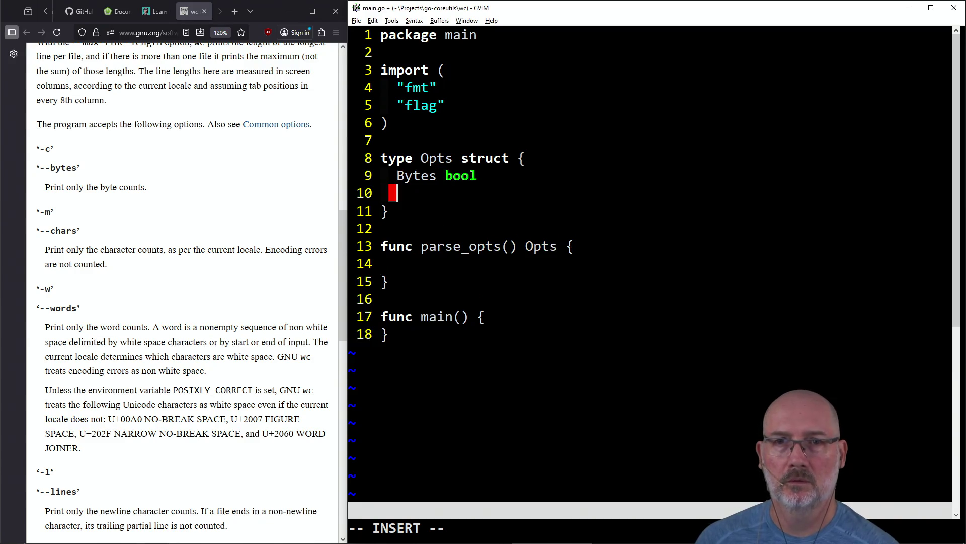
pyautogui.write('Chars bool')
pyautogui.press('Escape')
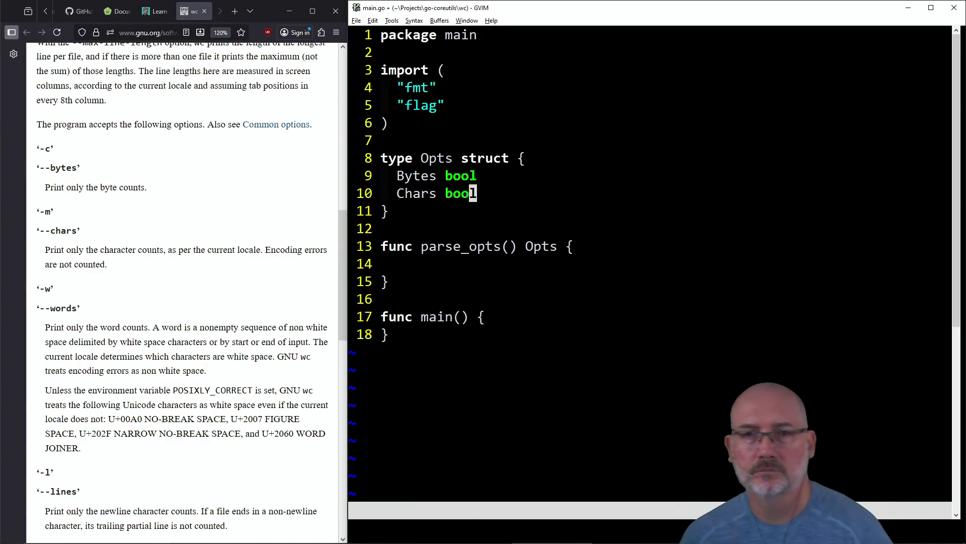
pyautogui.write('oWords bool')
pyautogui.press('Return')
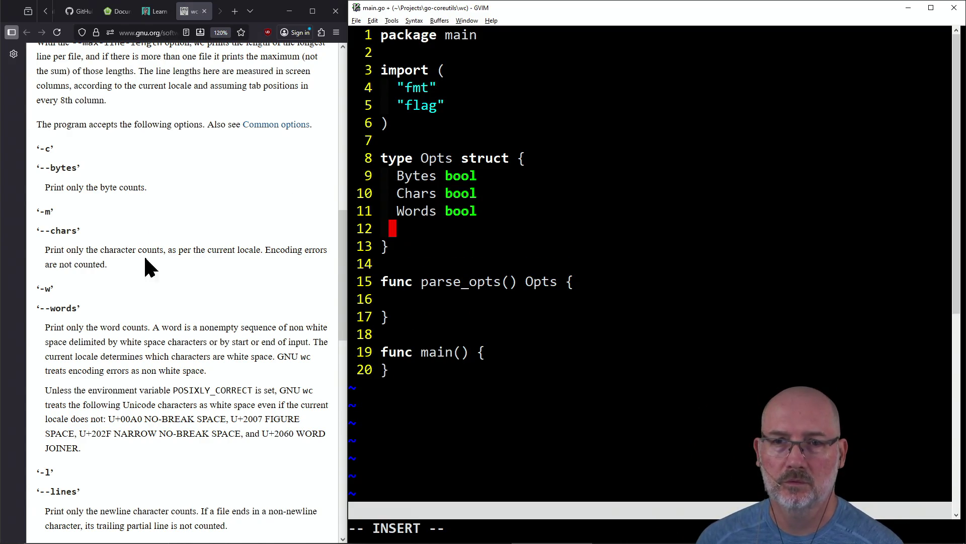
# Check the wc manual's options, then add the Lines bool field.
pyautogui.click(141, 248)
pyautogui.scroll(-6, 146, 291)
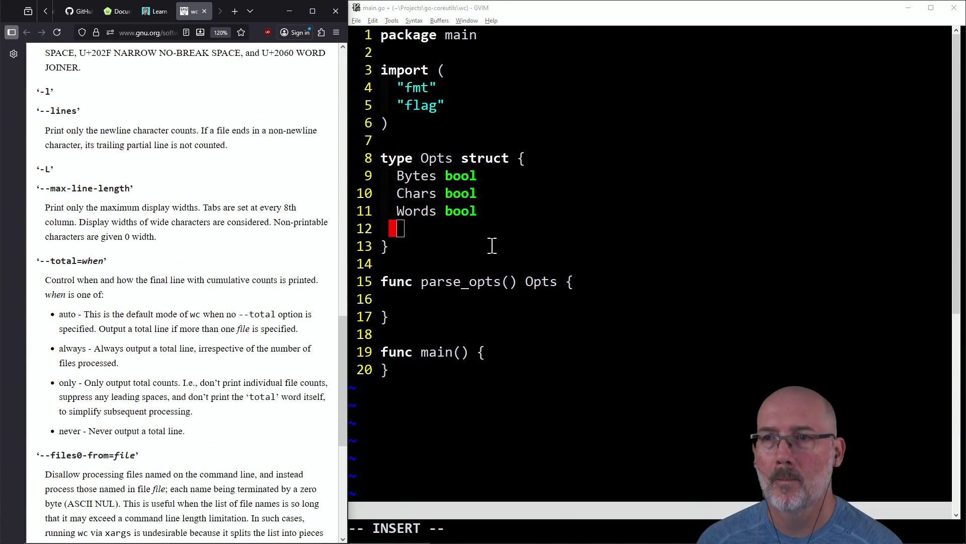
pyautogui.click(488, 229)
pyautogui.write('Lines bool')
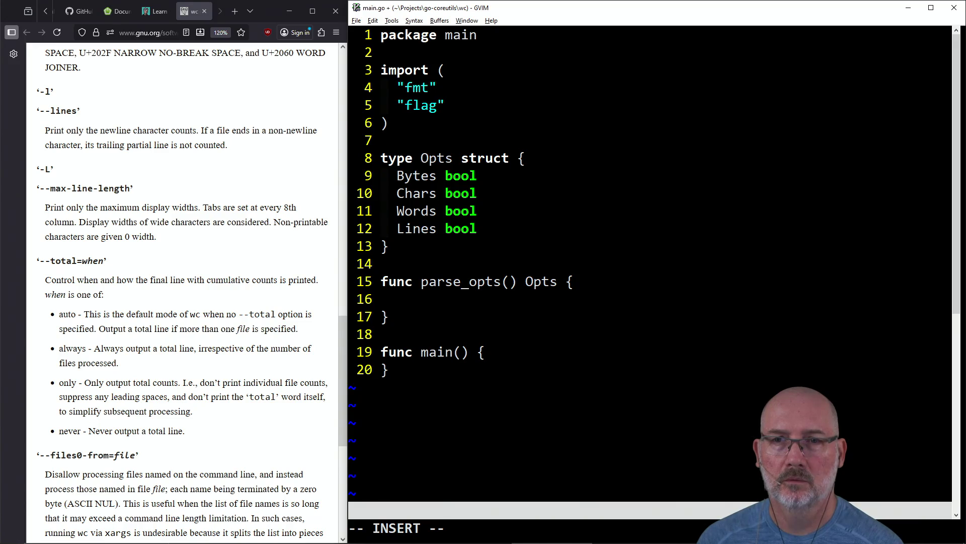
pyautogui.press('Escape')
# Recheck the manual and delete the extra blank lines inside Opts.
pyautogui.click(200, 328)
pyautogui.scroll(-6, 191, 334)
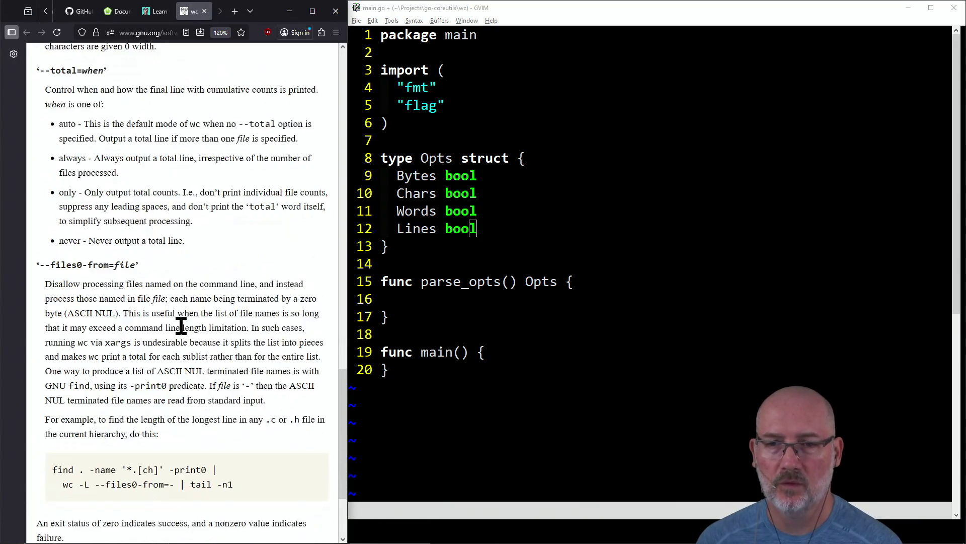
pyautogui.scroll(10, 181, 327)
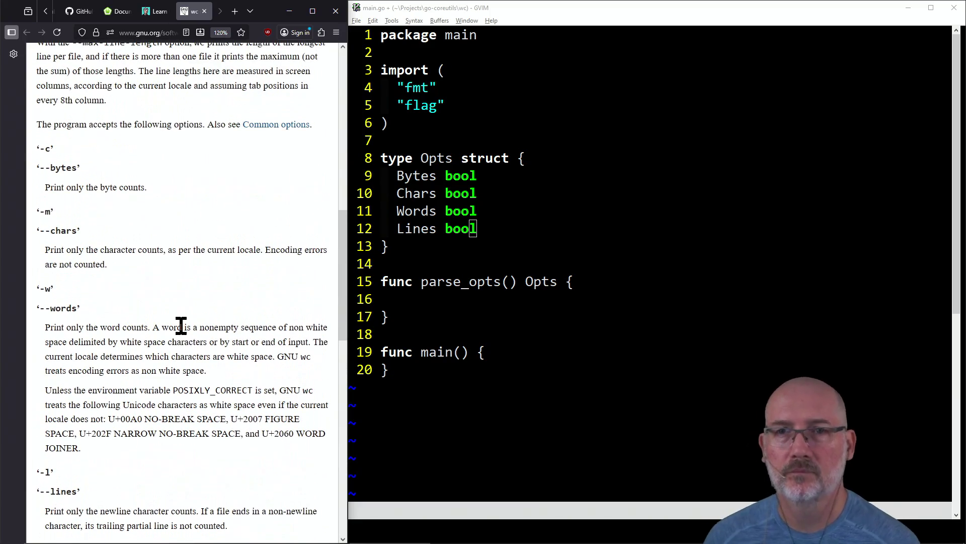
pyautogui.click(511, 251)
pyautogui.press('A')
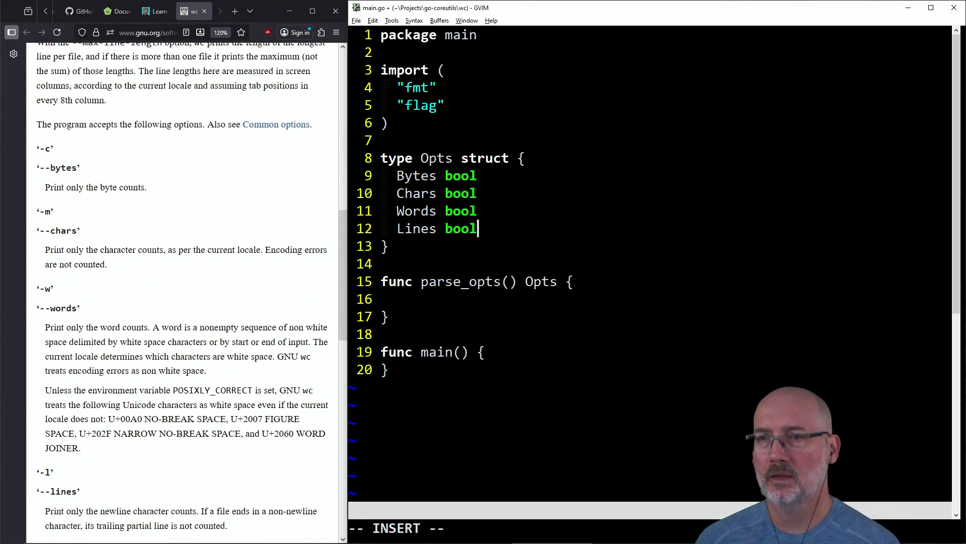
pyautogui.press('Return')
pyautogui.press('Return')
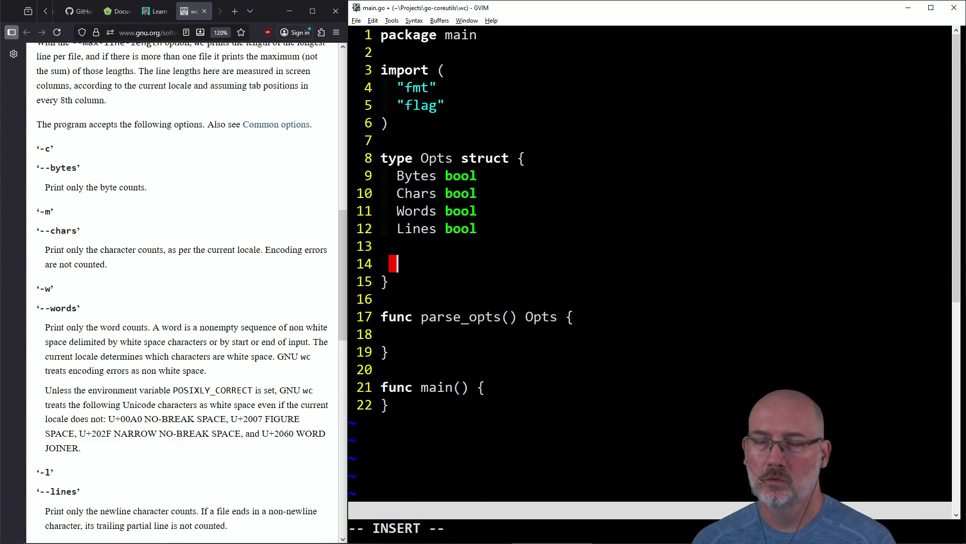
pyautogui.press('Escape')
pyautogui.press('k')
pyautogui.press('d')
pyautogui.press('d')
pyautogui.press('d')
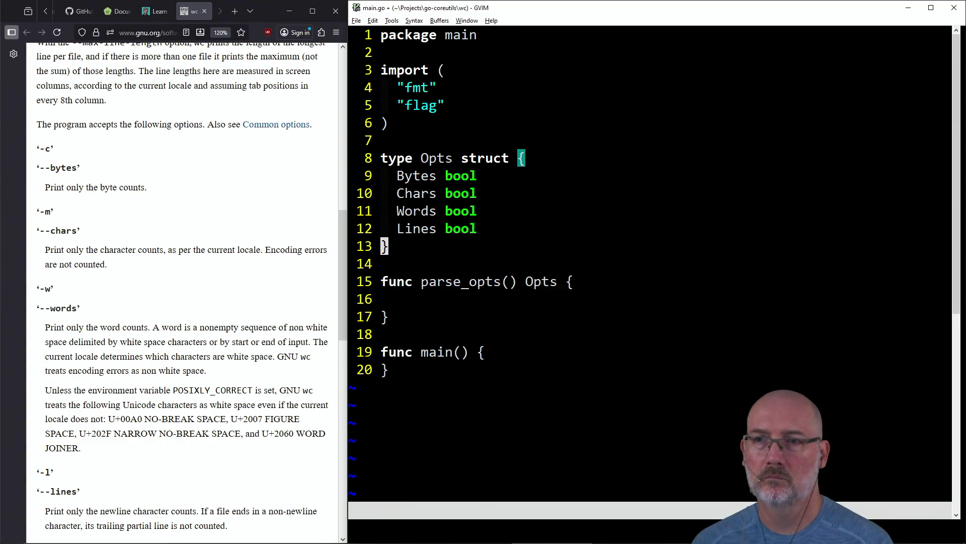
# Begin a new type Counts struct declaration below Opts.
pyautogui.press('A')
pyautogui.press('Return')
pyautogui.press('Return')
pyautogui.write('type S')
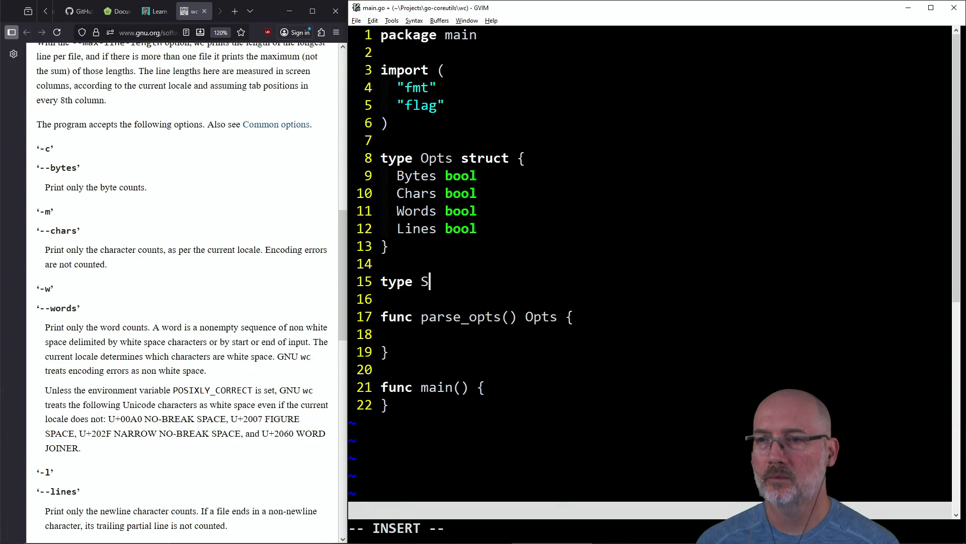
pyautogui.press('BackSpace')
pyautogui.write('Counts struct {')
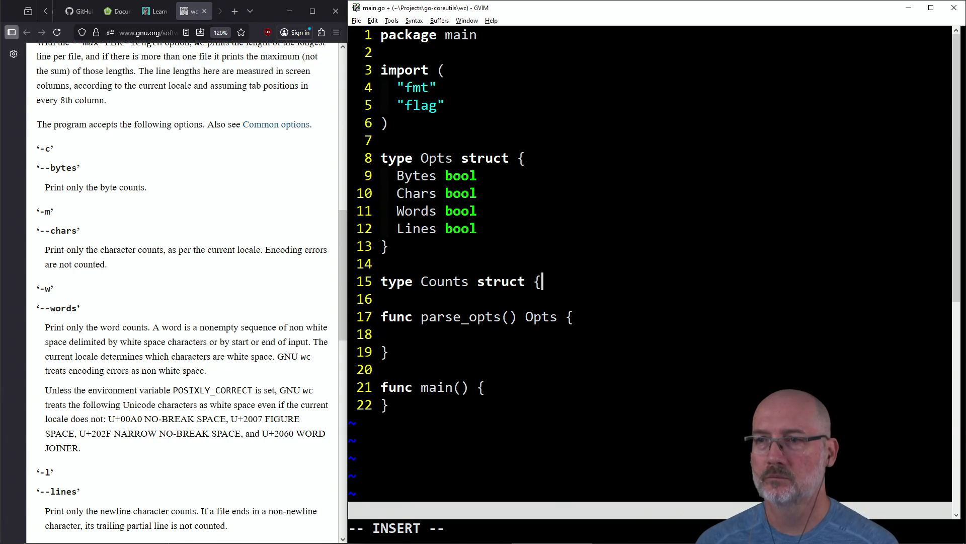
# Copy the four Opts field lines (Bytes, Chars, Words, Lines) into the Counts struct.
pyautogui.press('Return')
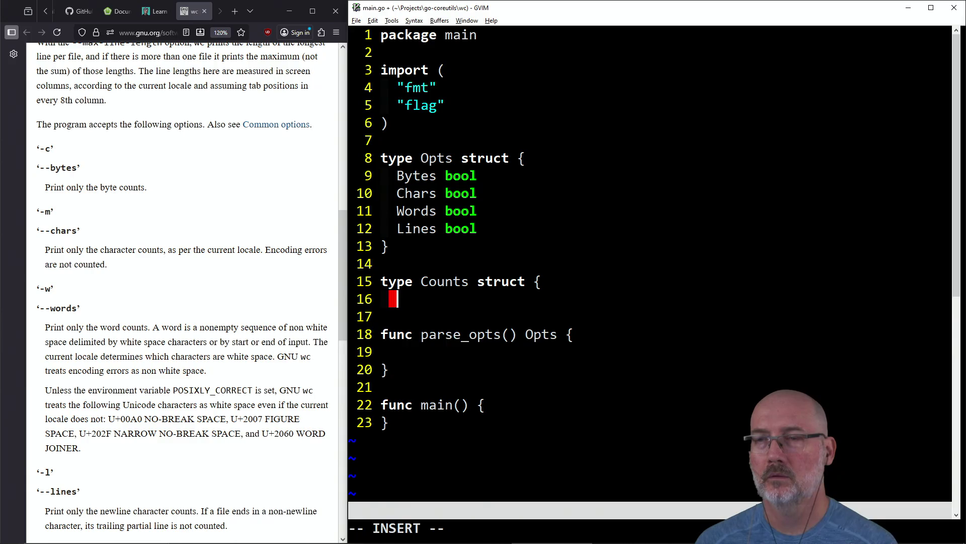
pyautogui.press('Escape')
pyautogui.press('k')
pyautogui.press('k')
pyautogui.press('k')
pyautogui.press('V')
pyautogui.press('j')
pyautogui.press('j')
pyautogui.press('j')
pyautogui.press('y')
pyautogui.press('j')
pyautogui.press('j')
pyautogui.press('j')
pyautogui.press('p')
# Change the Counts Bytes field type from bool to uint64.
pyautogui.press('l')
pyautogui.press('l')
pyautogui.press('l')
pyautogui.write('C')
pyautogui.write('int')
pyautogui.press('Escape')
pyautogui.press('j')
pyautogui.press('b')
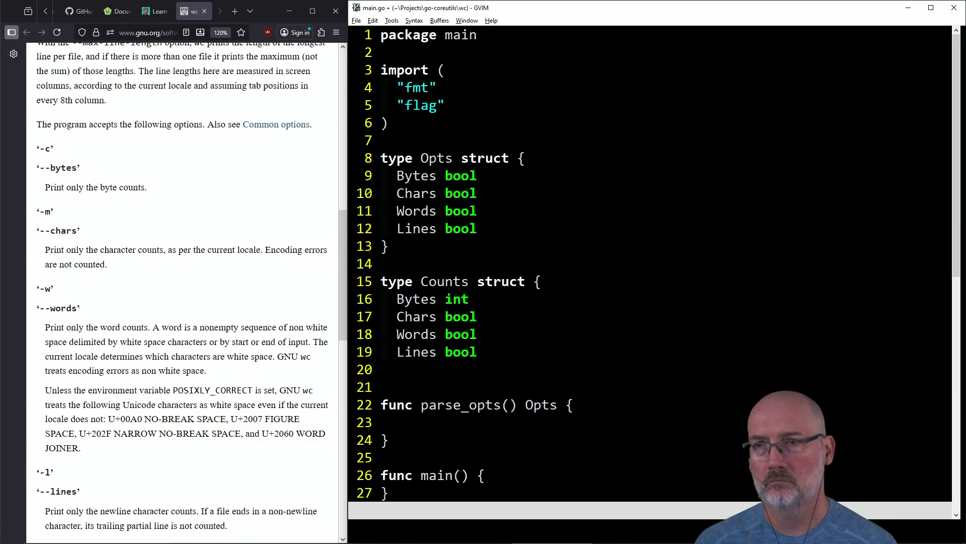
pyautogui.press('k')
pyautogui.press('C')
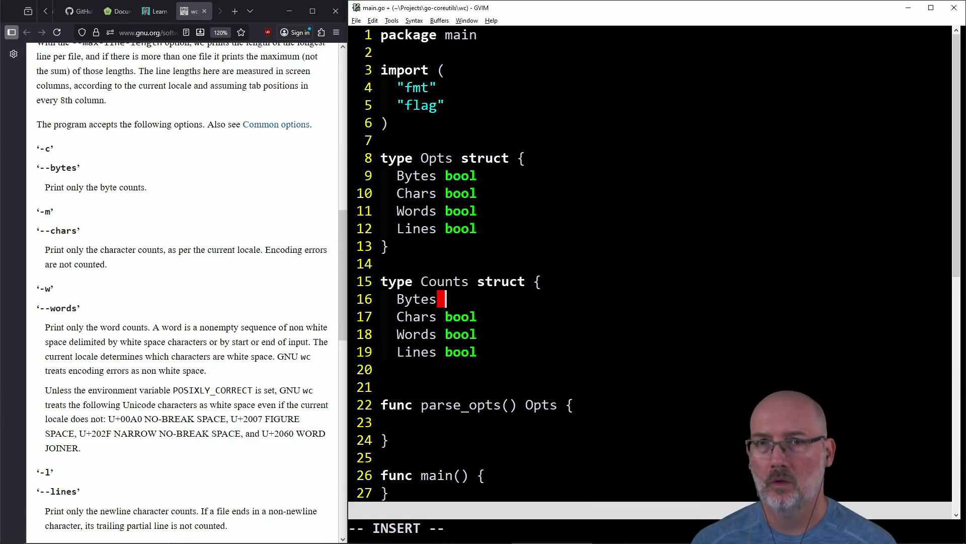
pyautogui.write('u')
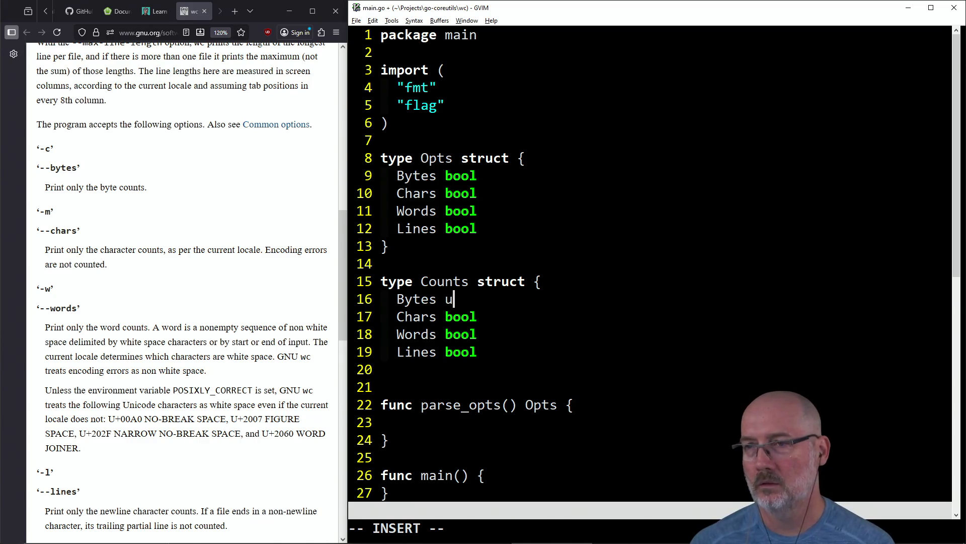
pyautogui.write('int64')
pyautogui.press('Escape')
# Repeat the uint64 type change on Chars, Words and Lines, then save main.go.
pyautogui.press('j')
pyautogui.press('h')
pyautogui.press('h')
pyautogui.press('h')
pyautogui.press('.')
pyautogui.press('j')
pyautogui.press('h')
pyautogui.press('h')
pyautogui.press('h')
pyautogui.press('.')
pyautogui.press('j')
pyautogui.press('h')
pyautogui.press('h')
pyautogui.press('h')
pyautogui.write('.:w')
pyautogui.press('Return')
# Close the Counts struct with a brace and save main.go again.
pyautogui.write('o}')
pyautogui.press('Escape')
pyautogui.write(':w')
pyautogui.press('Return')
pyautogui.press('k')
pyautogui.press('k')
pyautogui.press('k')
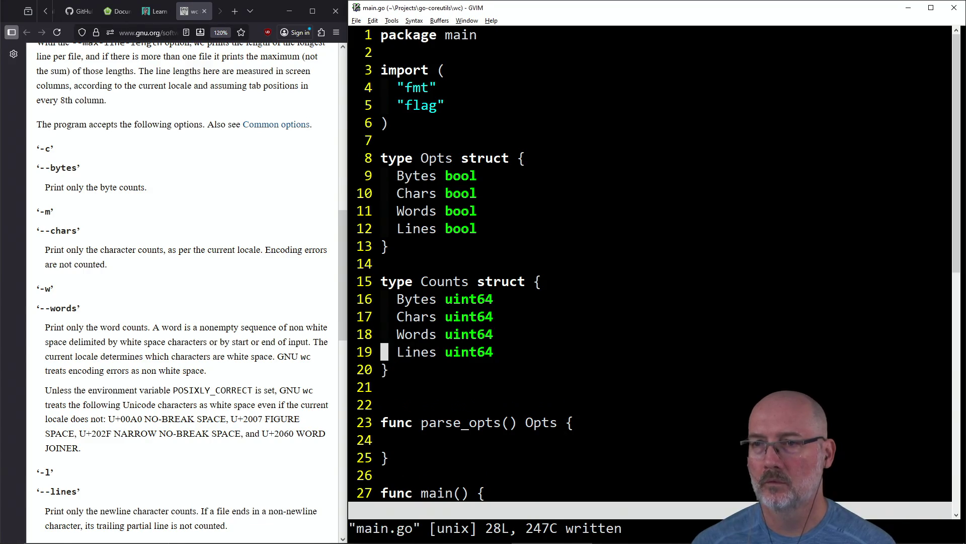